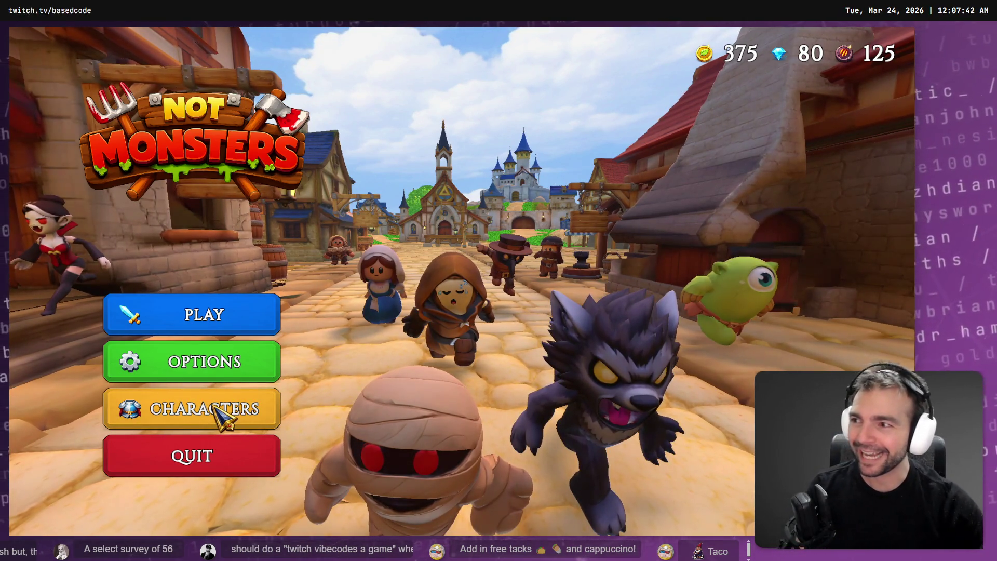
# Step: Open the Characters screen and preview the Shepherd, King, Maiden and Townsmen villagers
pyautogui.click(214, 407)
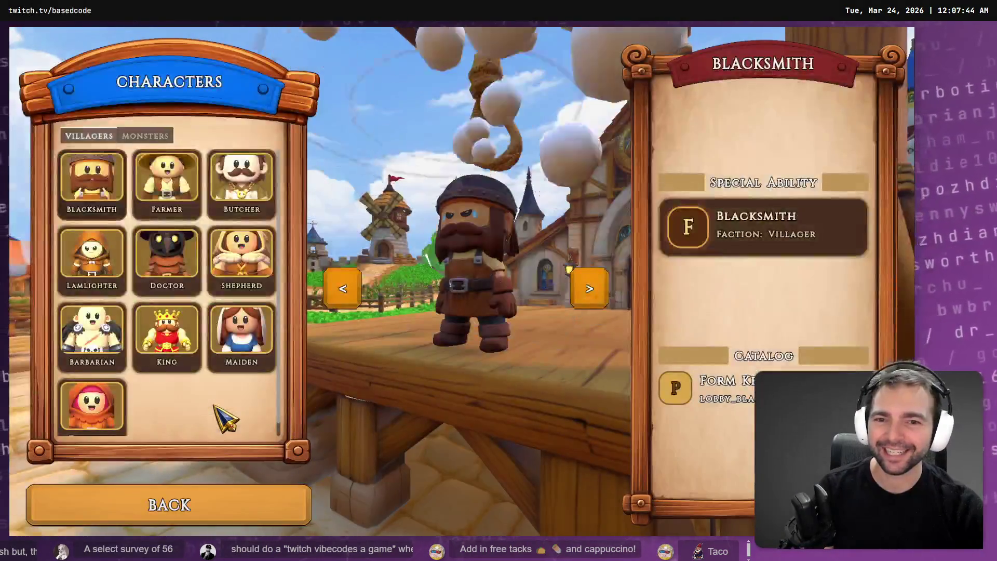
pyautogui.click(242, 255)
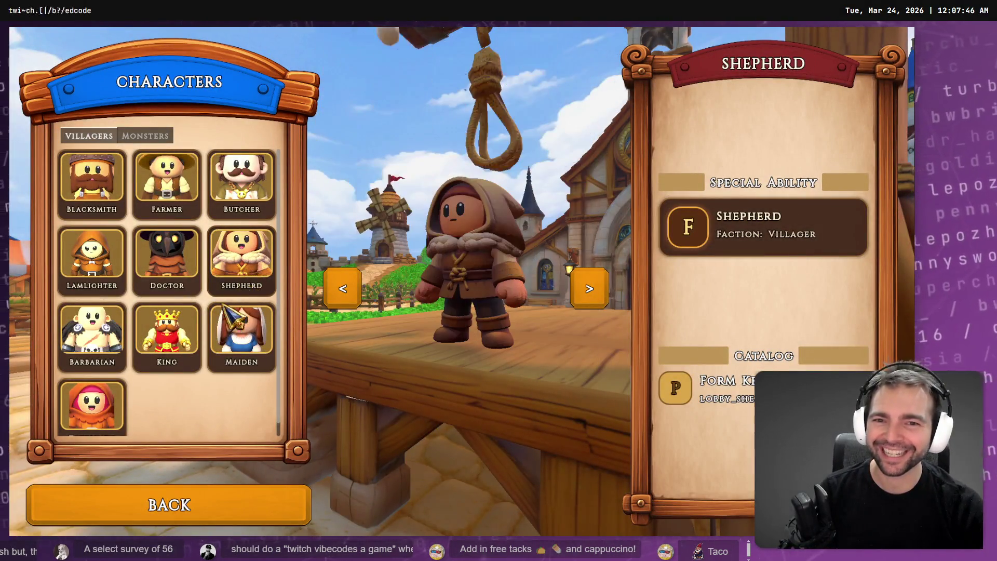
pyautogui.click(181, 331)
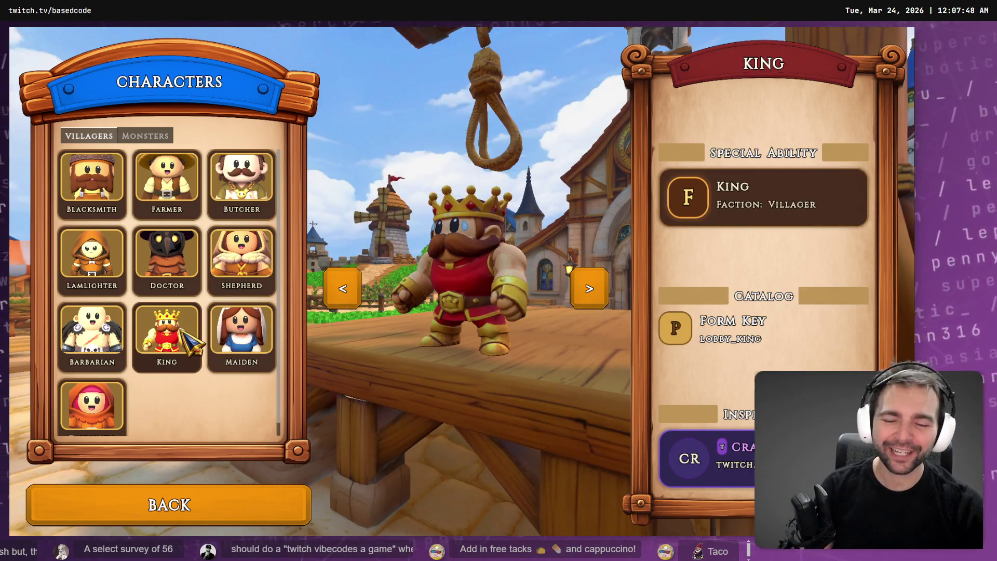
pyautogui.click(248, 346)
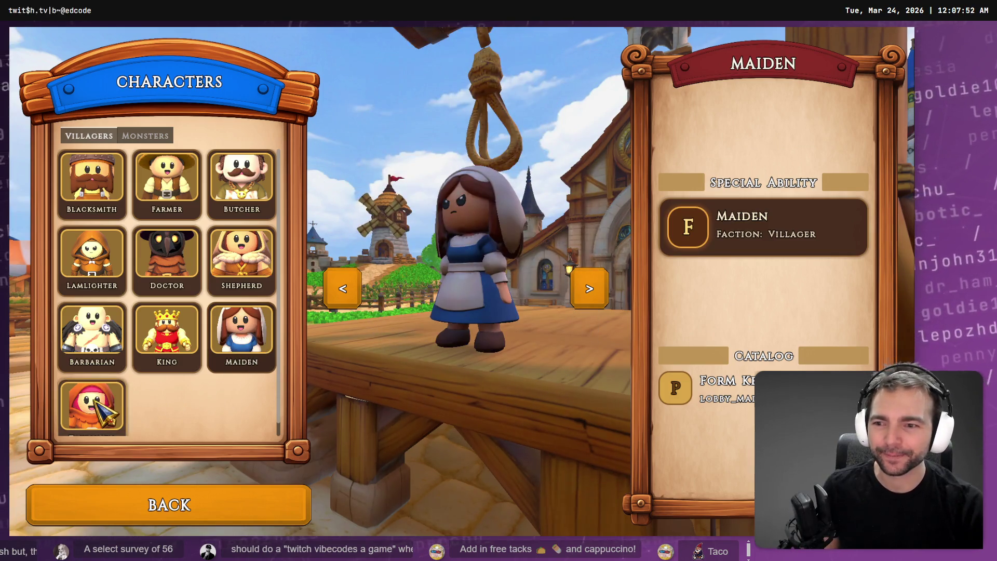
pyautogui.click(98, 402)
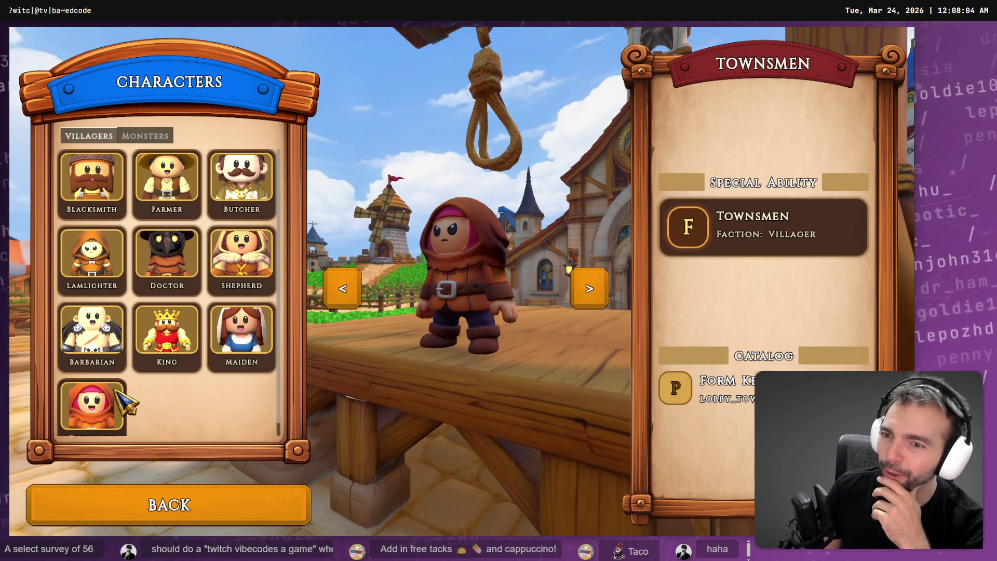
# Step: Browse the Monsters roster (Poultergeist, Alice, Vampire, Cyclops, Werewolf), end on Newlyweds, and return to Godot
pyautogui.click(145, 128)
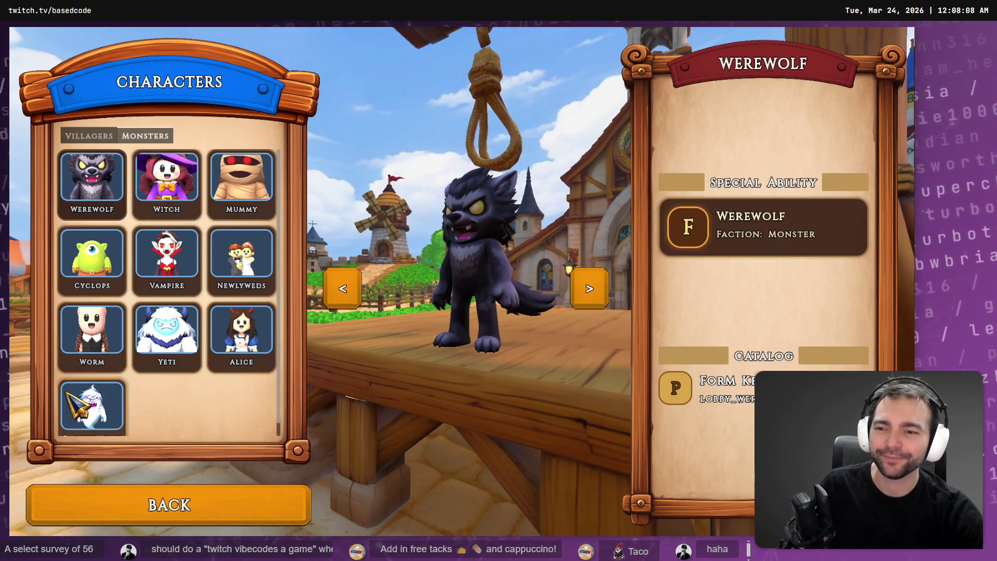
pyautogui.click(67, 393)
pyautogui.scroll(-1, 250, 358)
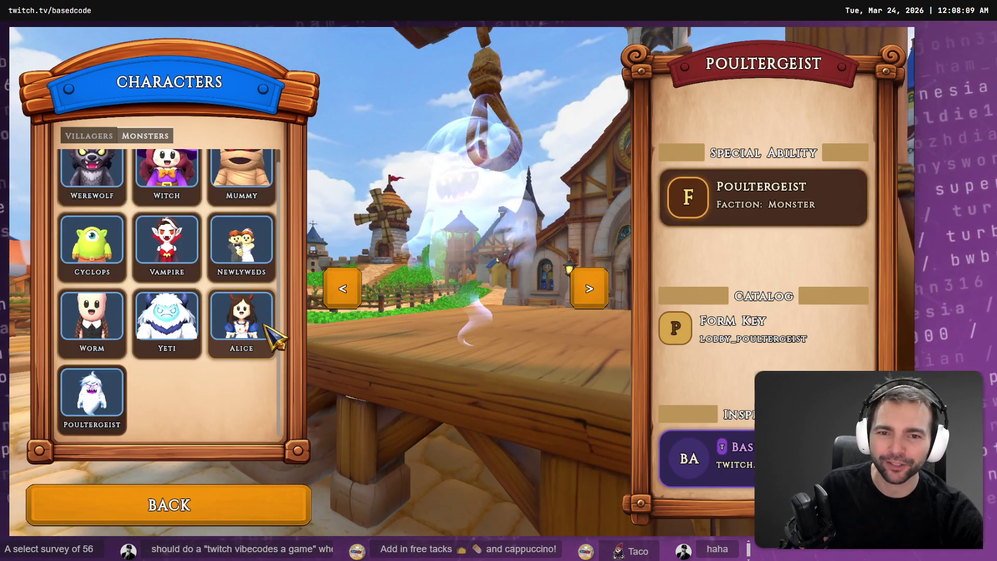
pyautogui.click(239, 320)
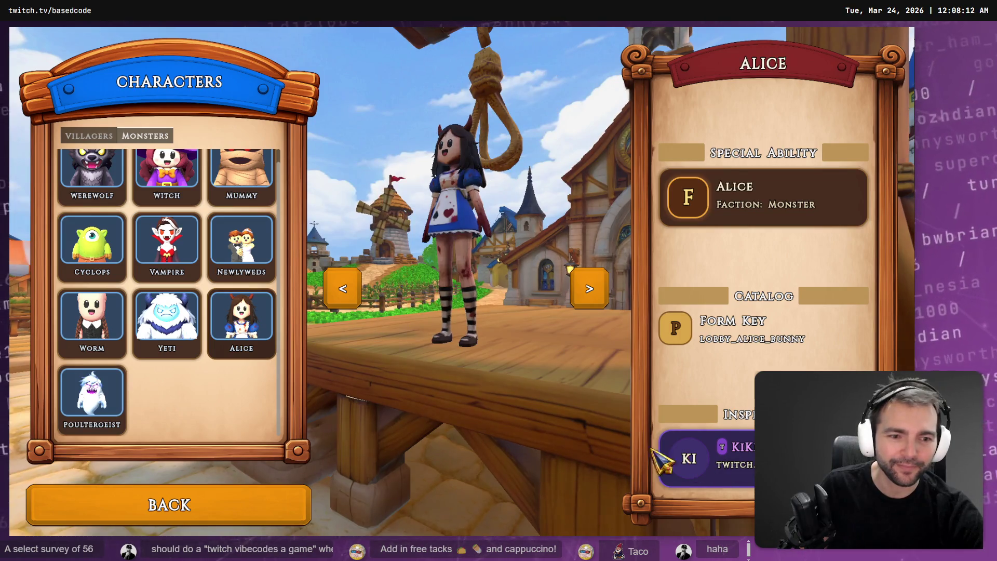
pyautogui.click(159, 248)
pyautogui.click(106, 245)
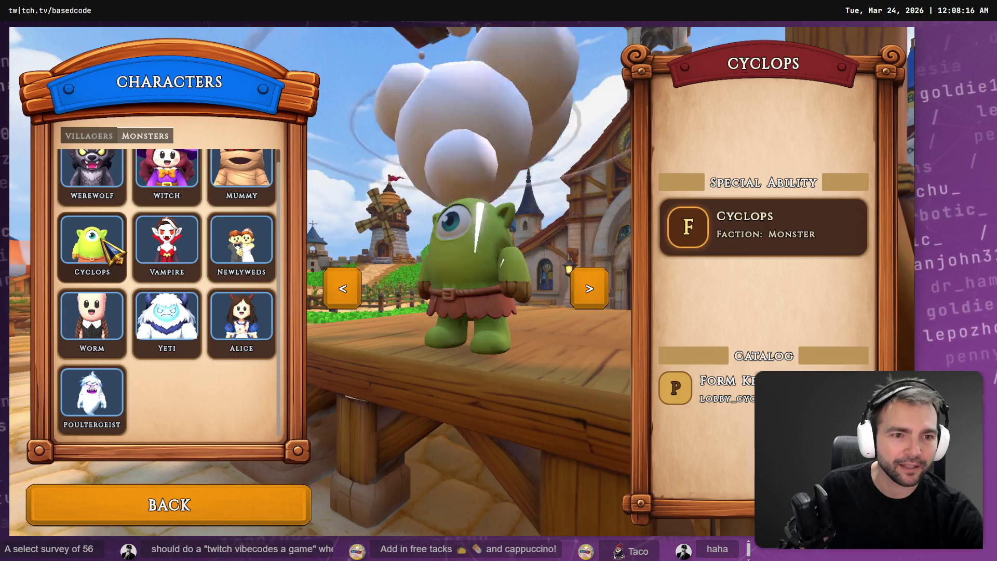
pyautogui.click(239, 244)
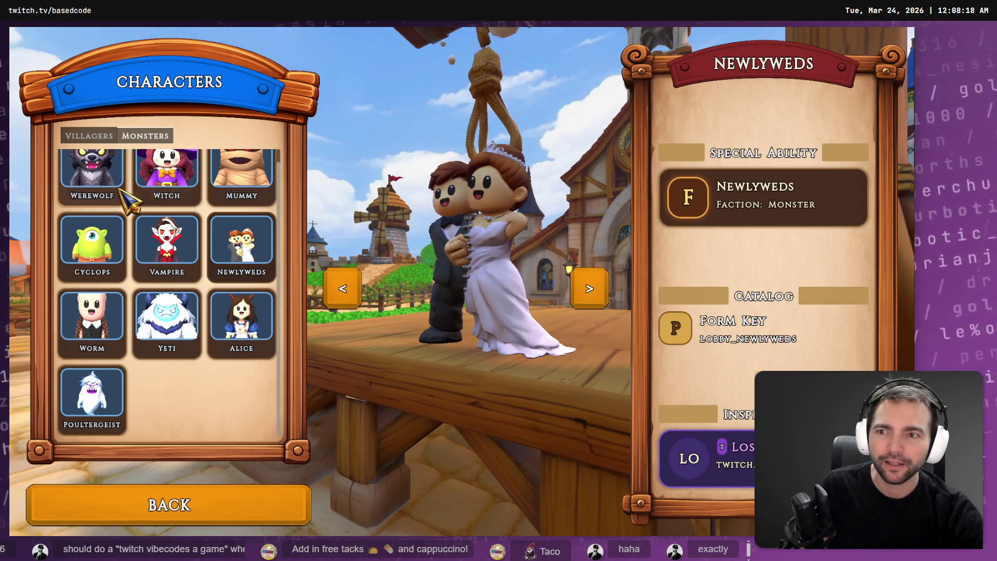
pyautogui.click(121, 191)
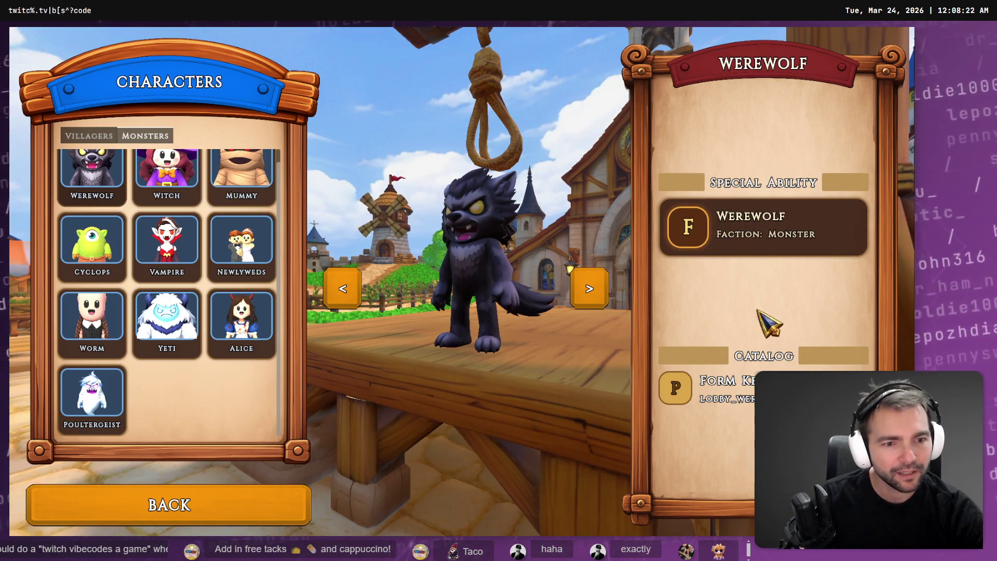
pyautogui.click(238, 254)
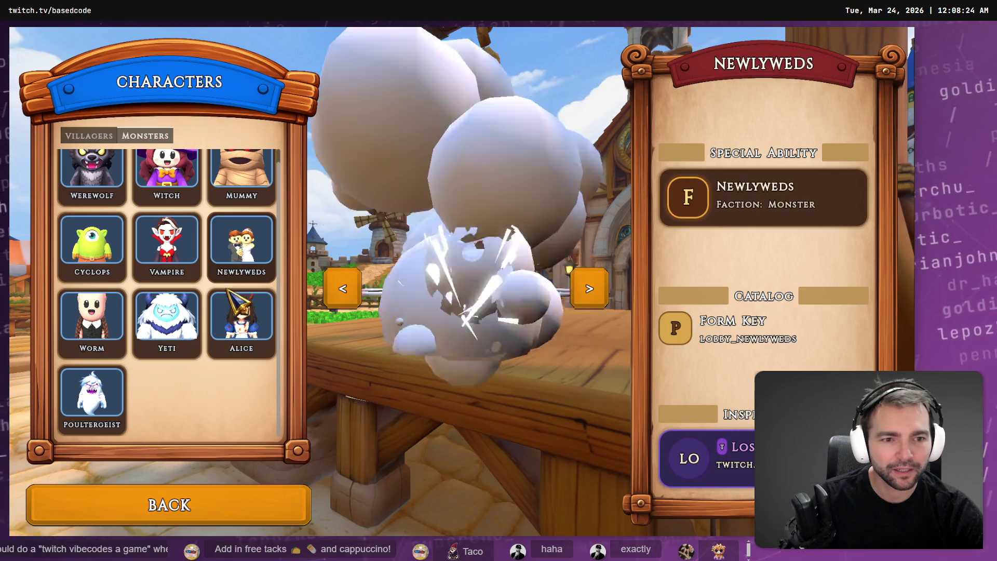
pyautogui.hotkey('alt', 'Tab')
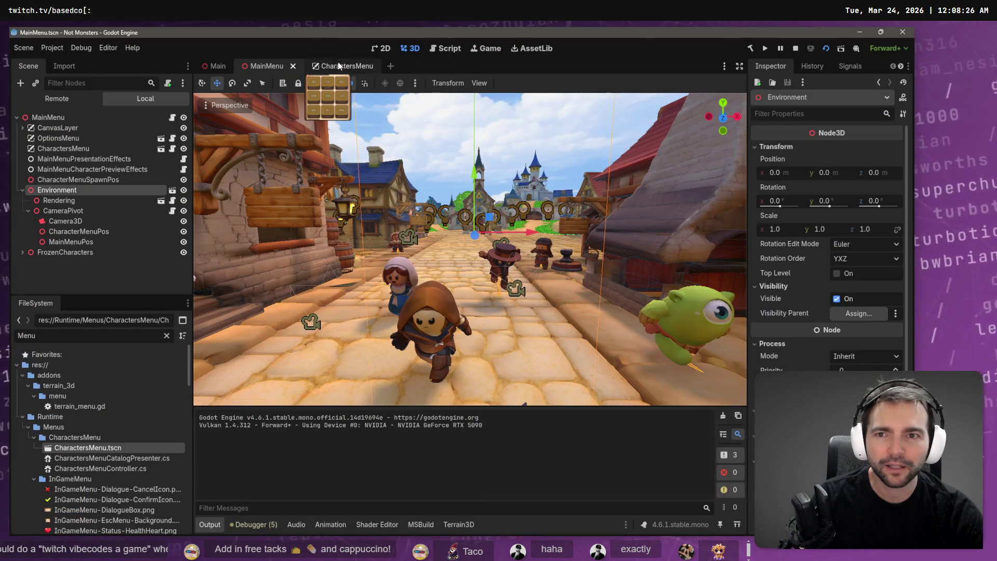
# Step: Open the CharactersMenu scene and compare it with the running game, ending in VS Code
pyautogui.click(338, 63)
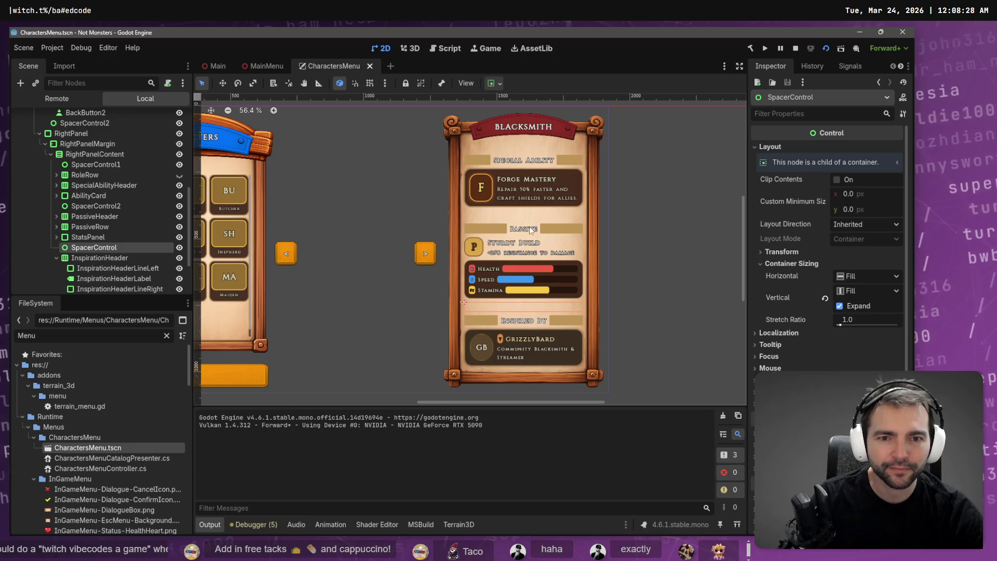
pyautogui.hotkey('alt', 'Tab')
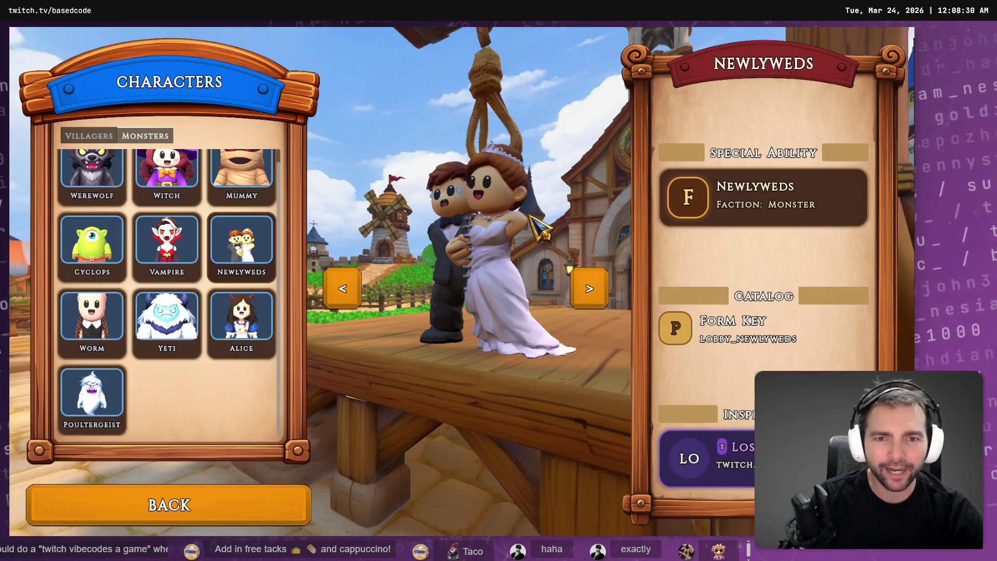
pyautogui.hotkey('alt', 'Tab')
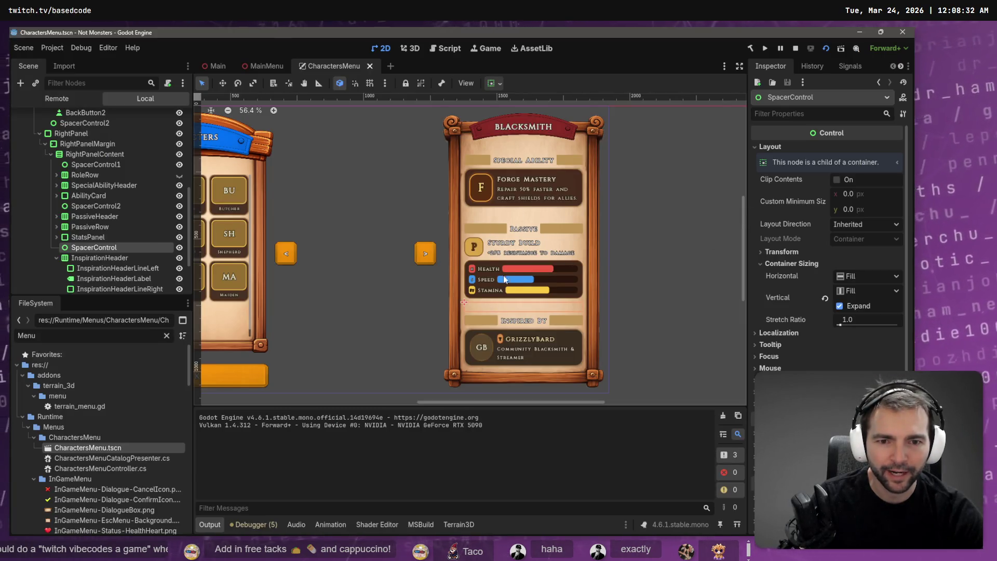
pyautogui.hotkey('alt', 'Tab')
pyautogui.hotkey('alt', 'Tab')
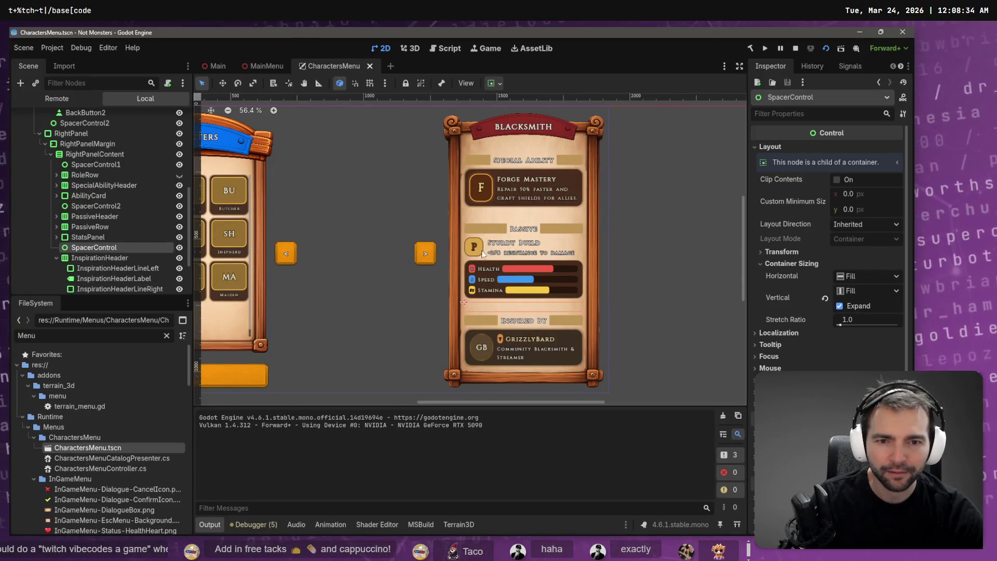
pyautogui.hotkey('alt', 'Tab')
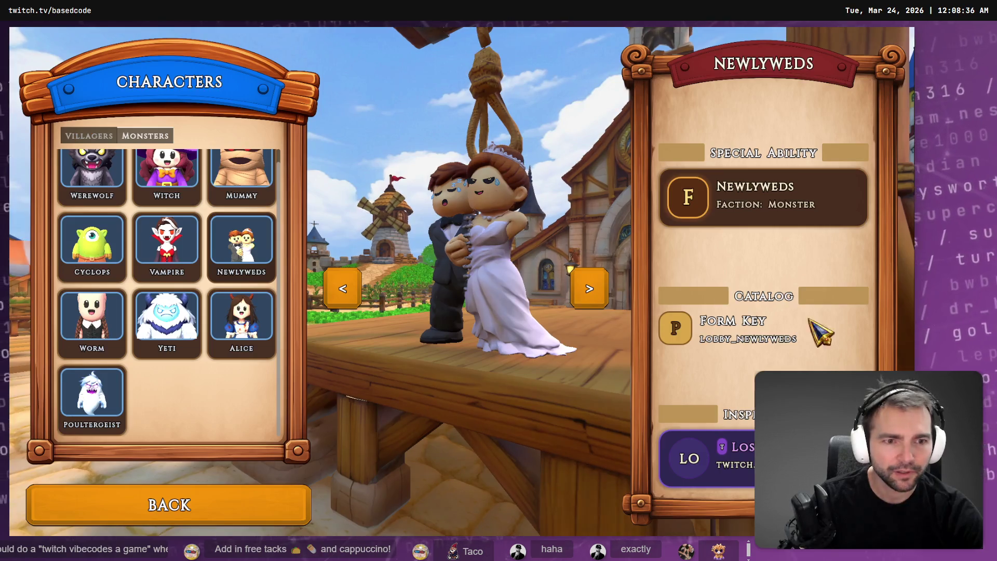
pyautogui.hotkey('alt', 'Tab')
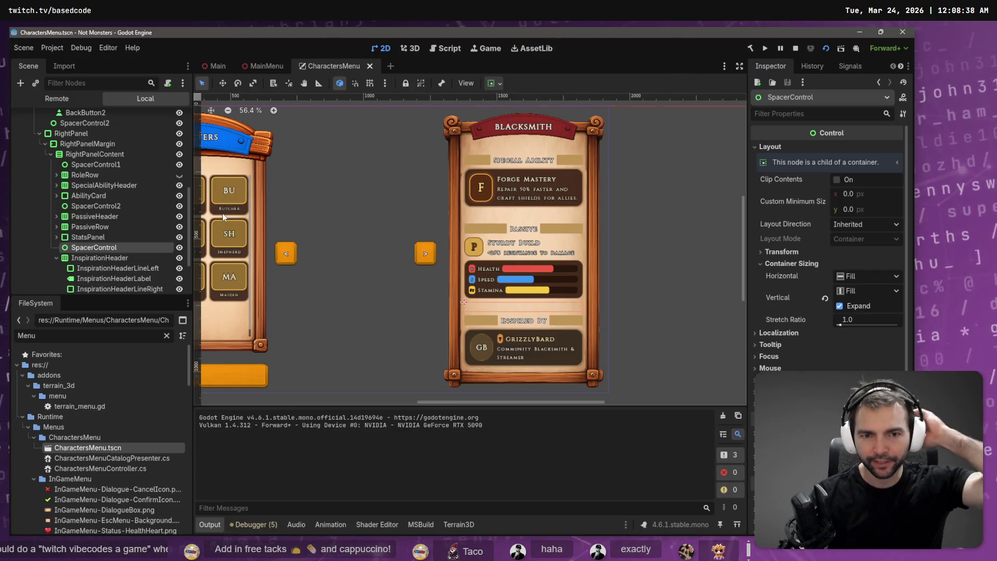
pyautogui.hotkey('alt', 'Tab')
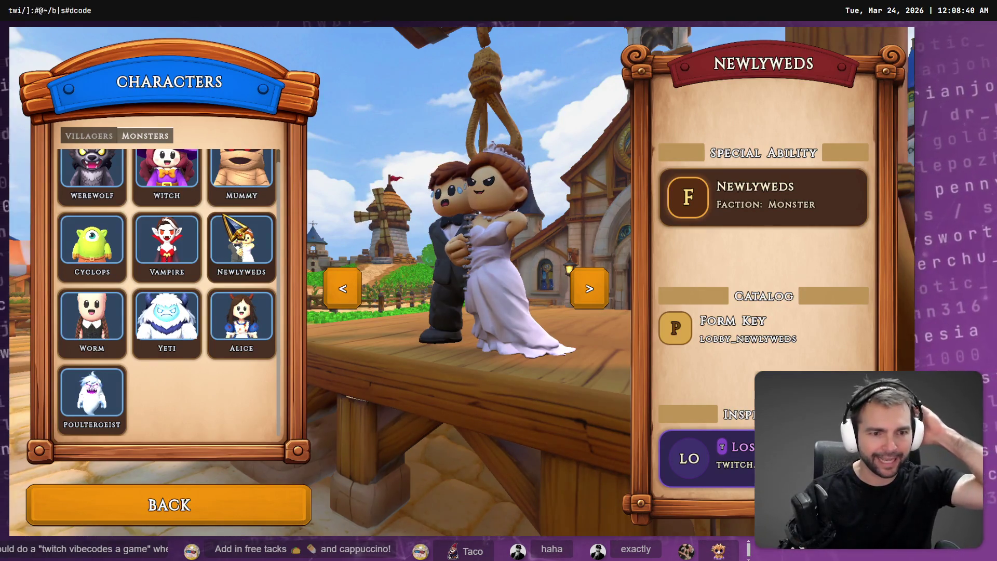
pyautogui.hotkey('alt', 'Tab')
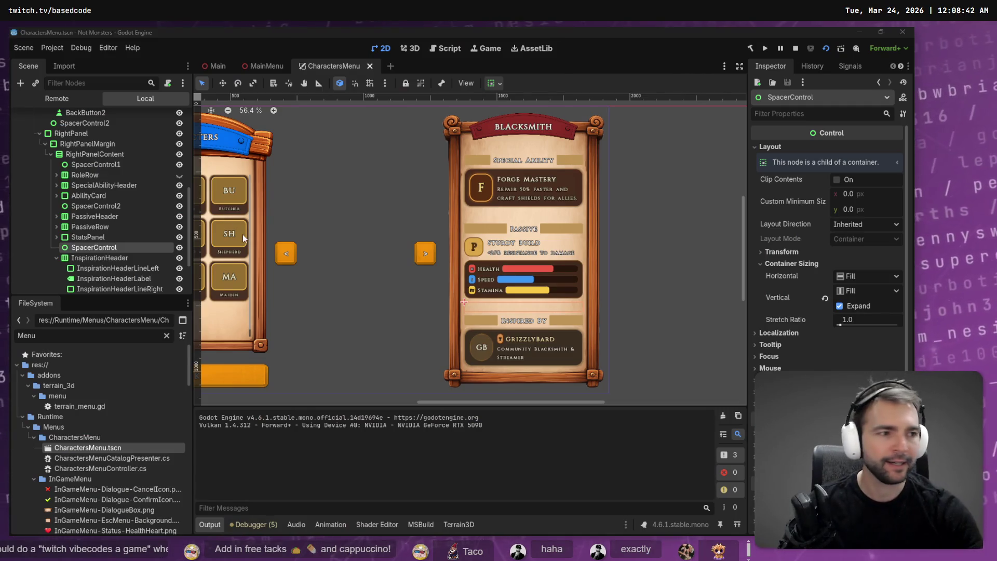
pyautogui.hotkey('alt', 'Tab')
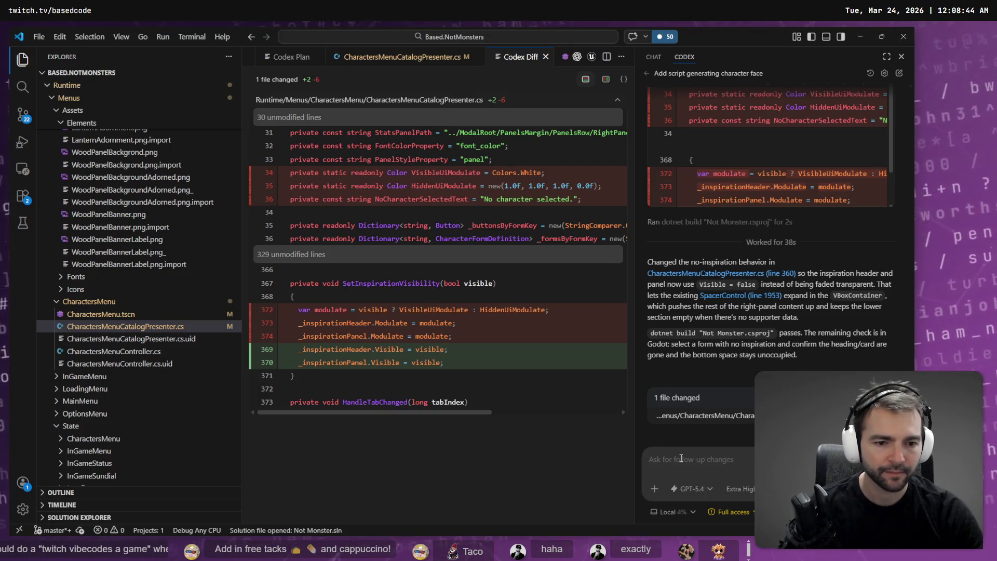
# Step: Dictate and send a prompt to reuse the right panel's existing passive section, not a Catalogue panel
pyautogui.click(681, 458)
pyautogui.press('super+h')
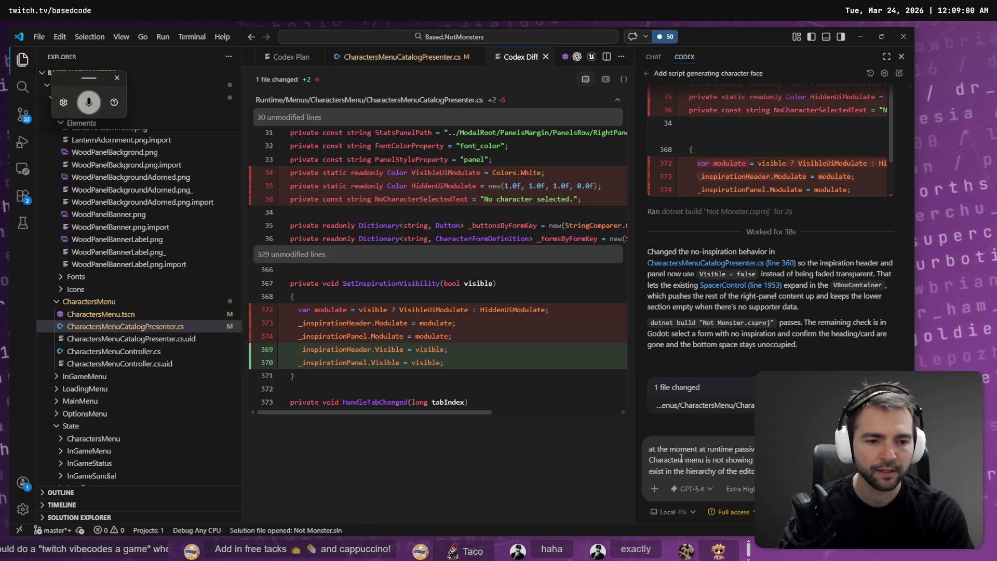
pyautogui.hotkey('alt', 'Tab')
pyautogui.hotkey('alt', 'Tab')
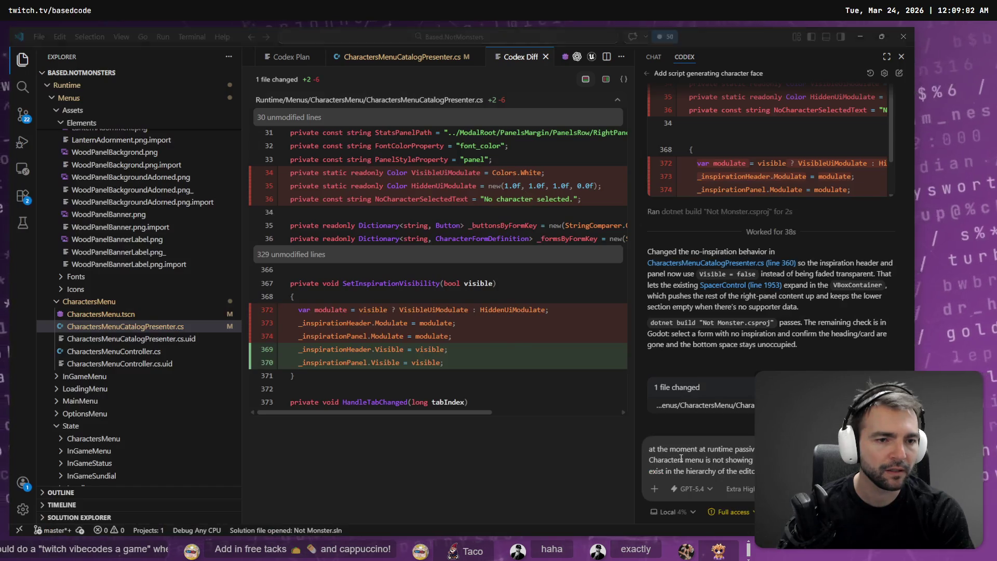
pyautogui.hotkey('alt', 'Tab')
pyautogui.hotkey('alt', 'Tab')
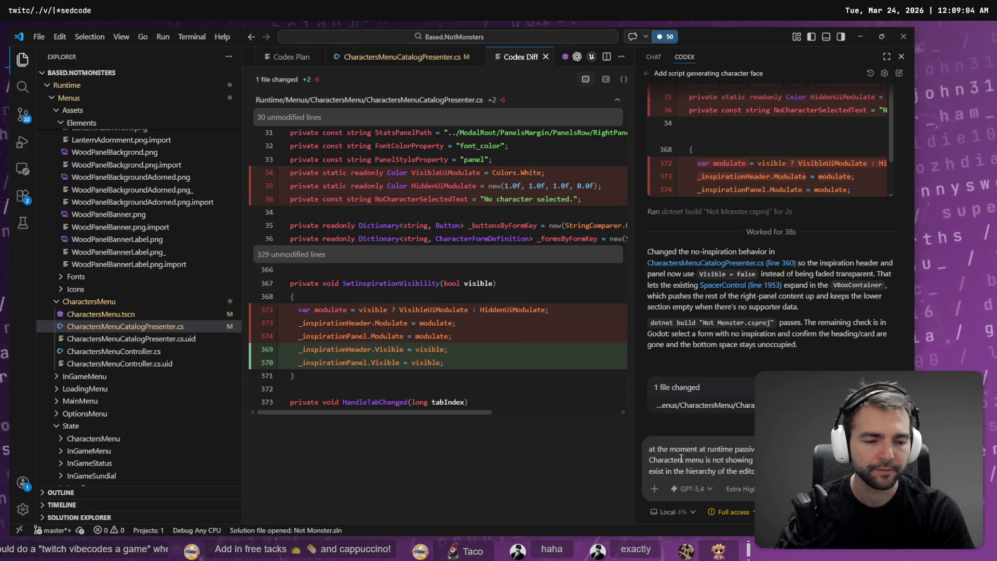
pyautogui.hotkey('alt', 'Tab')
pyautogui.hotkey('alt', 'Tab')
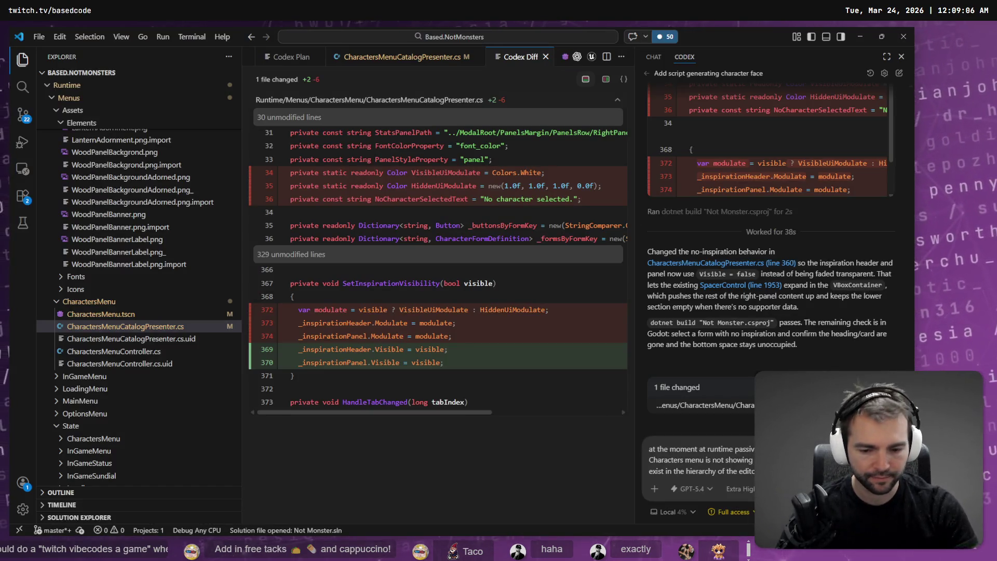
pyautogui.press('super+h')
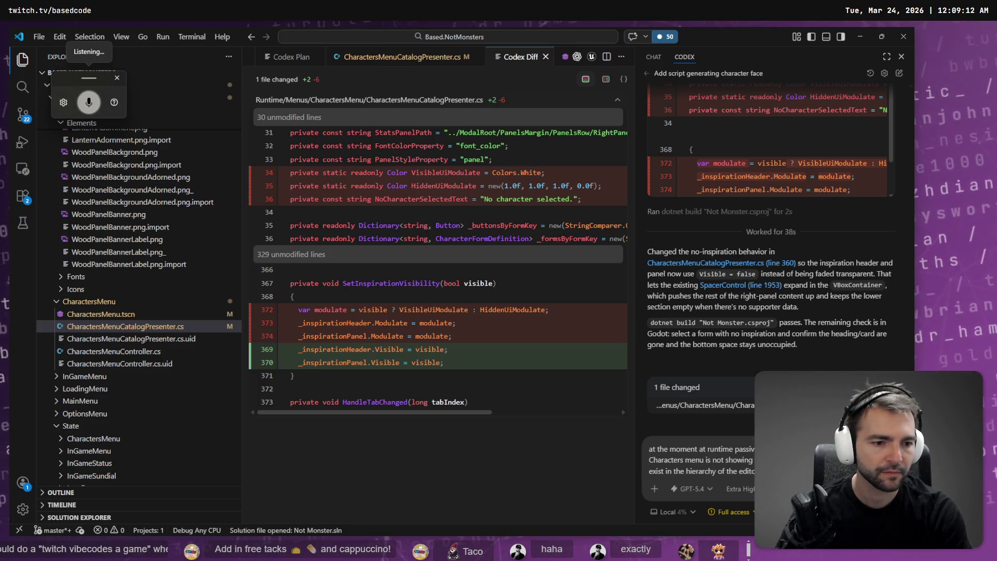
pyautogui.hotkey('alt', 'Tab')
pyautogui.hotkey('alt', 'Tab')
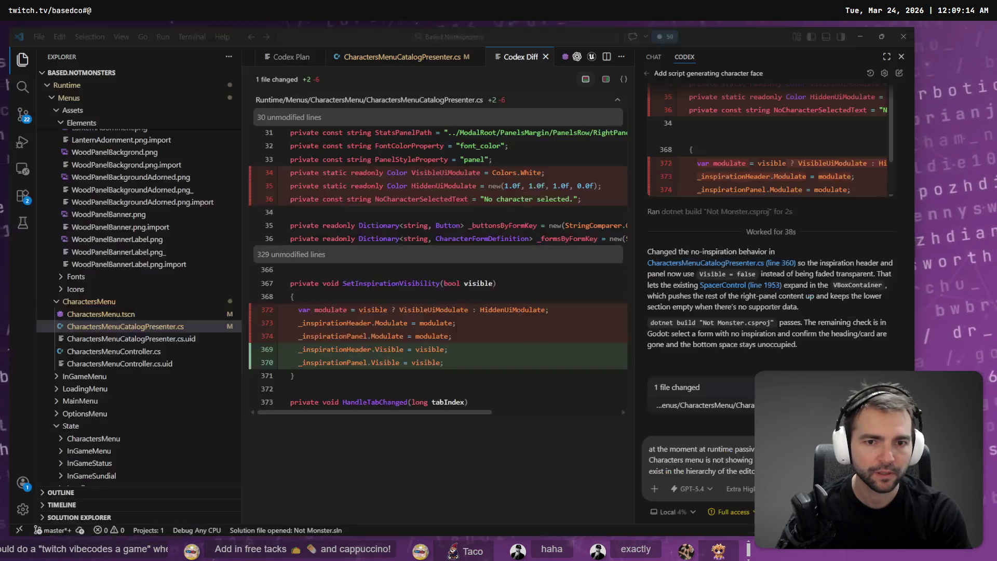
pyautogui.hotkey('alt', 'Tab')
pyautogui.hotkey('alt', 'Tab')
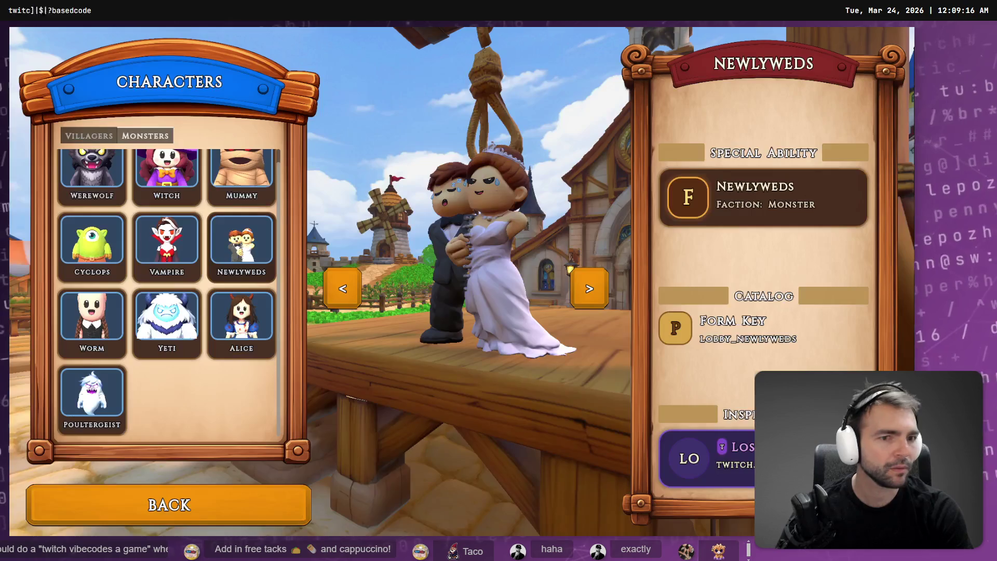
pyautogui.hotkey('alt', 'Tab')
pyautogui.hotkey('alt', 'Tab')
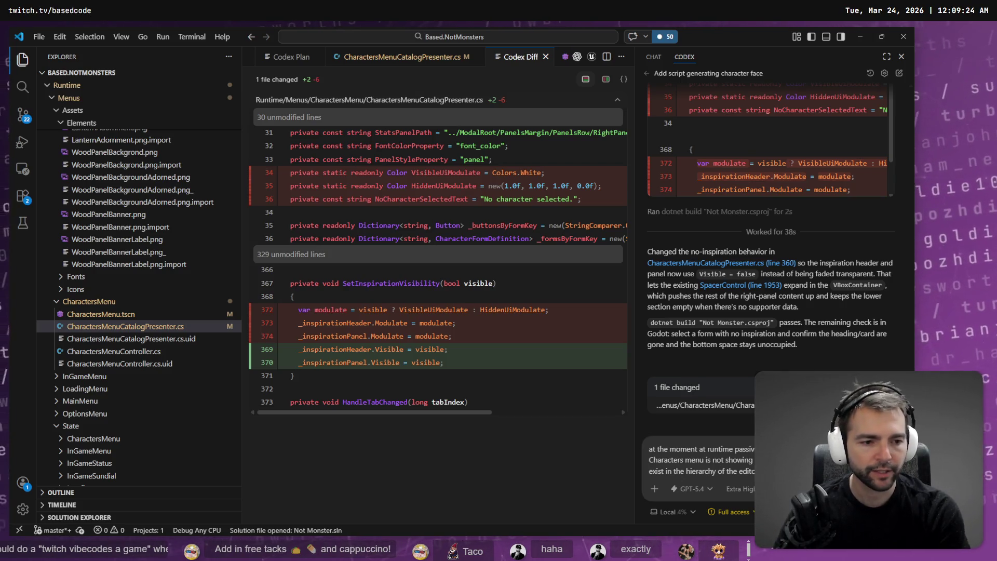
pyautogui.write('section of the right panel.')
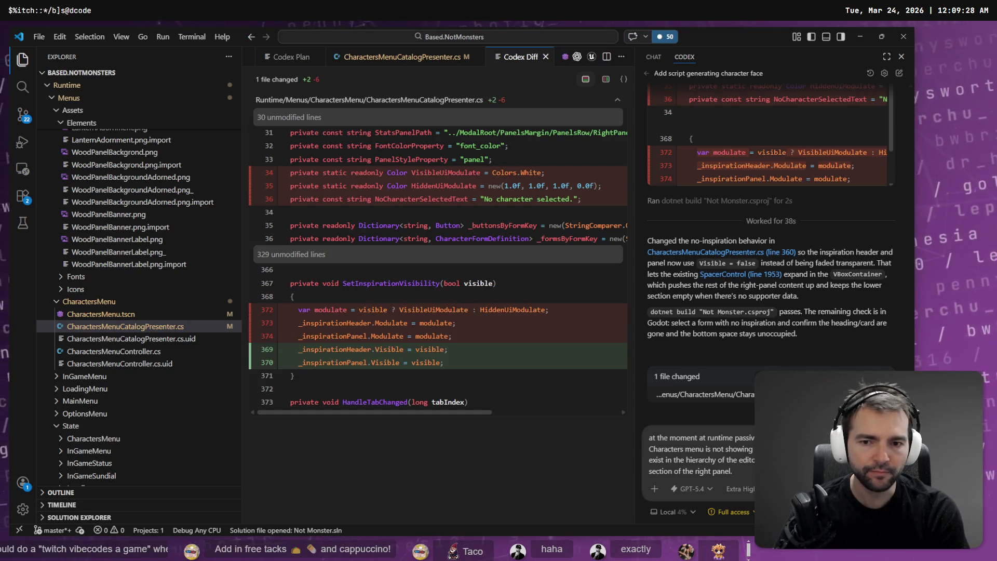
pyautogui.press('super+h')
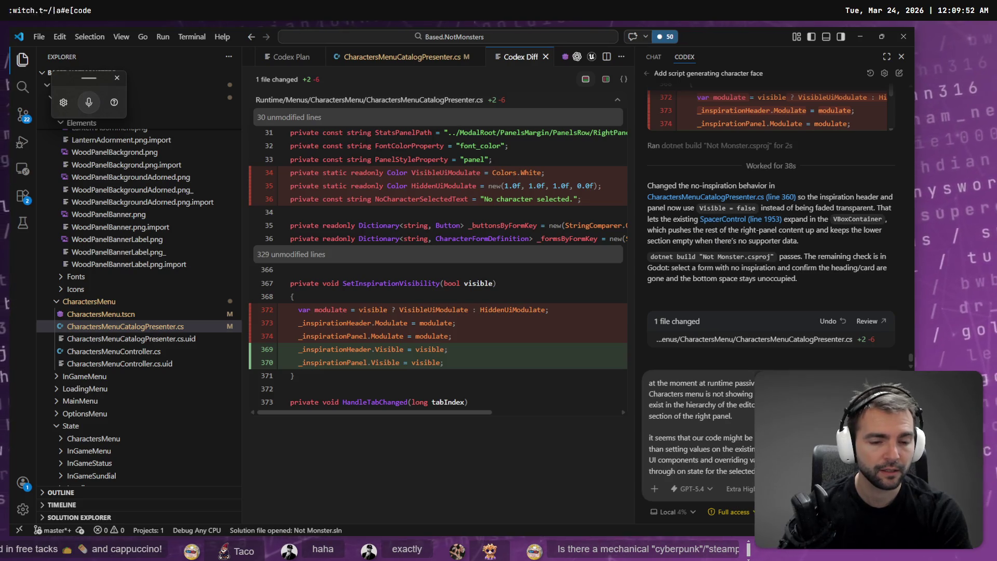
pyautogui.press('Return')
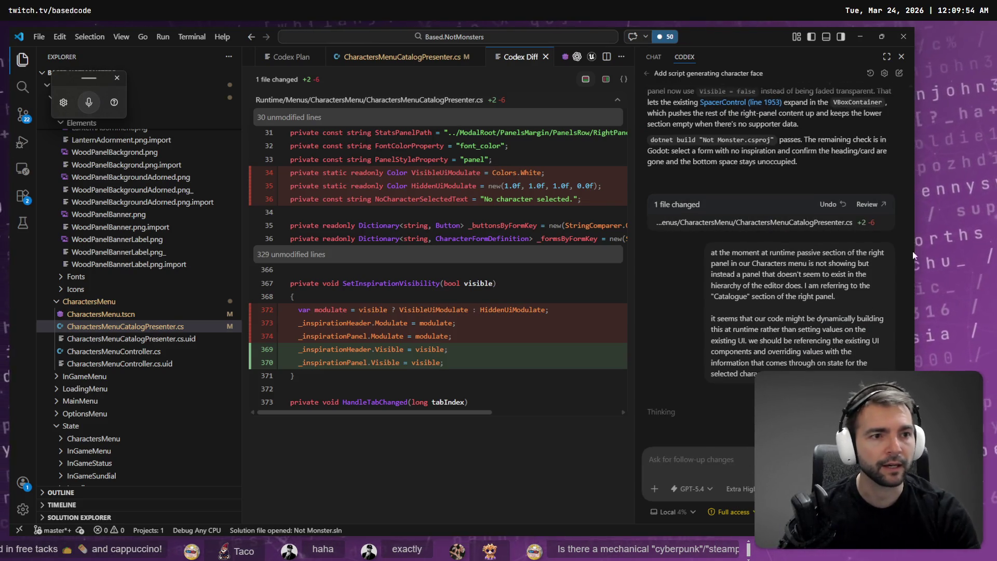
# Step: Maximize the Codex chat and let it finish fixing CharactersMenuCatalogPresenter.cs with a passing build
pyautogui.click(887, 56)
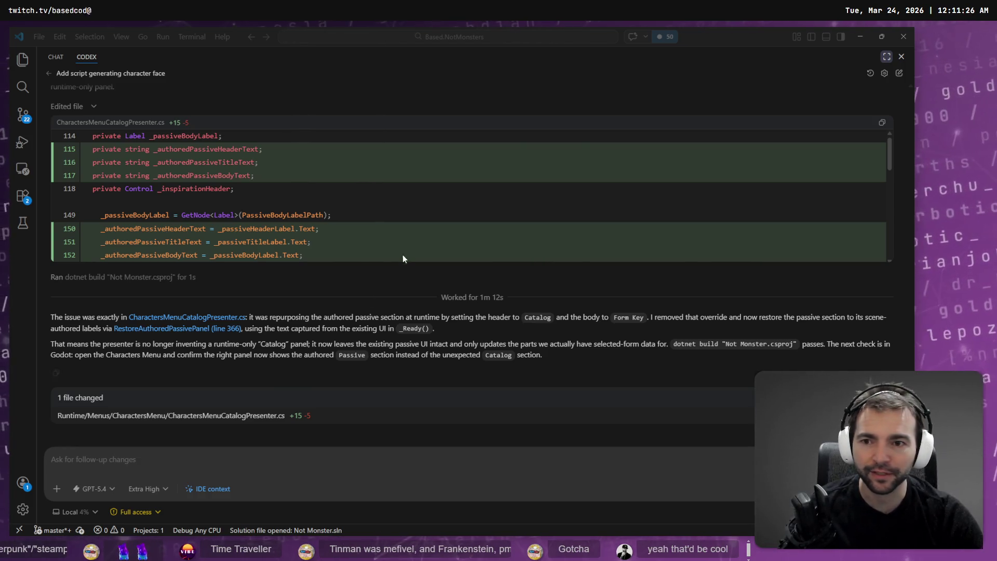
# Step: Review the RestoreAuthoredPassivePanel diff, then run the MainMenu scene from Godot
pyautogui.scroll(-10, 417, 217)
pyautogui.scroll(-1, 416, 218)
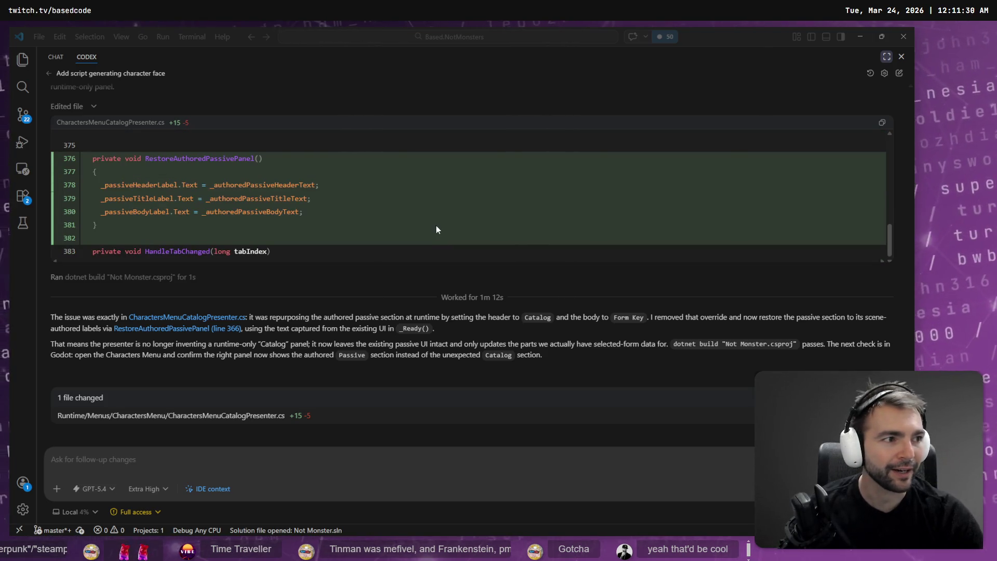
pyautogui.hotkey('alt', 'Tab')
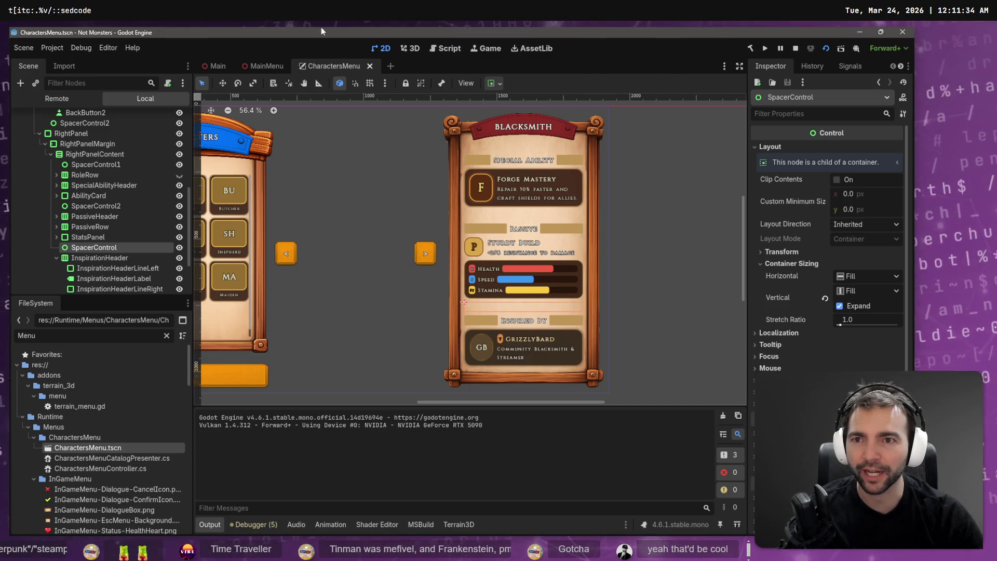
pyautogui.click(252, 66)
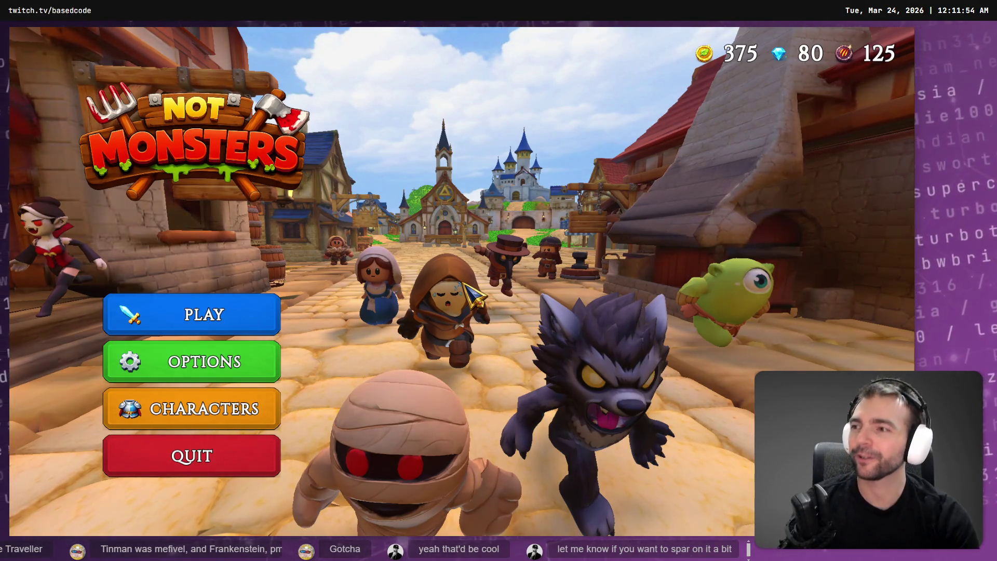
# Step: Check the Farmer, Butcher, Maiden, Townsmen and King details on Characters, then return to Godot
pyautogui.click(264, 413)
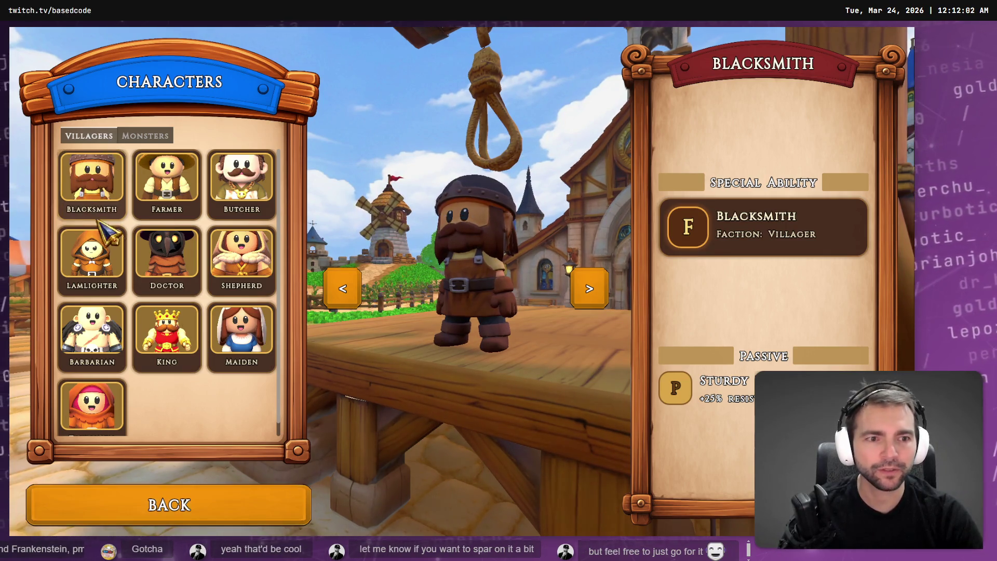
pyautogui.click(166, 190)
pyautogui.click(252, 206)
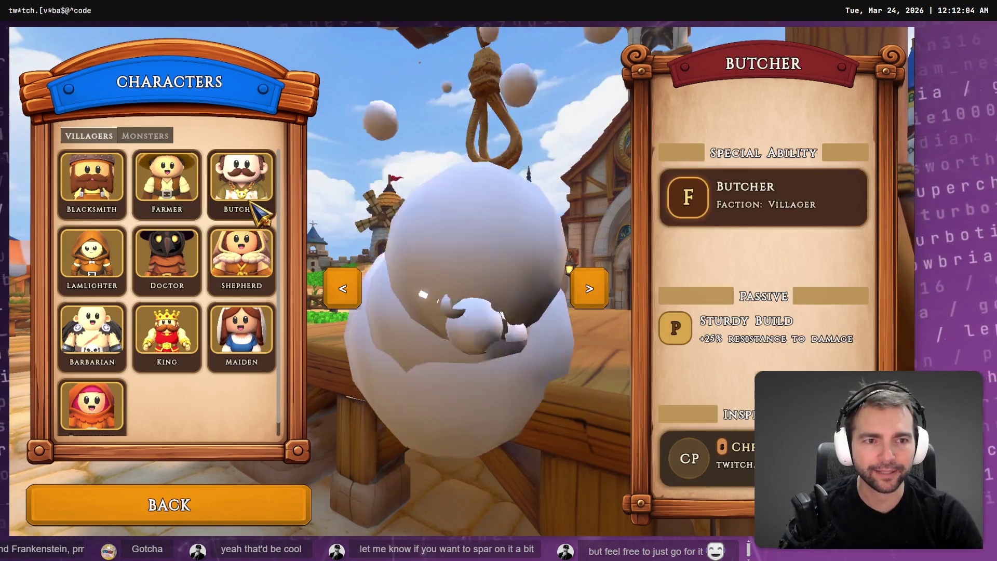
pyautogui.click(241, 353)
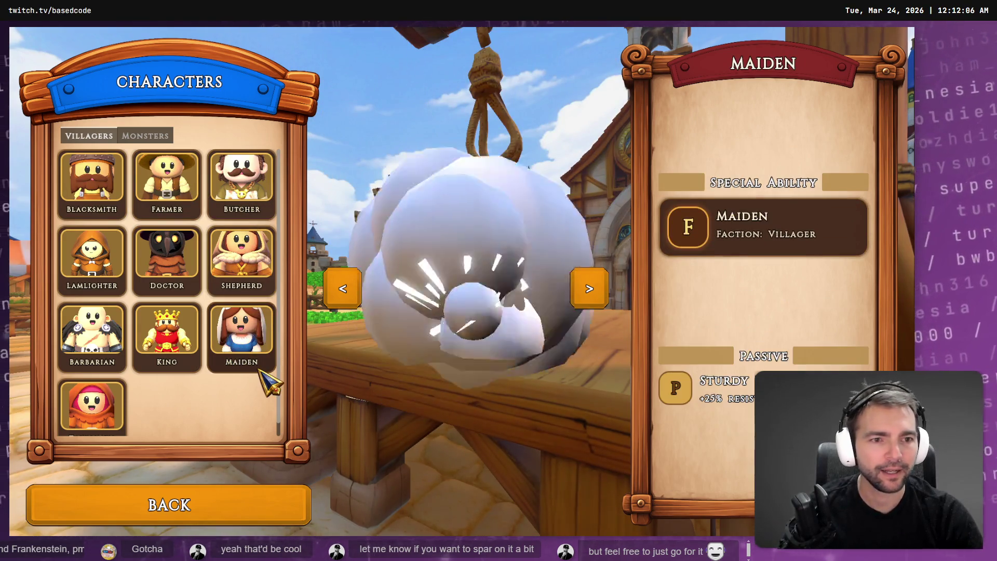
pyautogui.click(107, 404)
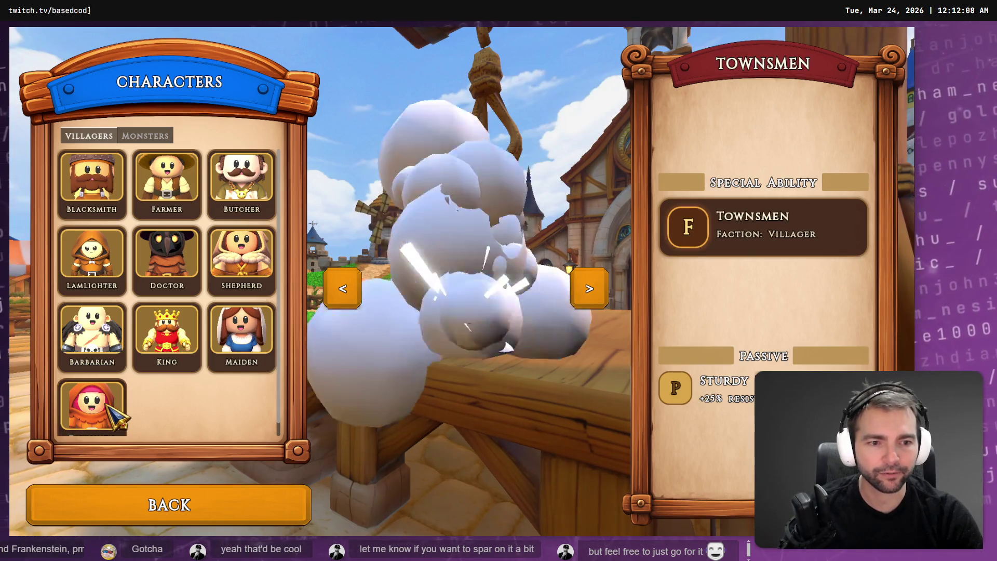
pyautogui.click(240, 356)
pyautogui.click(172, 355)
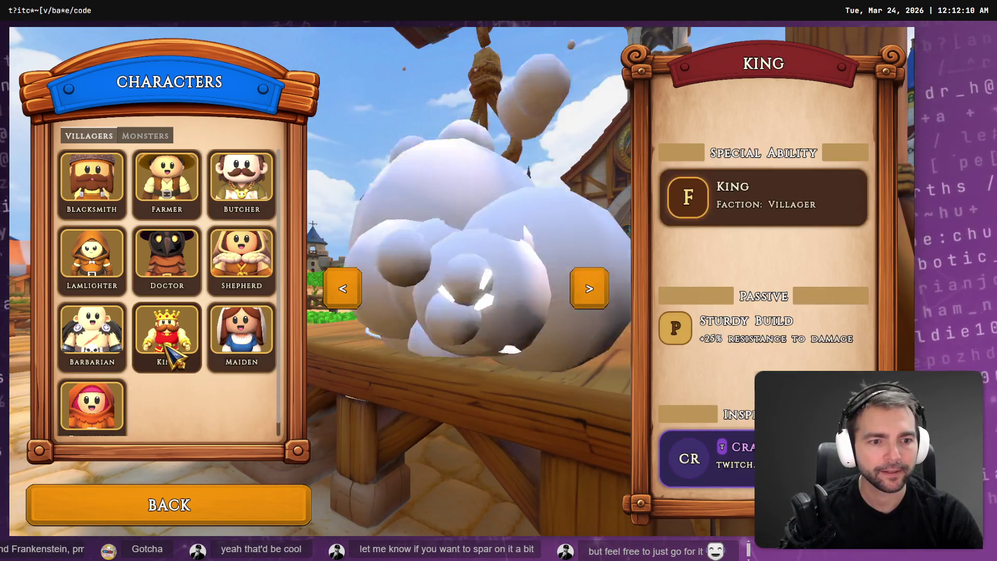
pyautogui.press('F8')
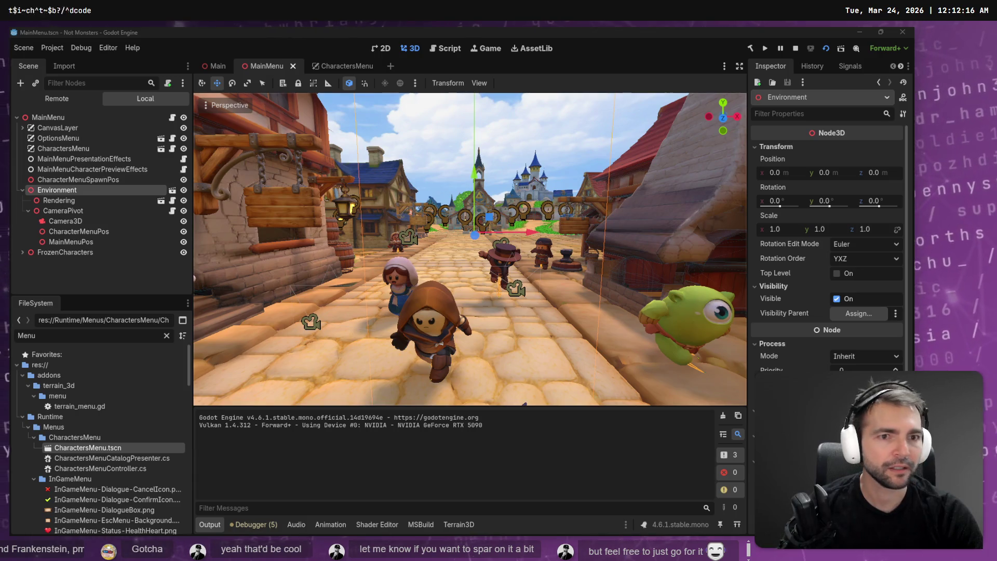
pyautogui.hotkey('alt', 'Tab')
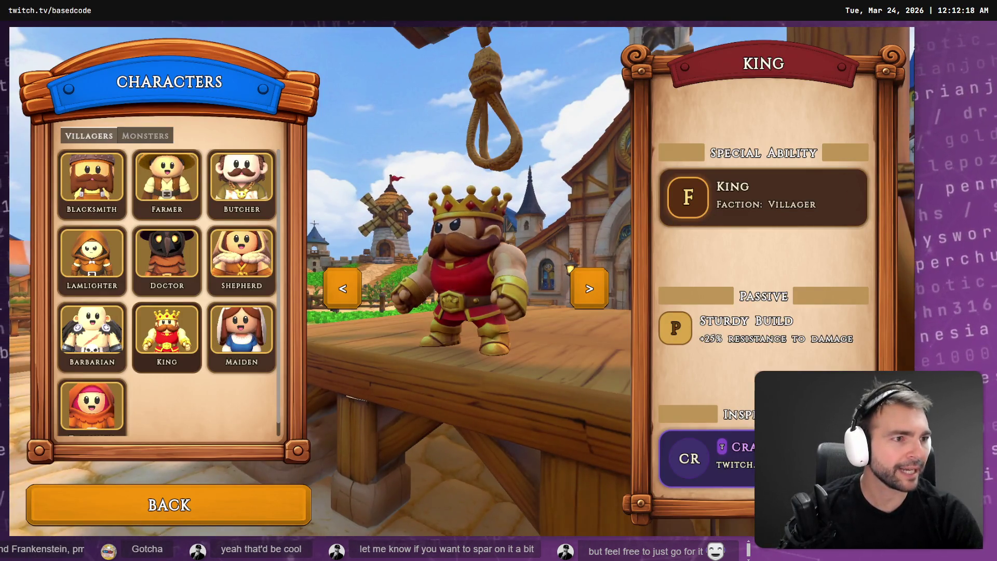
pyautogui.hotkey('alt', 'Tab')
# Step: In CharactersMenu, inspect the Overlay, InspirationHeader, AbilityCard and PassiveHeader nodes
pyautogui.click(335, 65)
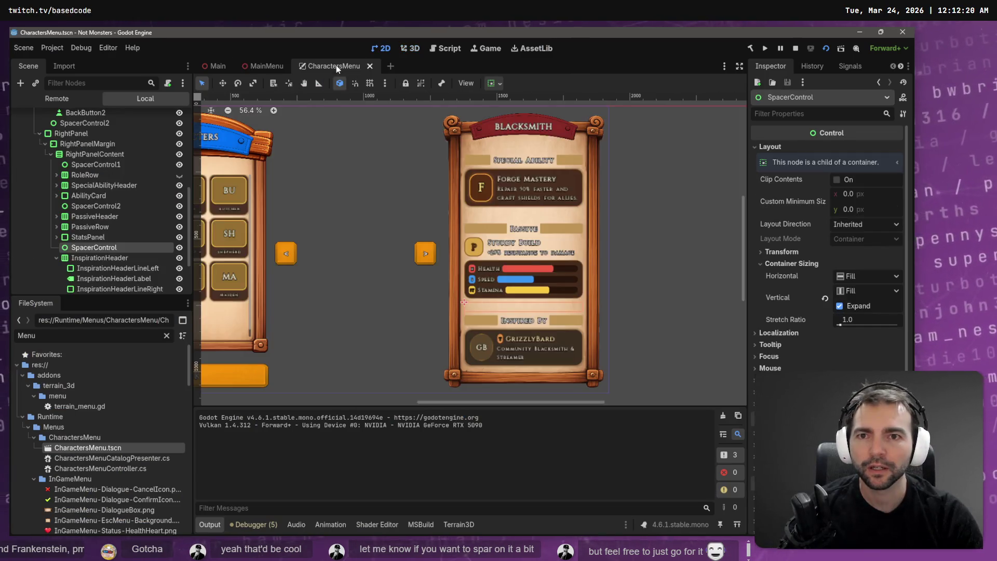
pyautogui.click(503, 289)
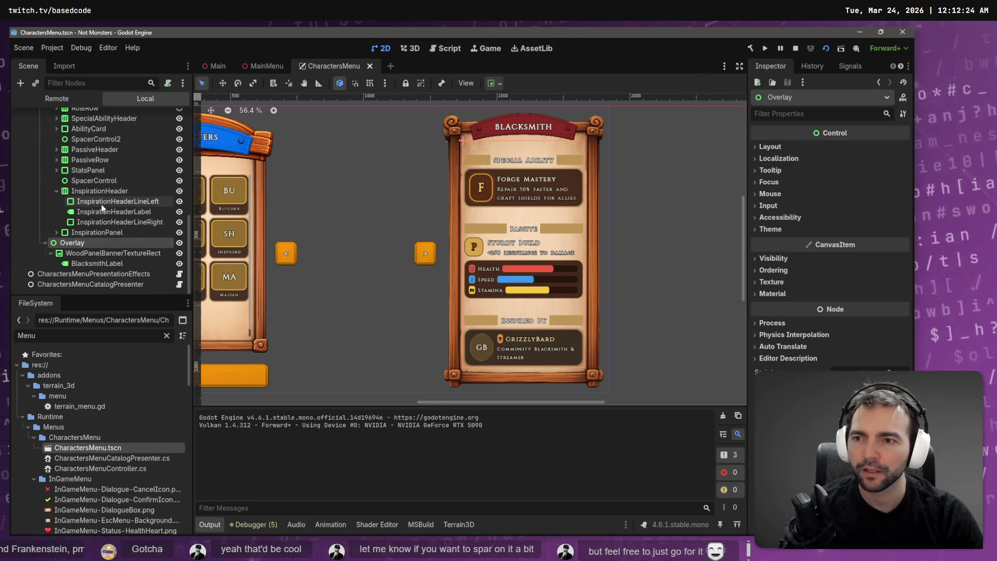
pyautogui.click(103, 190)
pyautogui.scroll(2, 99, 171)
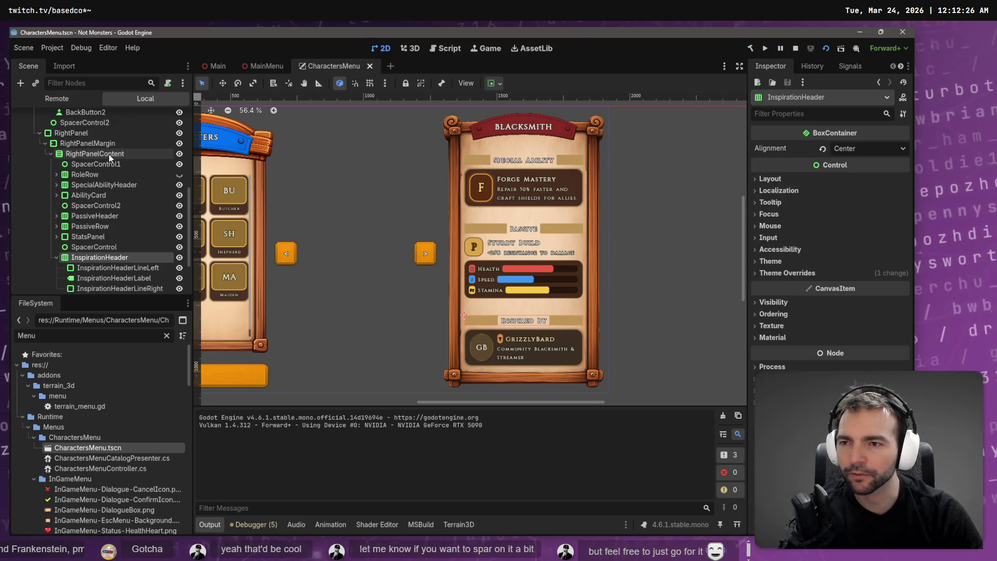
pyautogui.click(109, 195)
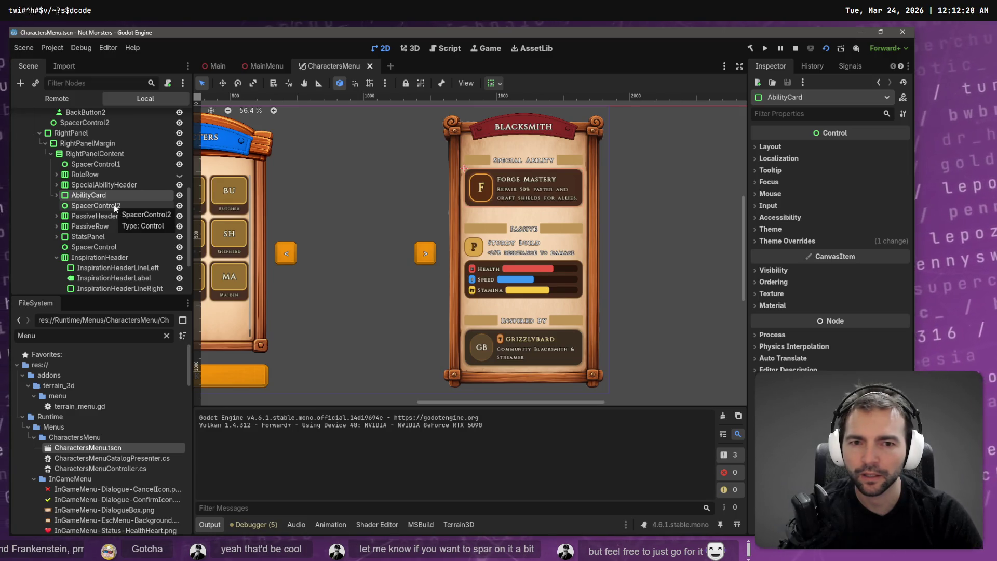
pyautogui.press('Right')
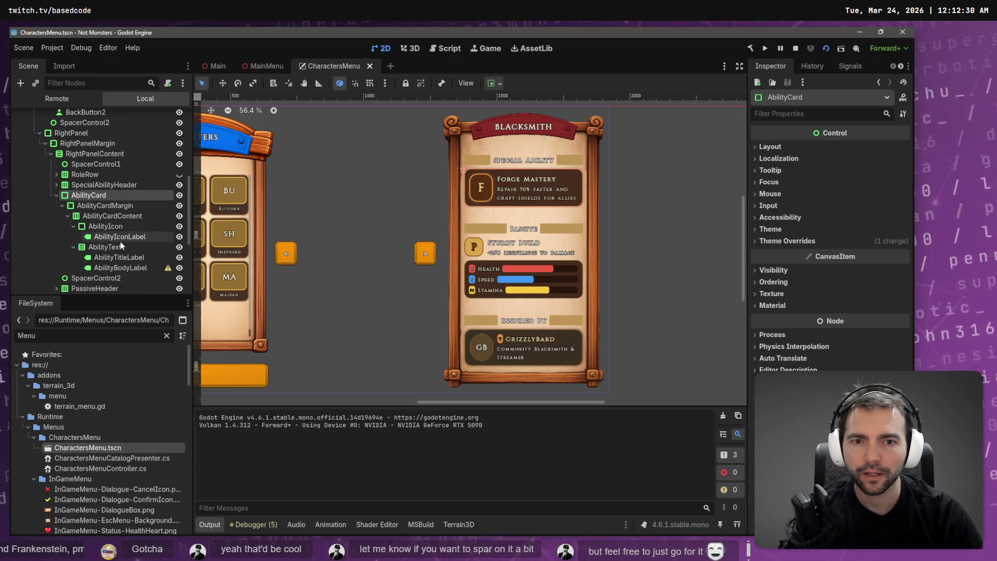
pyautogui.click(85, 289)
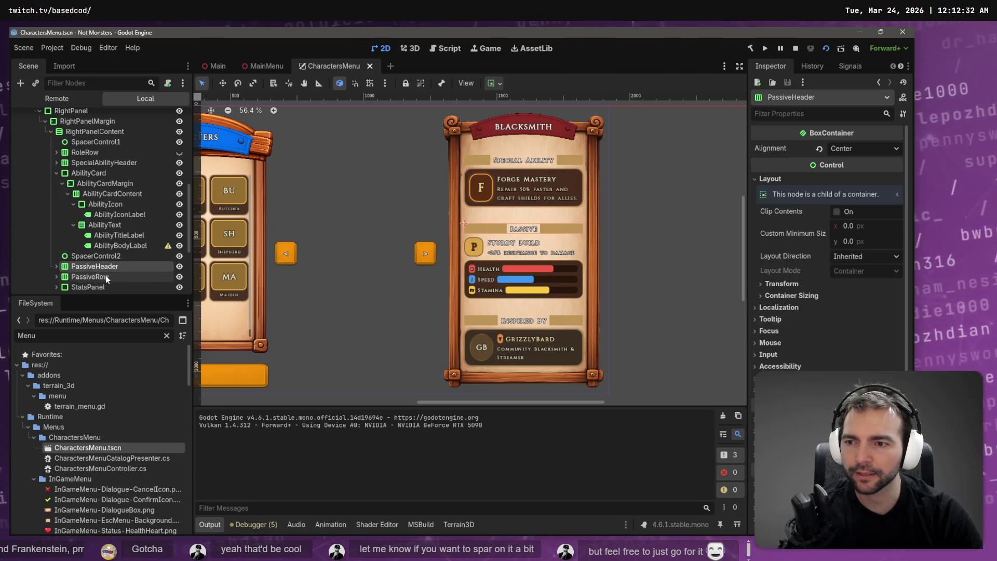
pyautogui.press('Right')
pyautogui.scroll(-3, 115, 260)
# Step: Collapse the AbilityCard subtree, inspect PassiveRow and StatsPanel, then bring the game forward
pyautogui.press('Left')
pyautogui.press('Up')
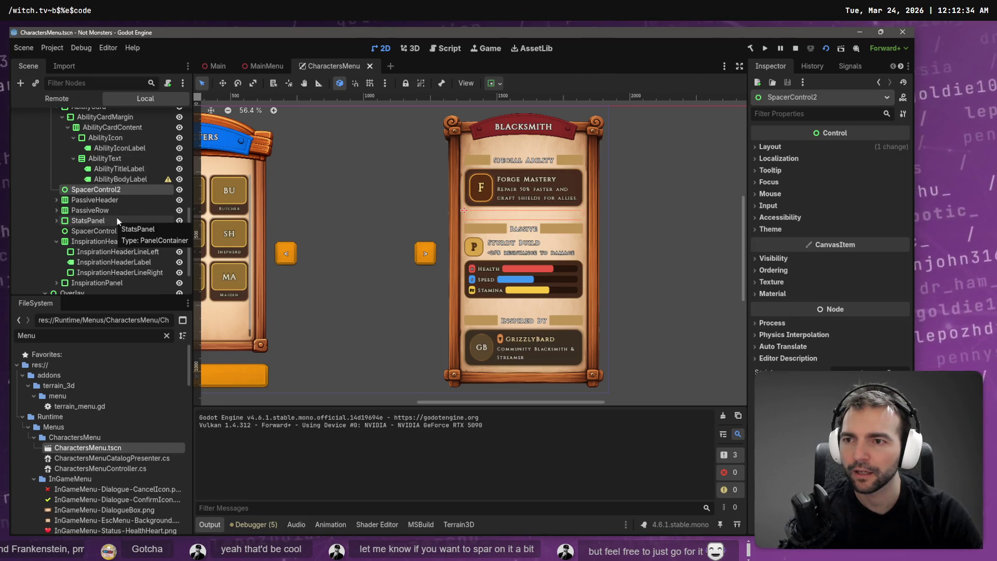
pyautogui.press('Up')
pyautogui.press('Left')
pyautogui.press('Up')
pyautogui.press('Up')
pyautogui.press('Up')
pyautogui.press('Left')
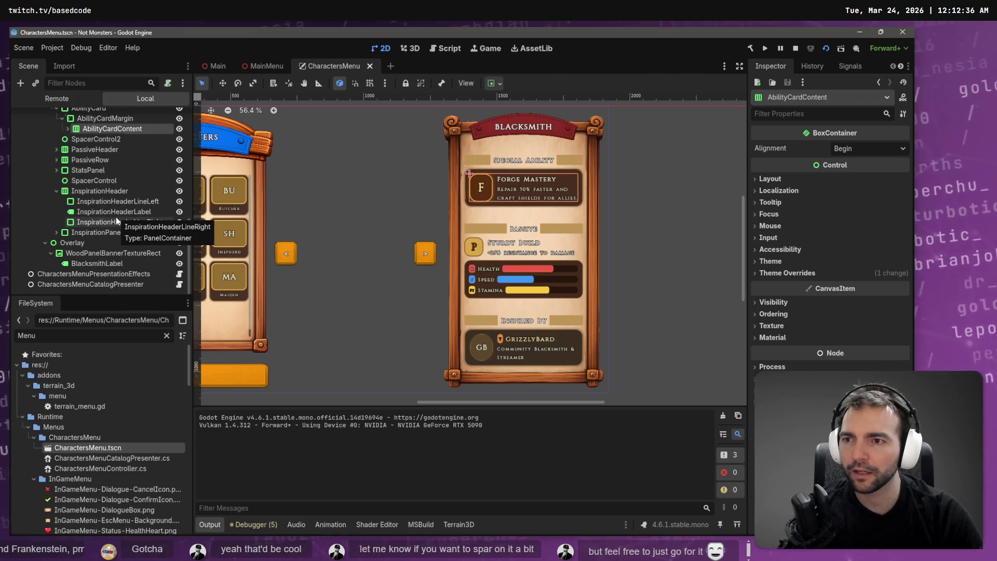
pyautogui.press('Up')
pyautogui.press('Left')
pyautogui.click(97, 162)
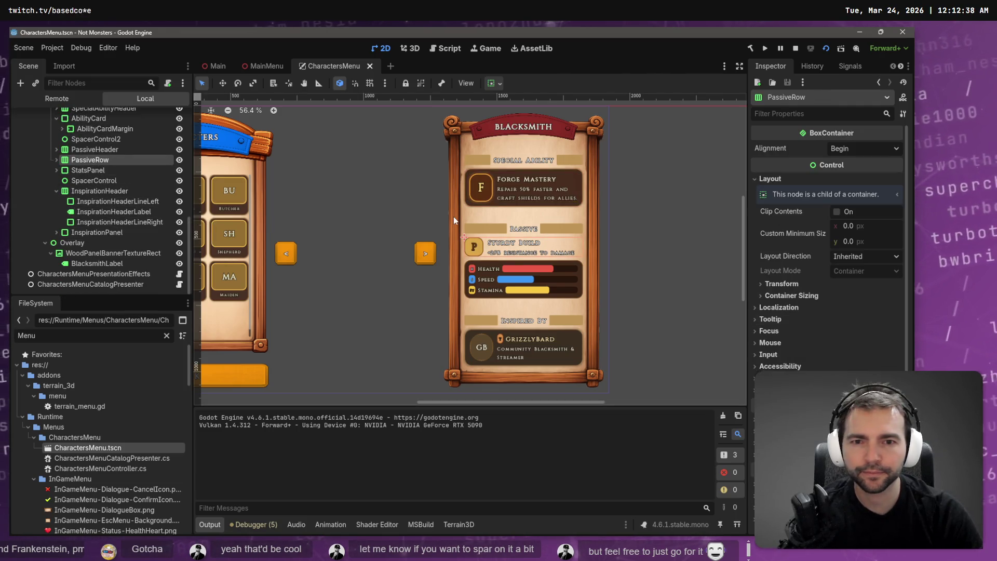
pyautogui.click(122, 174)
pyautogui.press('F6')
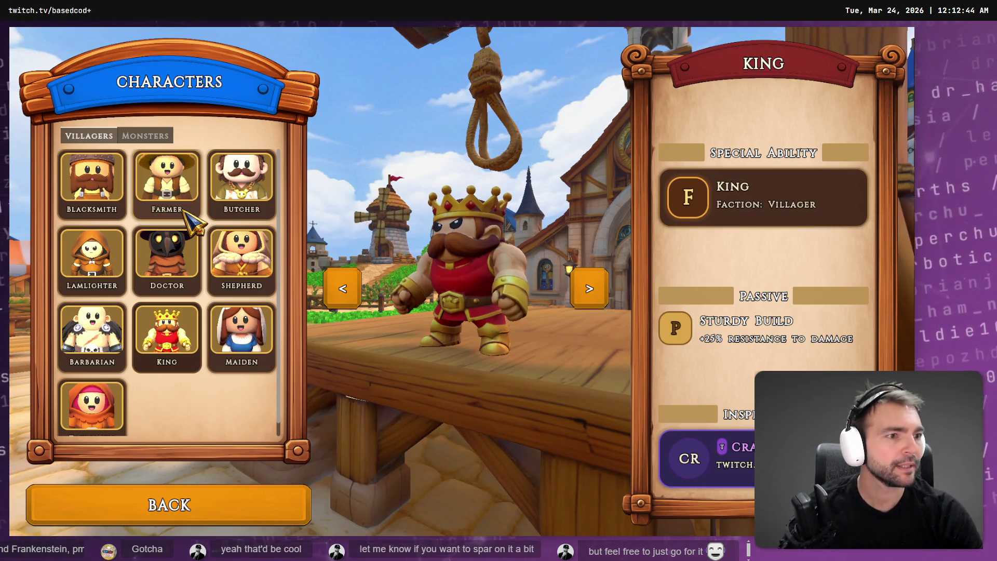
# Step: Dictate and send a request that the stats panel stay visible with default values
pyautogui.hotkey('alt', 'Tab')
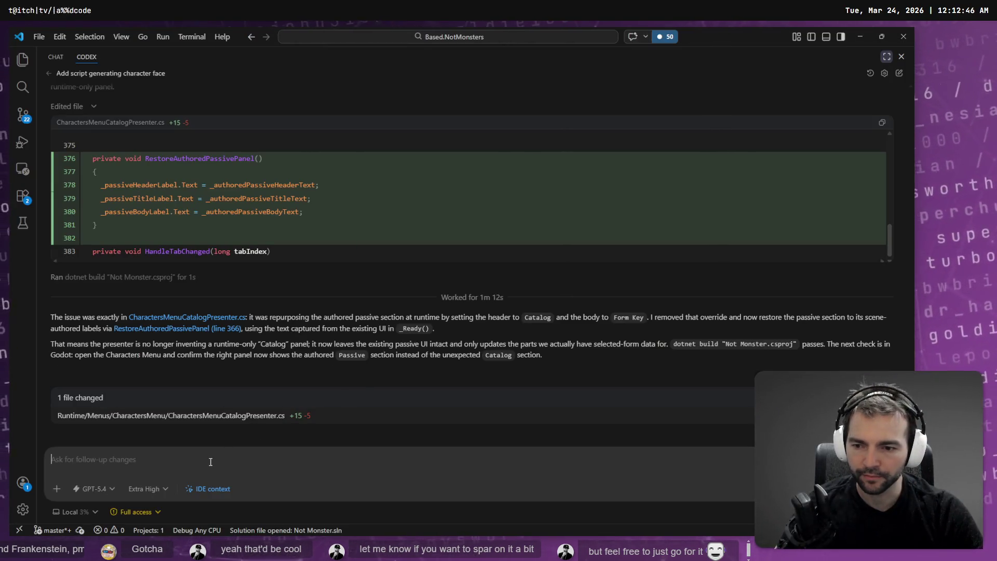
pyautogui.press('super+h')
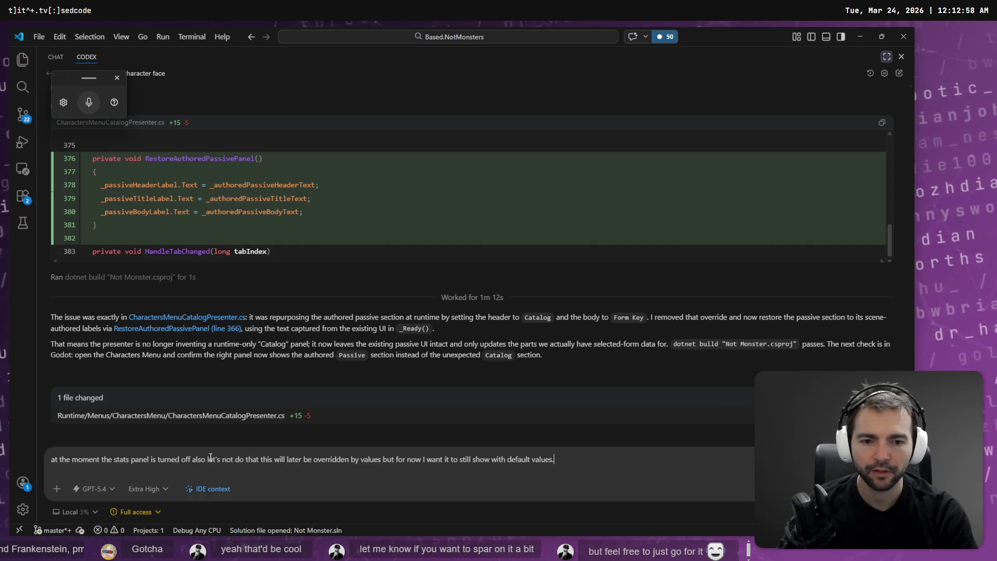
pyautogui.hotkey('alt', 'Tab')
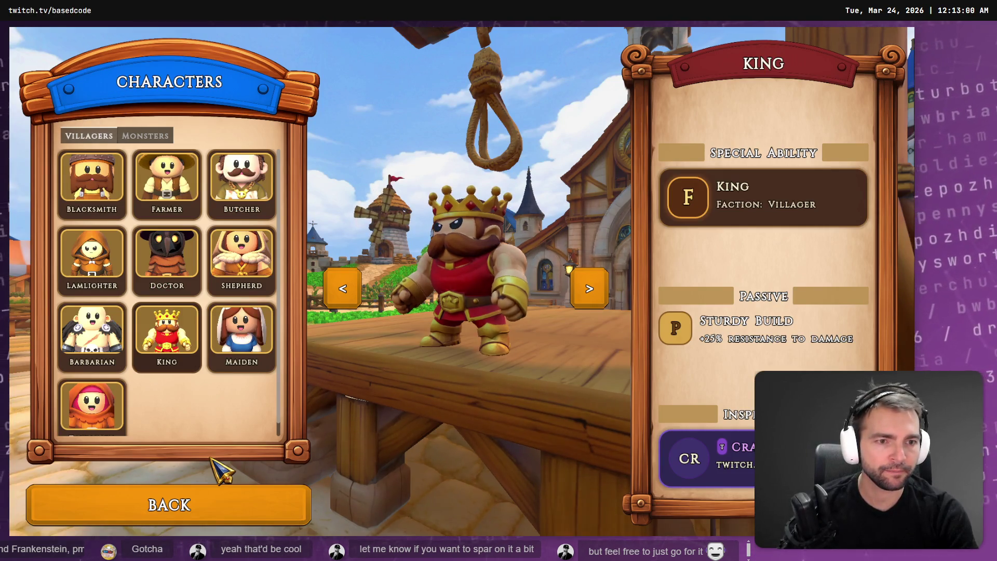
pyautogui.hotkey('alt', 'Tab')
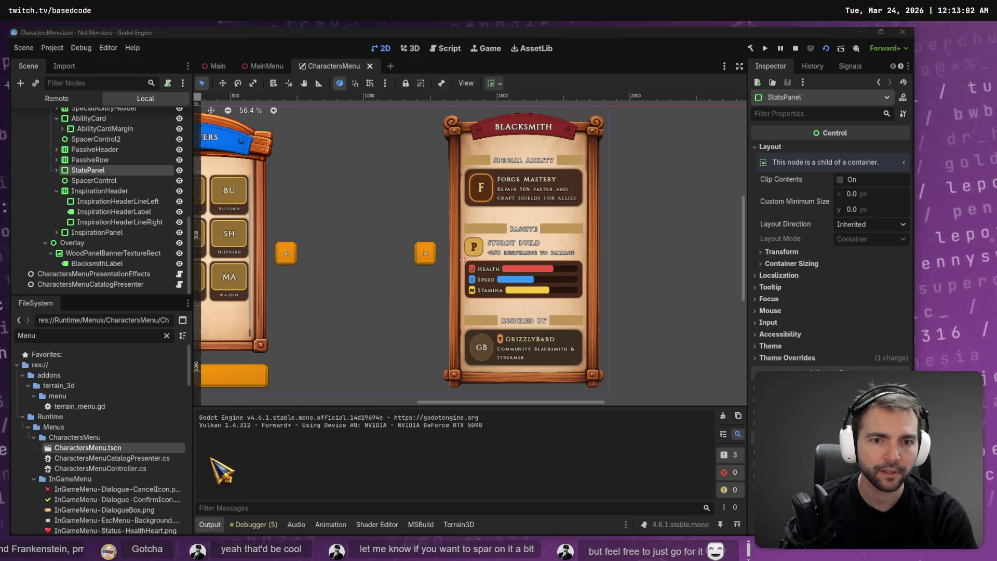
pyautogui.hotkey('alt', 'Tab')
pyautogui.hotkey('alt', 'Tab')
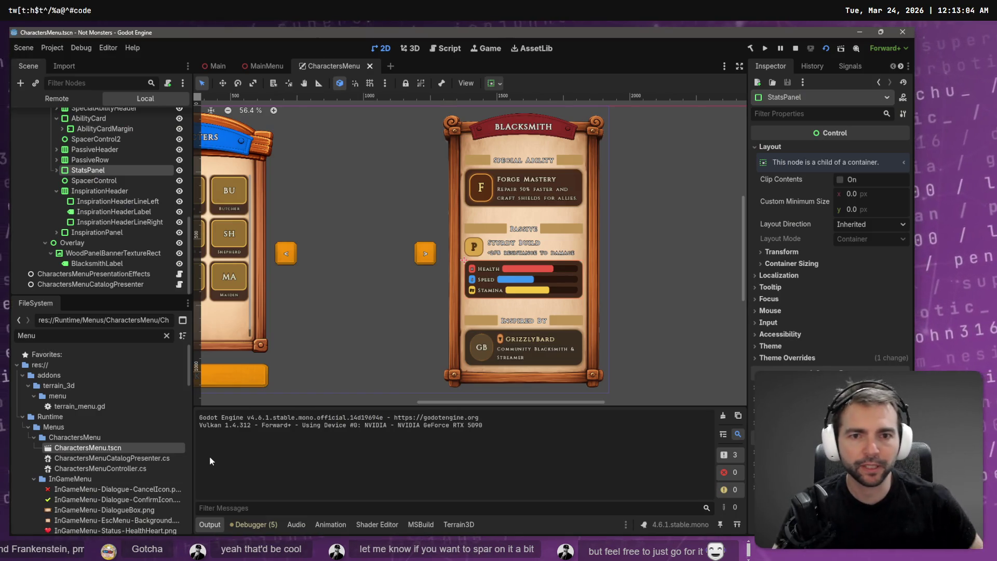
pyautogui.hotkey('alt', 'Tab')
pyautogui.hotkey('alt', 'Tab')
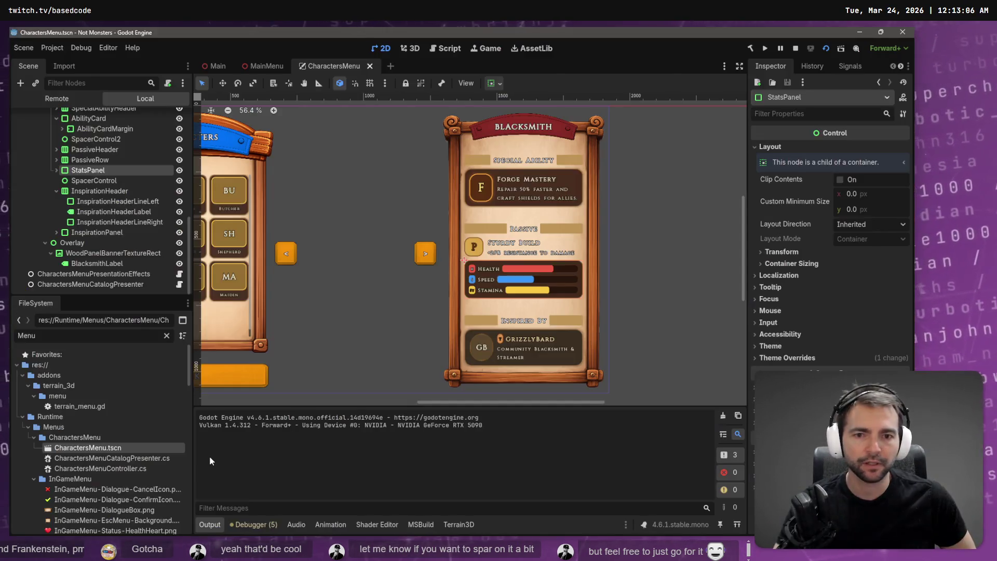
pyautogui.hotkey('alt', 'Tab')
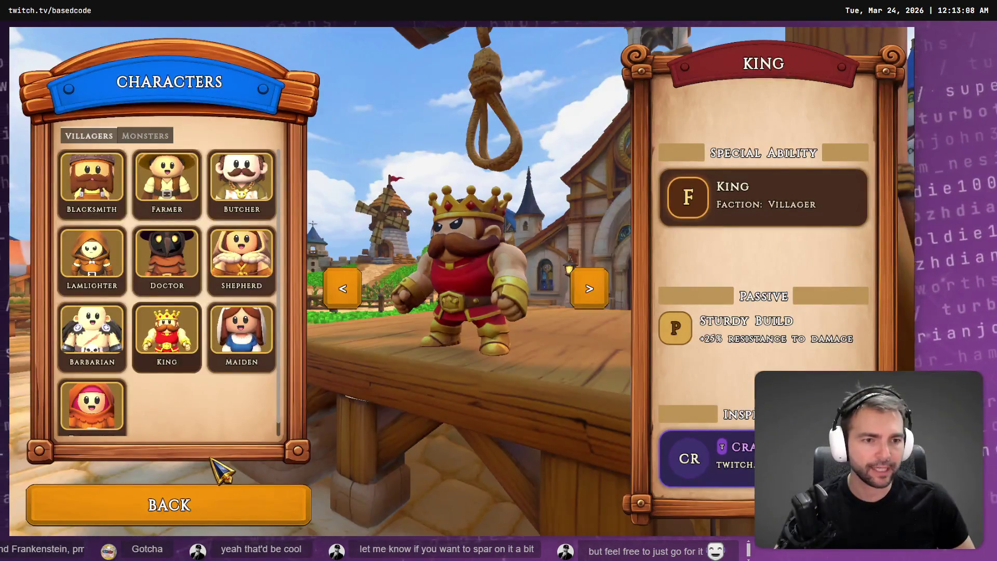
pyautogui.hotkey('alt', 'Tab')
pyautogui.hotkey('alt', 'Tab')
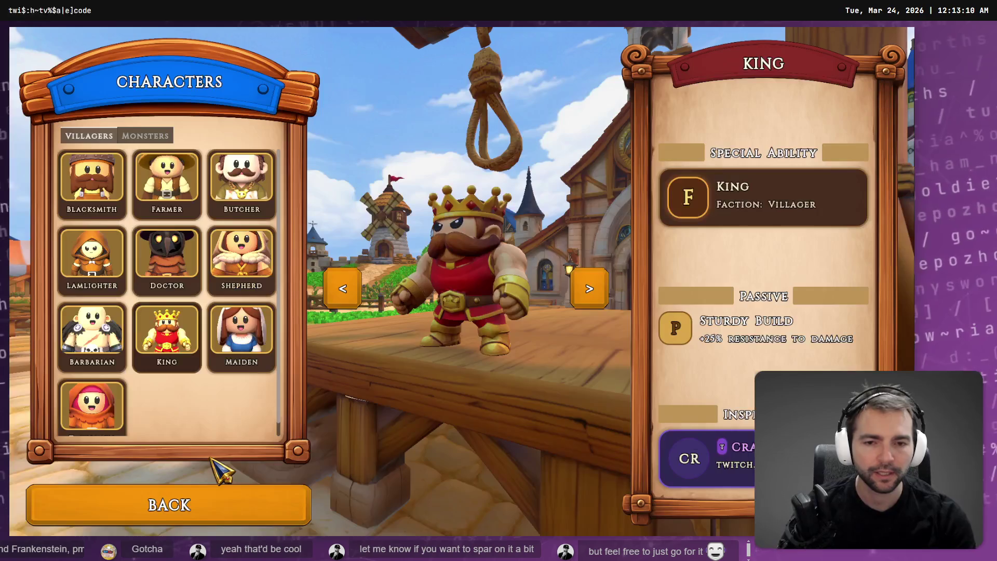
pyautogui.hotkey('alt', 'Tab')
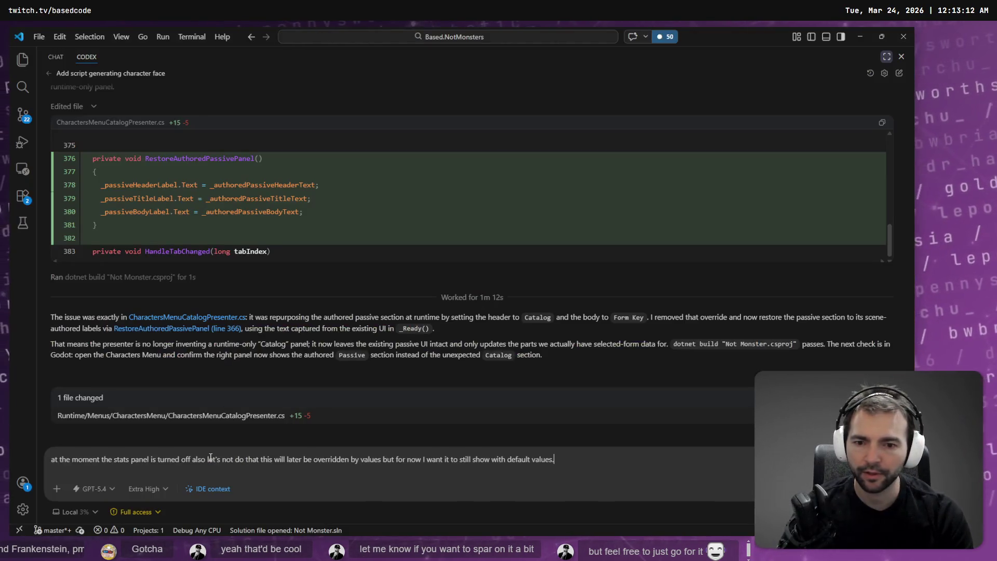
pyautogui.press('Return')
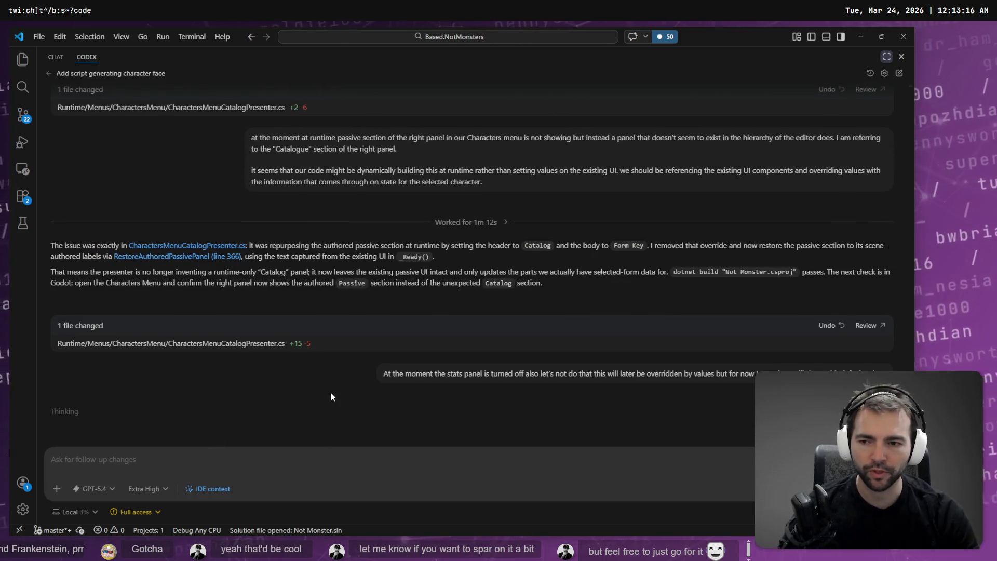
# Step: Switch between windows, ending on ChatGPT's transparent-background gauntlet cursor image
pyautogui.hotkey('alt', 'Tab')
pyautogui.moveTo(383, 375); pyautogui.dragTo(389, 376)
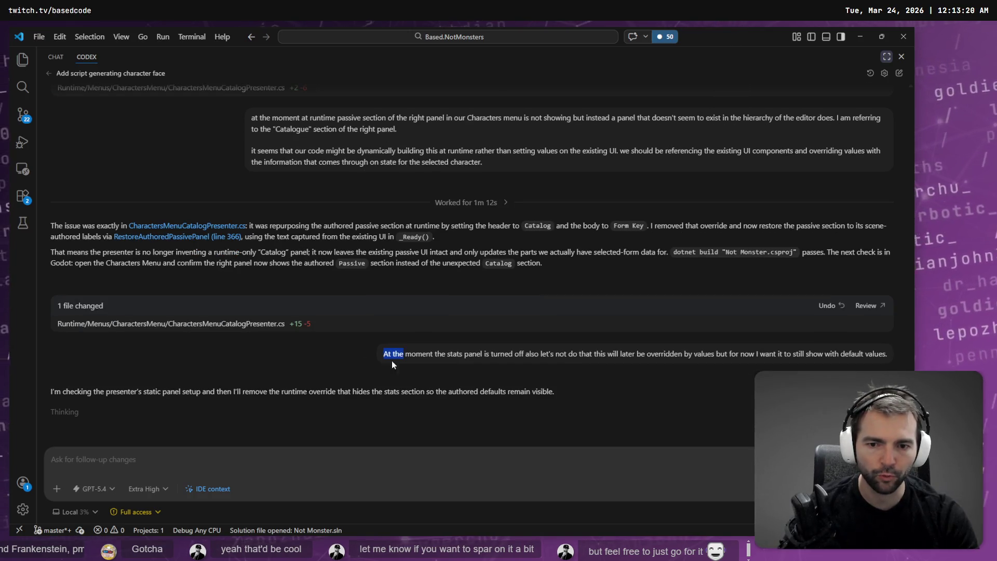
pyautogui.hotkey('alt', 'Tab')
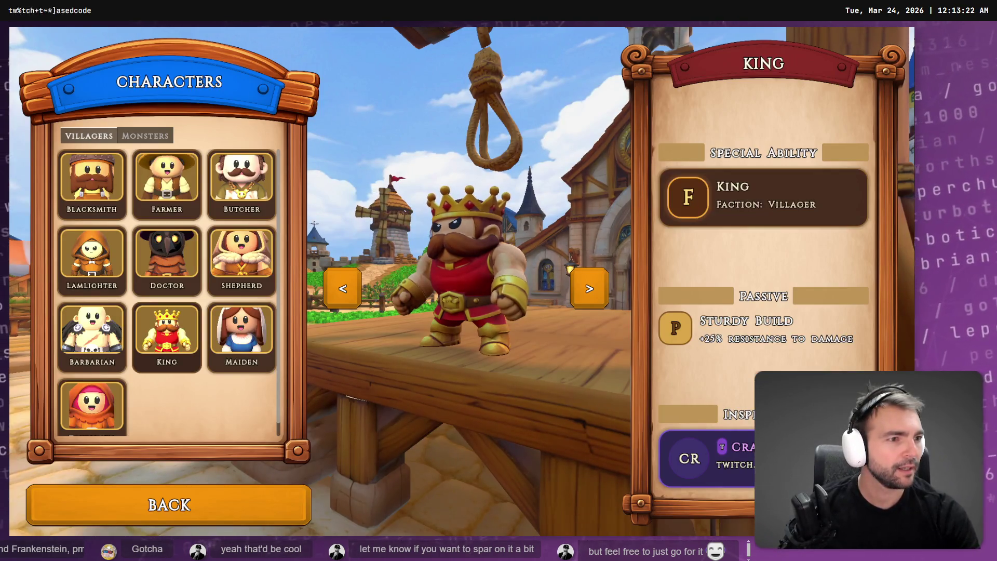
pyautogui.hotkey('alt', 'Tab')
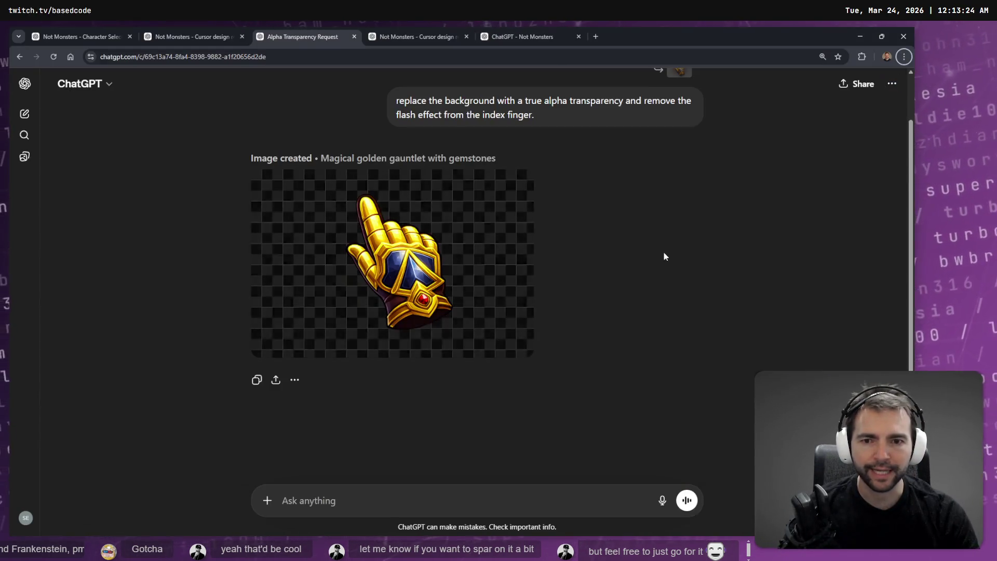
# Step: Save the golden gauntlet image as a PNG, then return to the Godot editor
pyautogui.click(440, 307)
pyautogui.rightClick(476, 279)
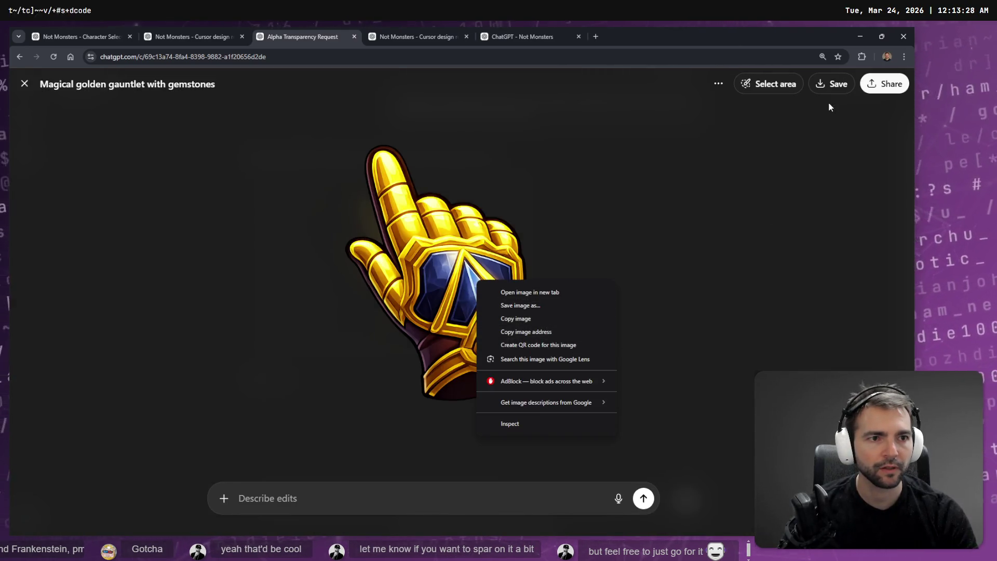
pyautogui.click(831, 86)
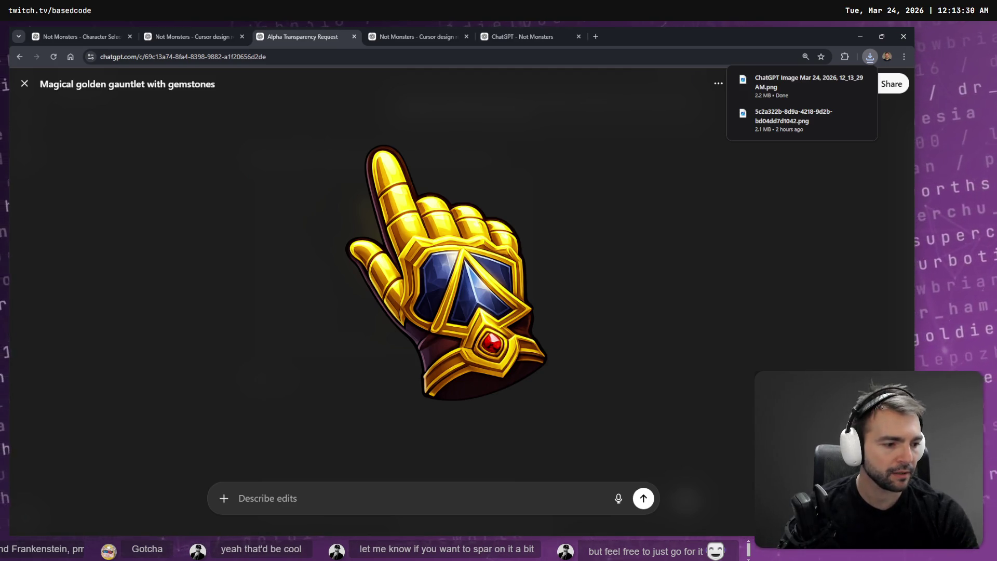
pyautogui.hotkey('alt', 'Tab')
pyautogui.hotkey('alt', 'Tab')
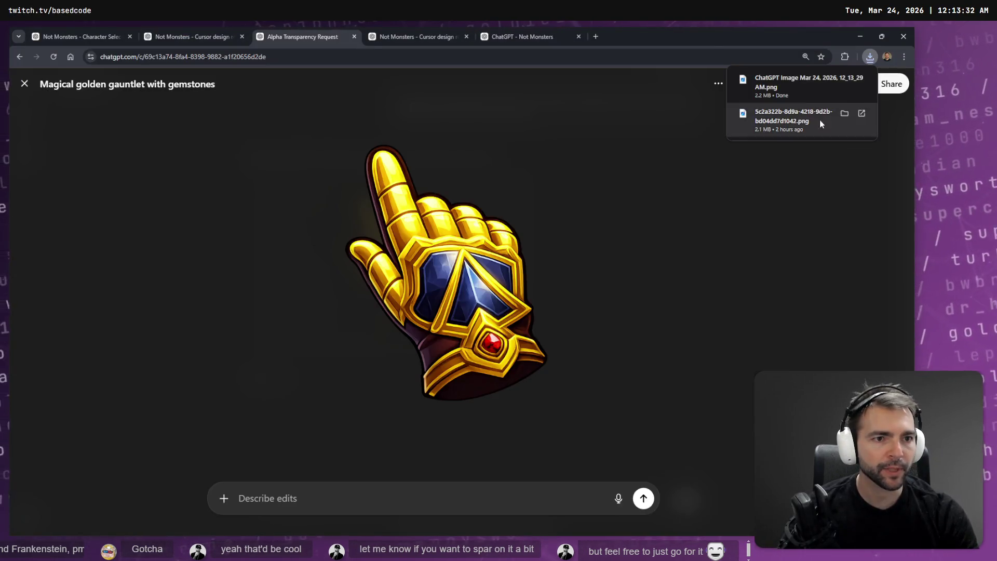
pyautogui.hotkey('alt', 'Tab')
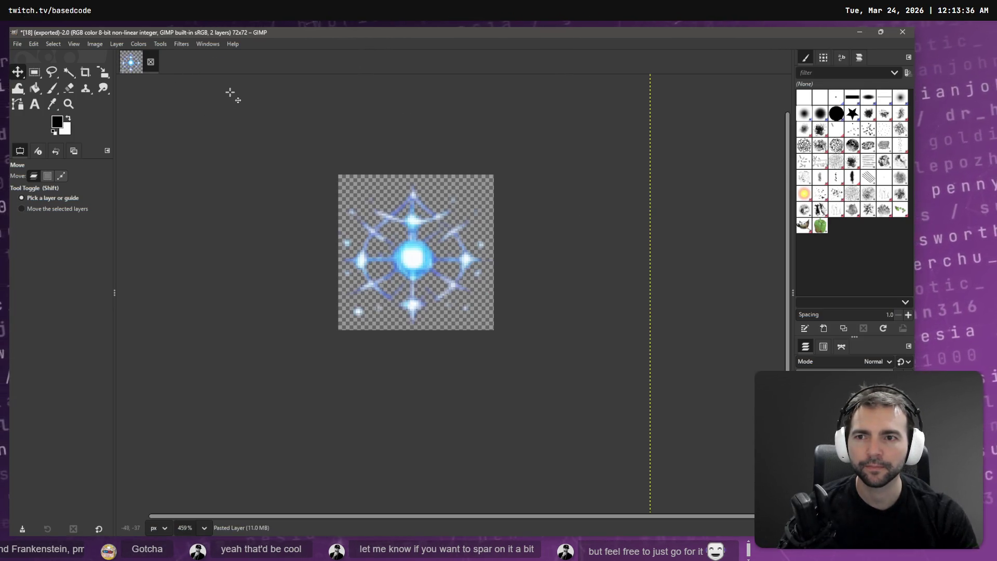
pyautogui.hotkey('alt', 'Tab')
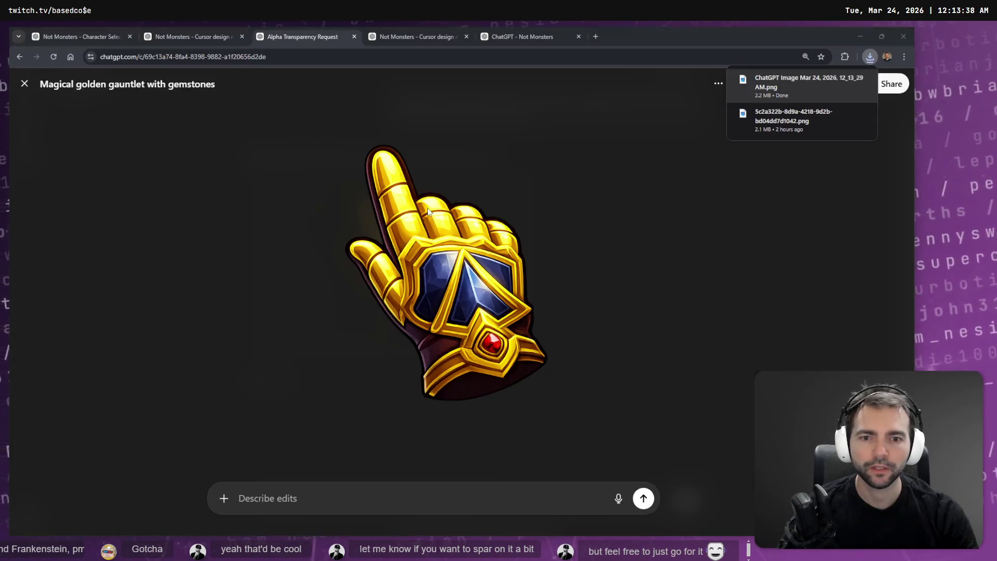
pyautogui.hotkey('alt', 'Tab')
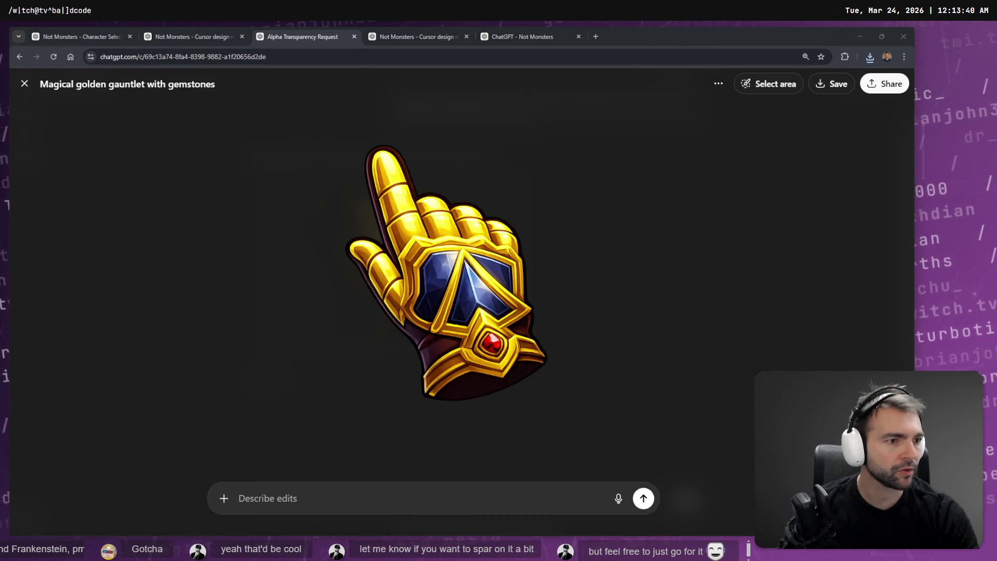
pyautogui.hotkey('alt', 'Tab')
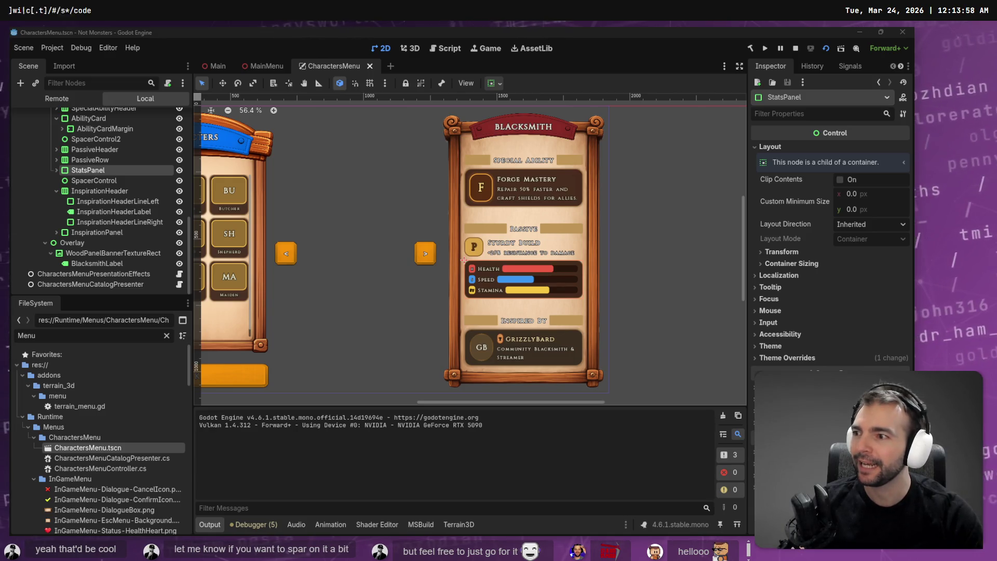
# Step: Maximize the Twitch window and watch the 'Stefancoat never shows feet' clip from the start
pyautogui.moveTo(3, 99); pyautogui.dragTo(434, 109)
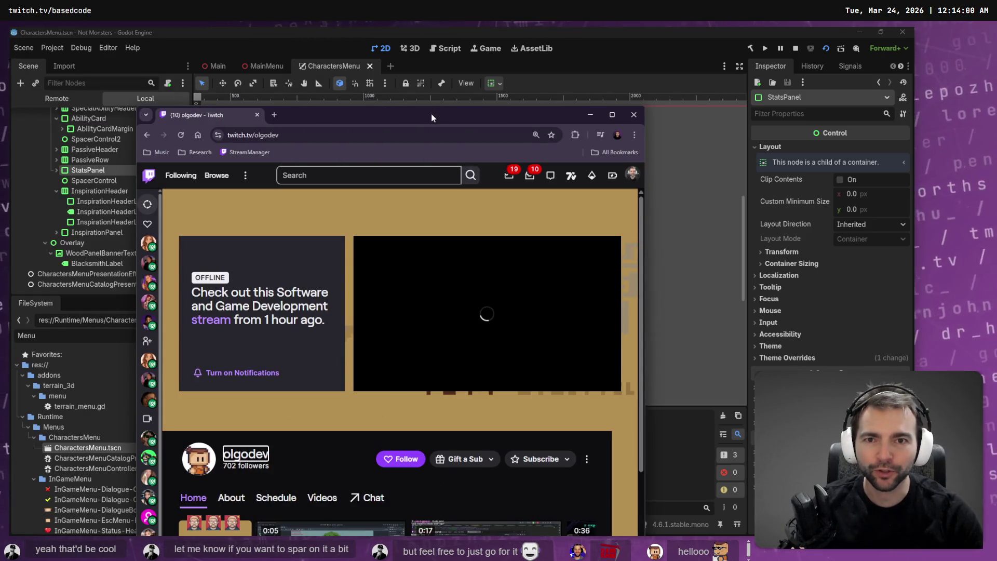
pyautogui.doubleClick(431, 114)
pyautogui.scroll(-3, 384, 353)
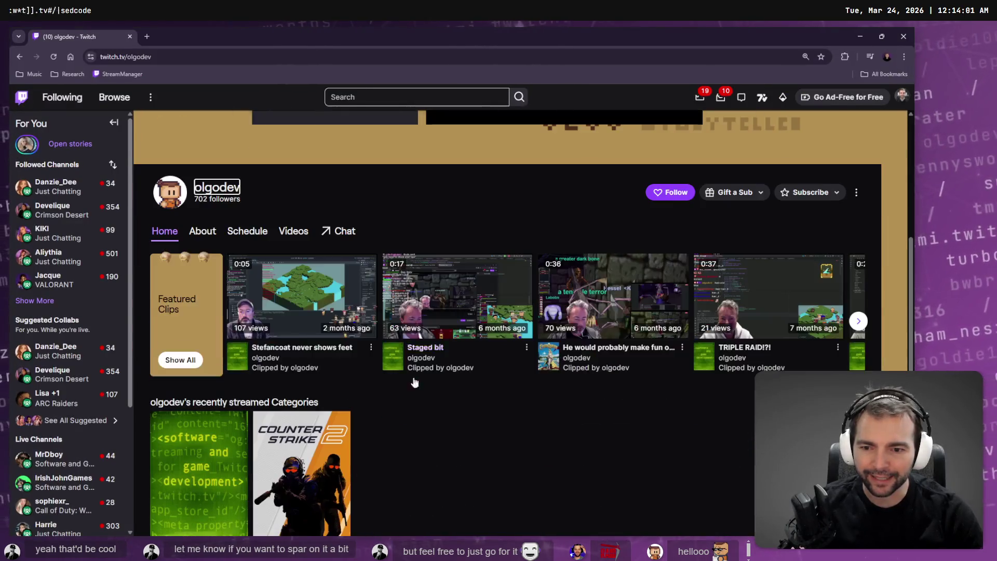
pyautogui.click(296, 290)
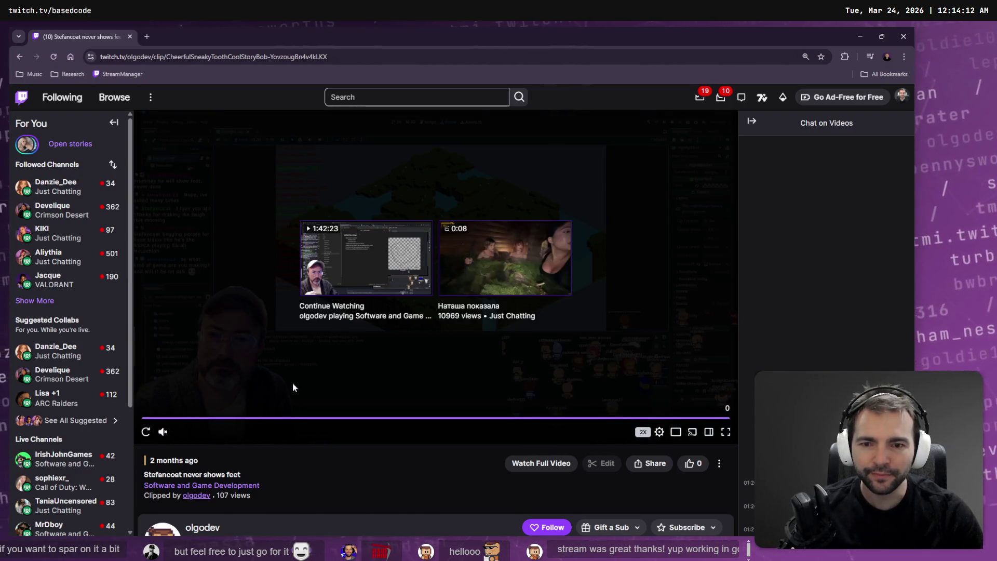
pyautogui.click(145, 431)
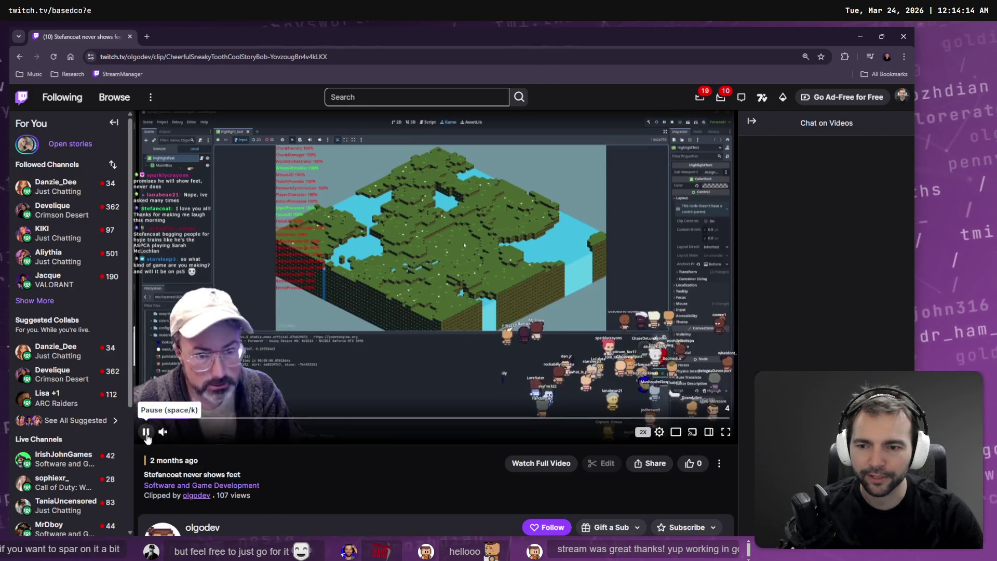
pyautogui.scroll(-6, 343, 312)
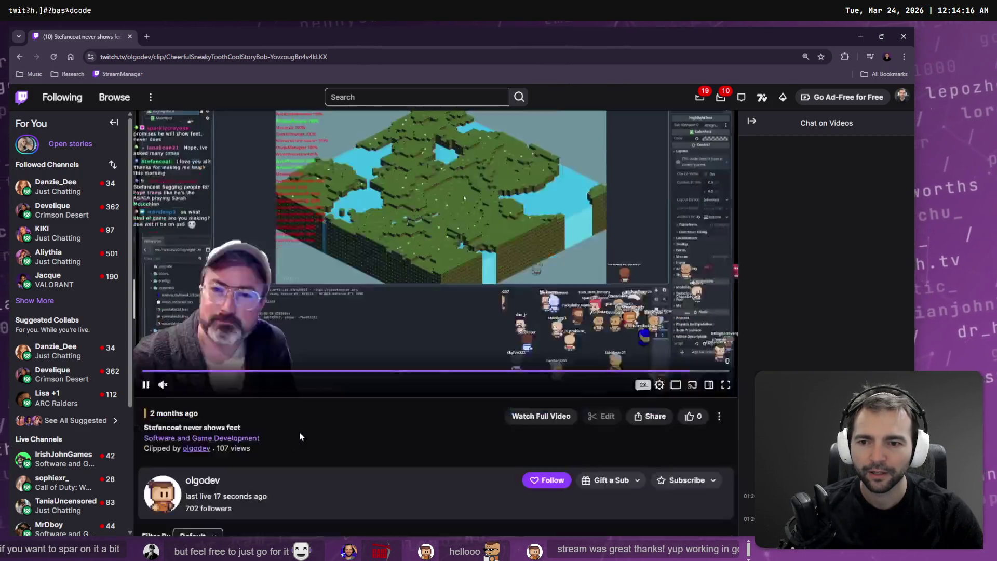
pyautogui.scroll(-3, 407, 246)
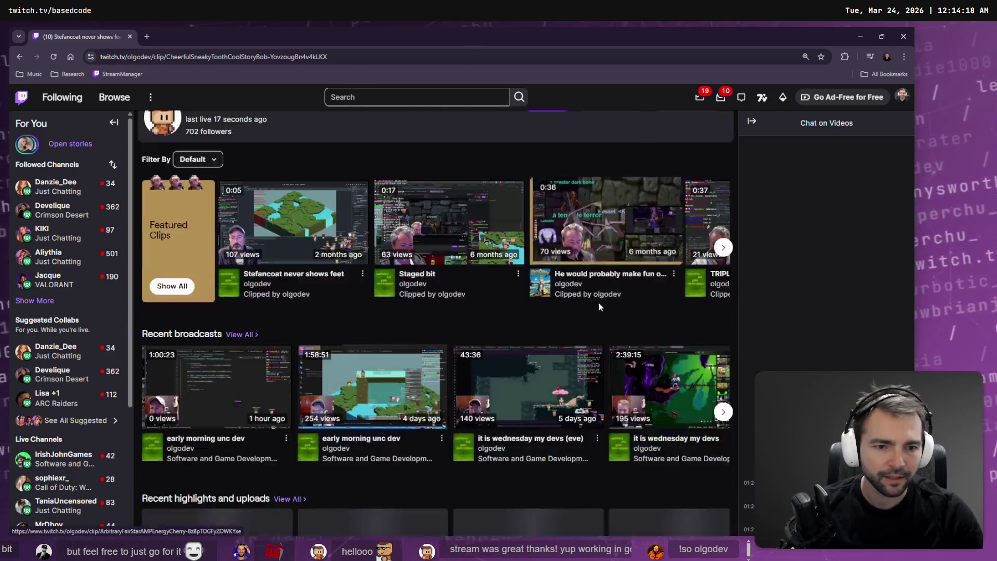
# Step: Skim the early morning unc dev broadcast to about 1:24 and follow the channel
pyautogui.click(413, 373)
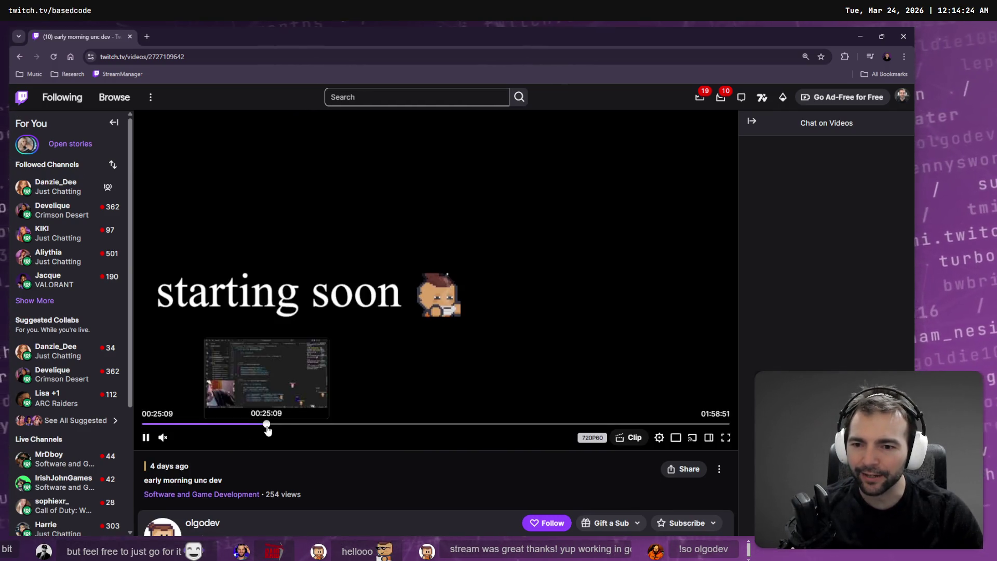
pyautogui.click(266, 424)
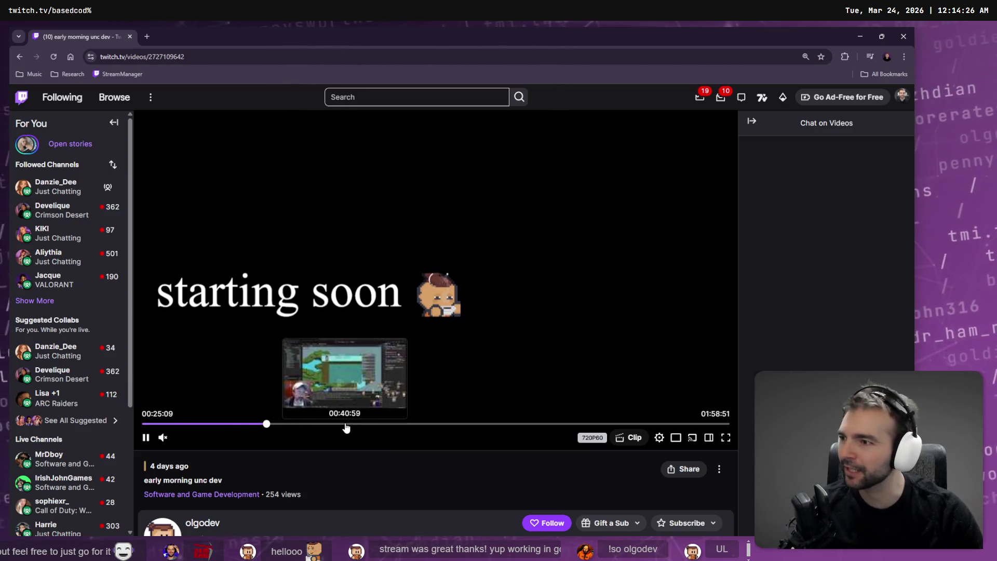
pyautogui.click(345, 424)
pyautogui.click(362, 425)
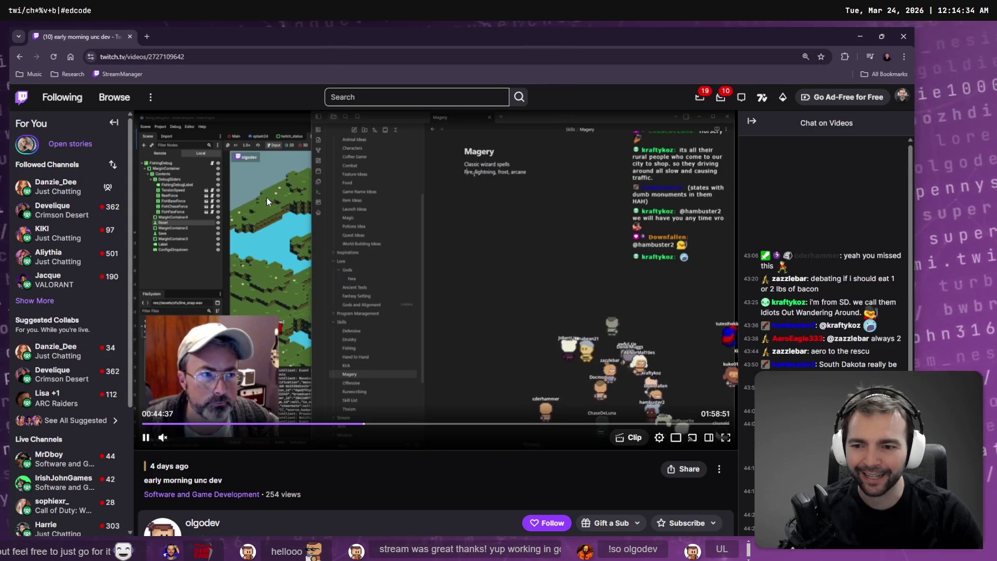
pyautogui.click(547, 524)
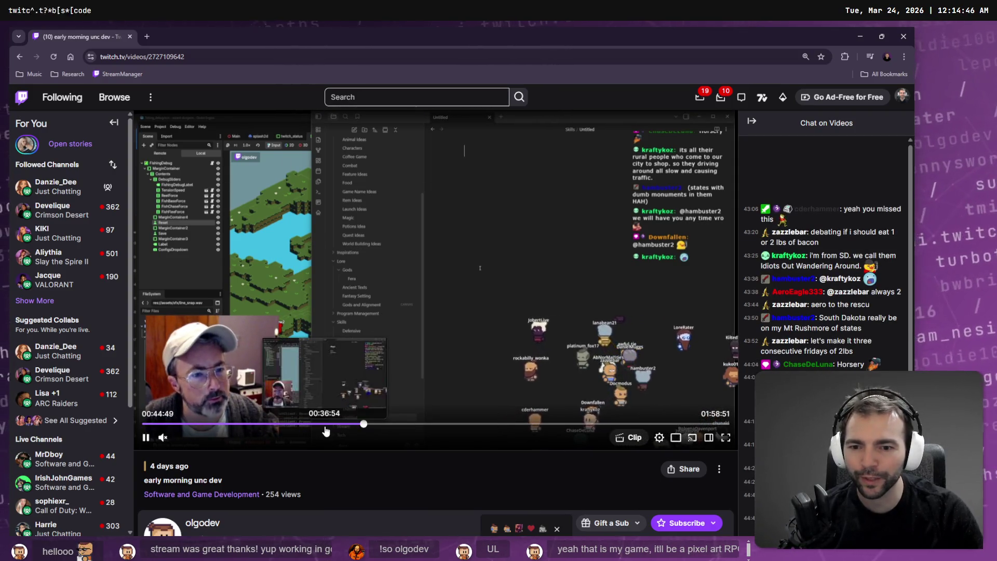
pyautogui.click(413, 424)
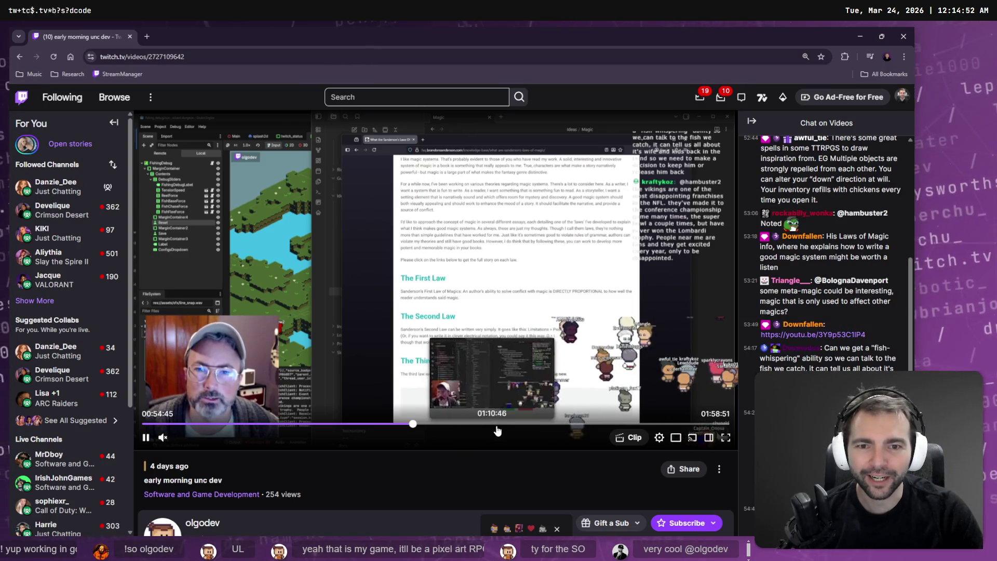
pyautogui.click(559, 424)
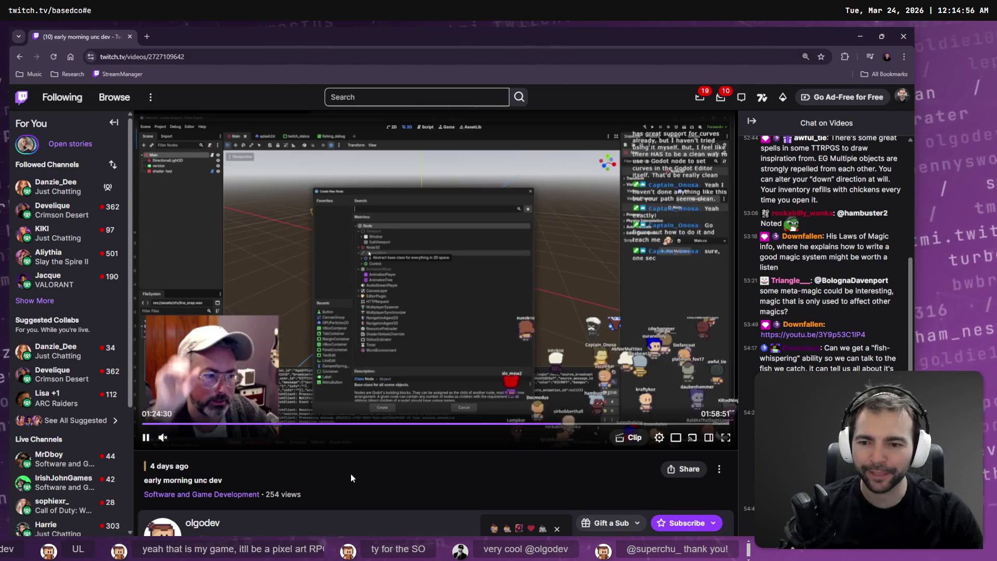
pyautogui.hotkey('alt', 'Tab')
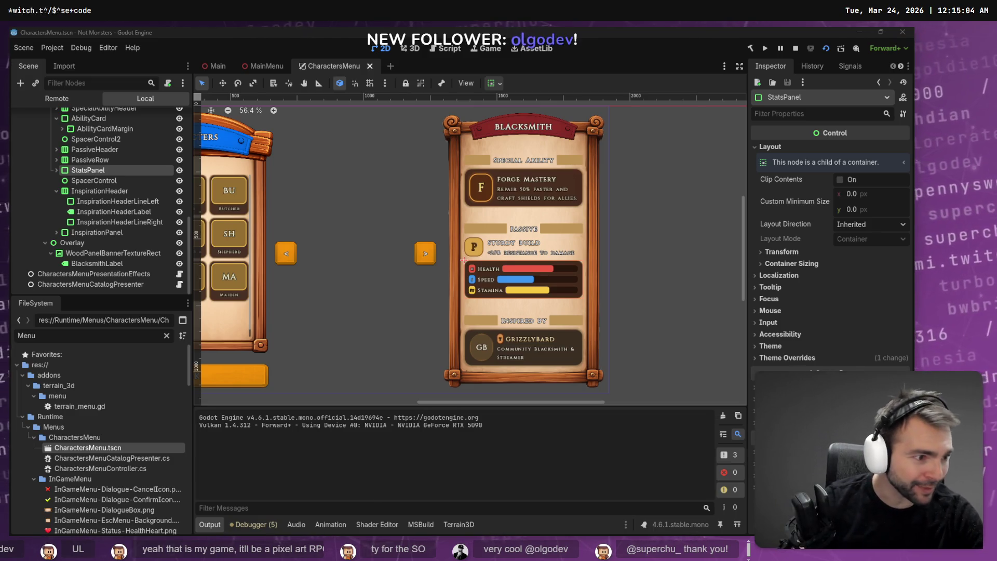
# Step: Switch to the tldraw board and scroll around the Not Monsters key art
pyautogui.hotkey('alt', 'Tab')
pyautogui.scroll(10, 546, 341)
pyautogui.scroll(-5, 546, 341)
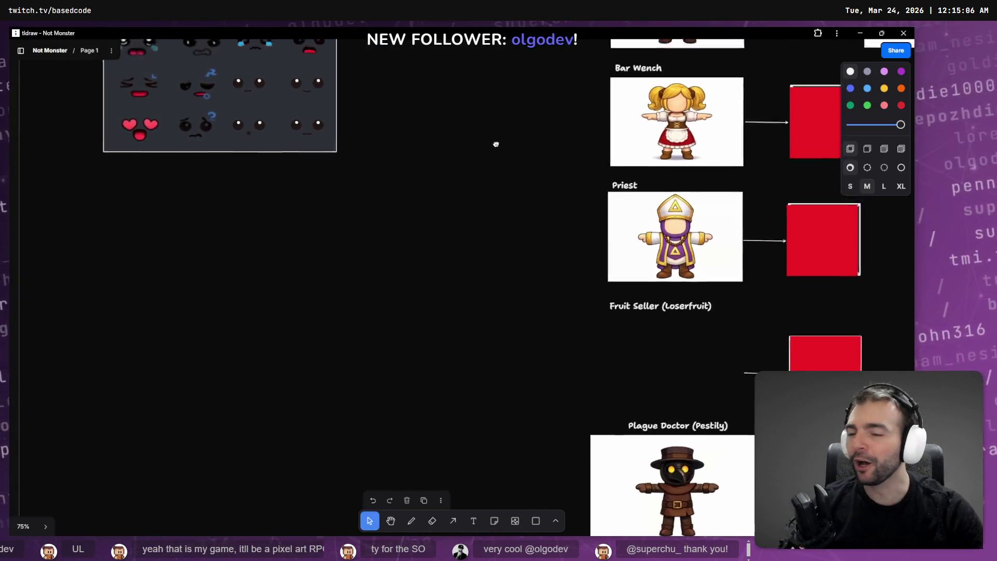
pyautogui.scroll(5, 633, 375)
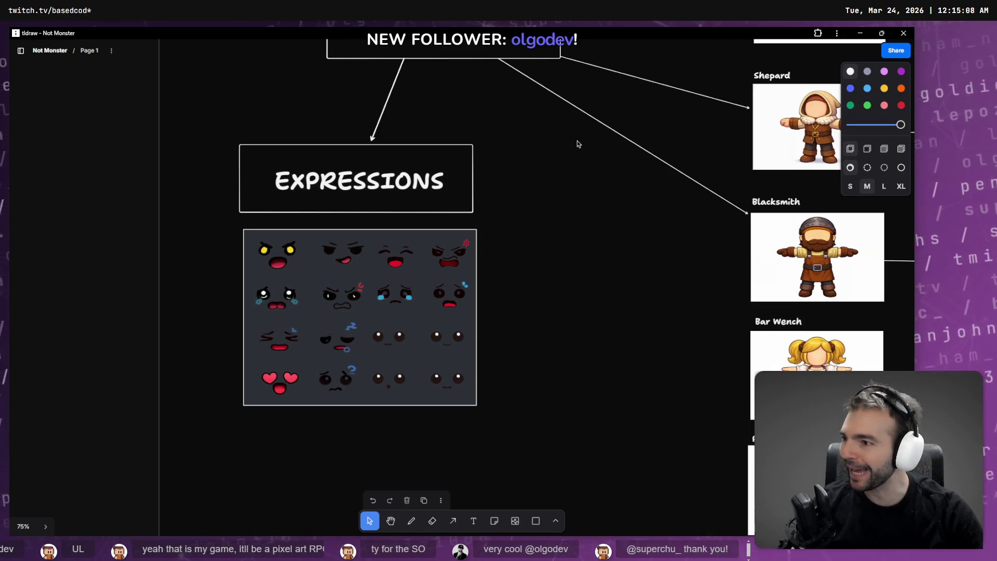
pyautogui.scroll(5, 578, 144)
pyautogui.hscroll(10, 316, 241)
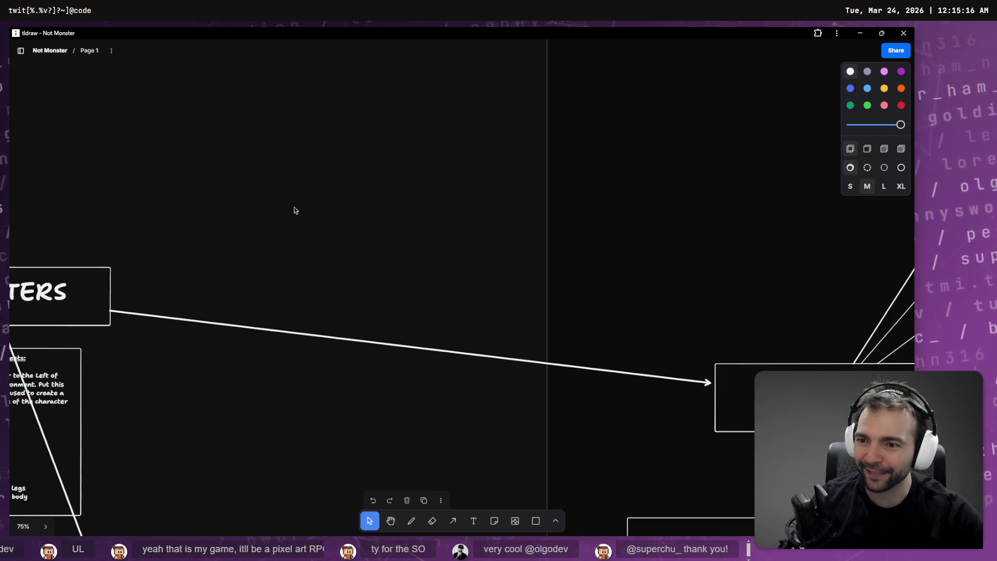
pyautogui.hscroll(-15, 294, 210)
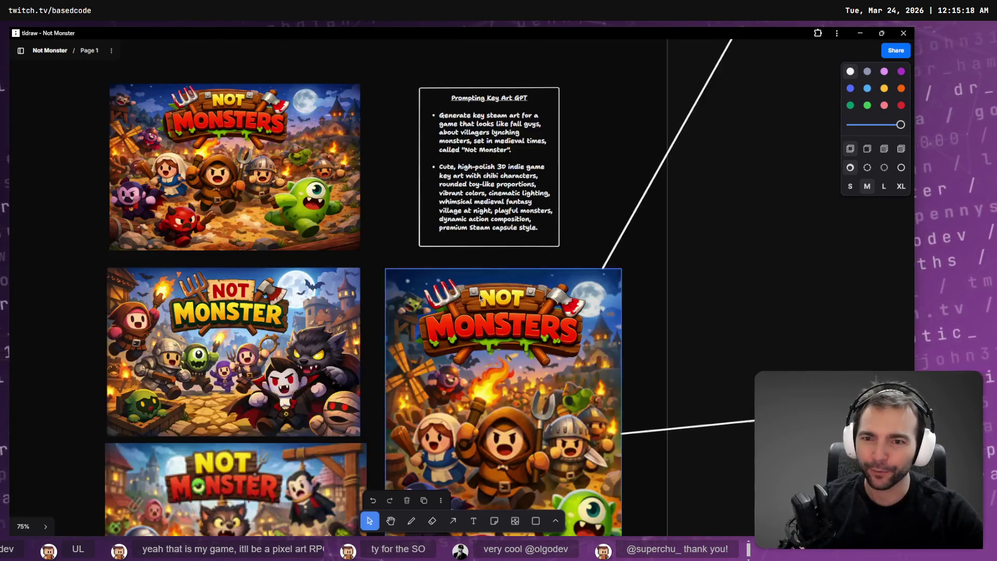
pyautogui.scroll(-5, 479, 296)
pyautogui.scroll(3, 458, 219)
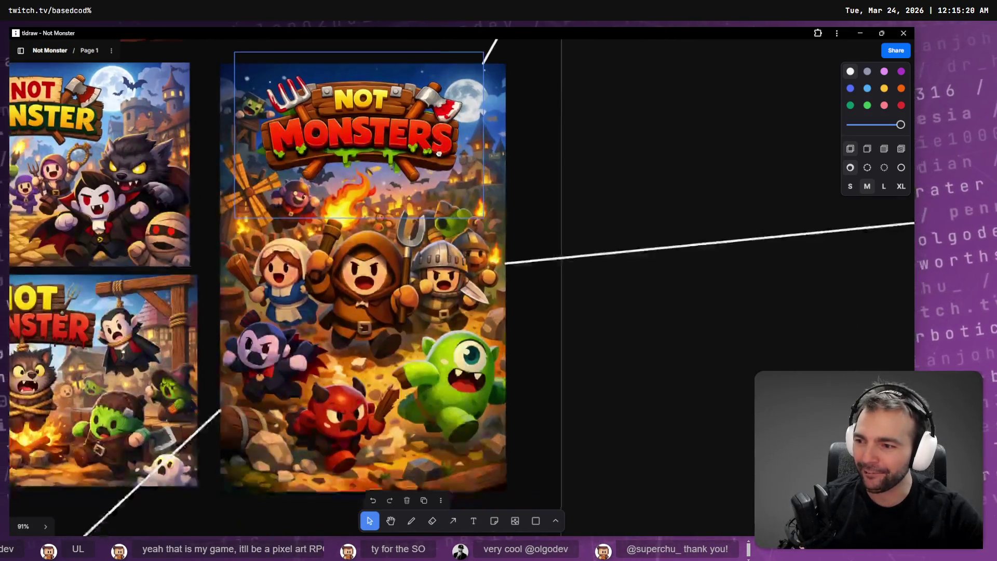
pyautogui.scroll(-1, 439, 153)
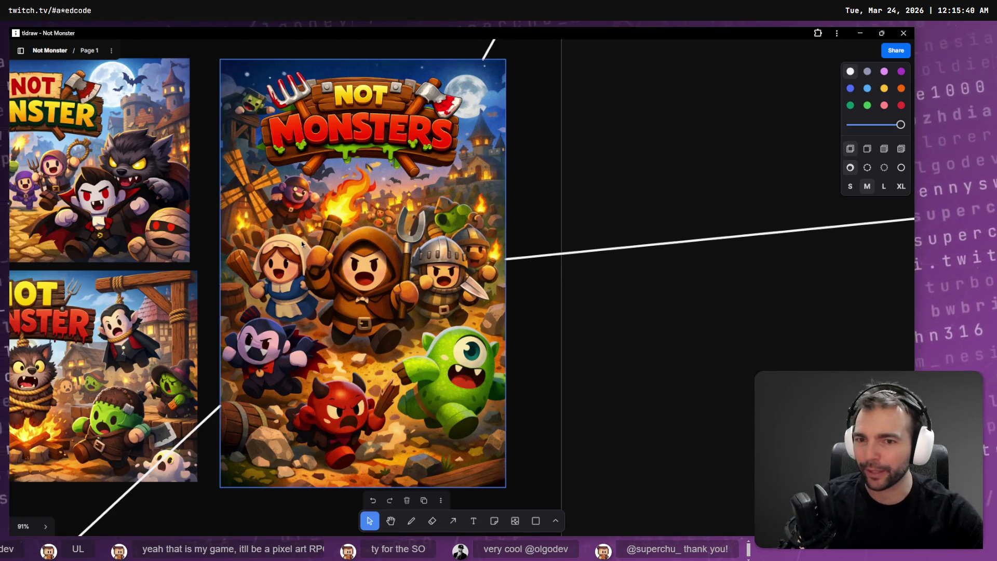
pyautogui.hscroll(-10, 634, 160)
pyautogui.scroll(5, 432, 148)
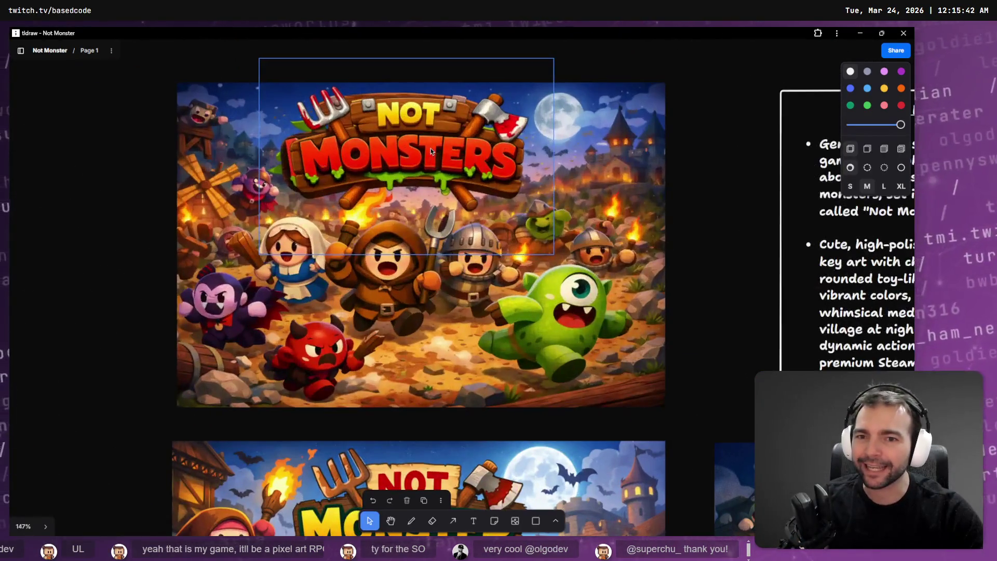
# Step: Select the top key-art image, then pan to center the game's logo and feature list
pyautogui.click(422, 212)
pyautogui.scroll(-6, 326, 284)
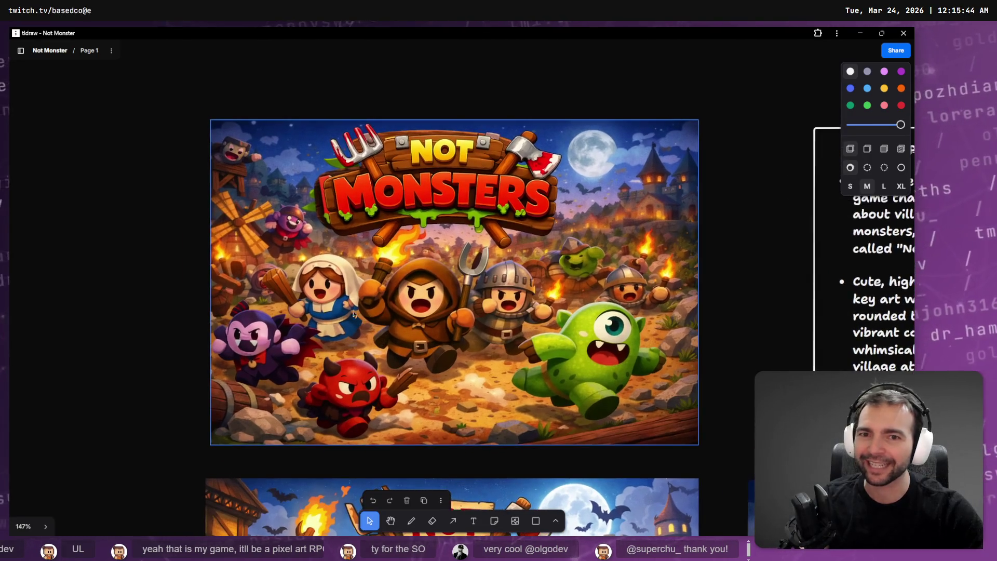
pyautogui.scroll(10, 586, 435)
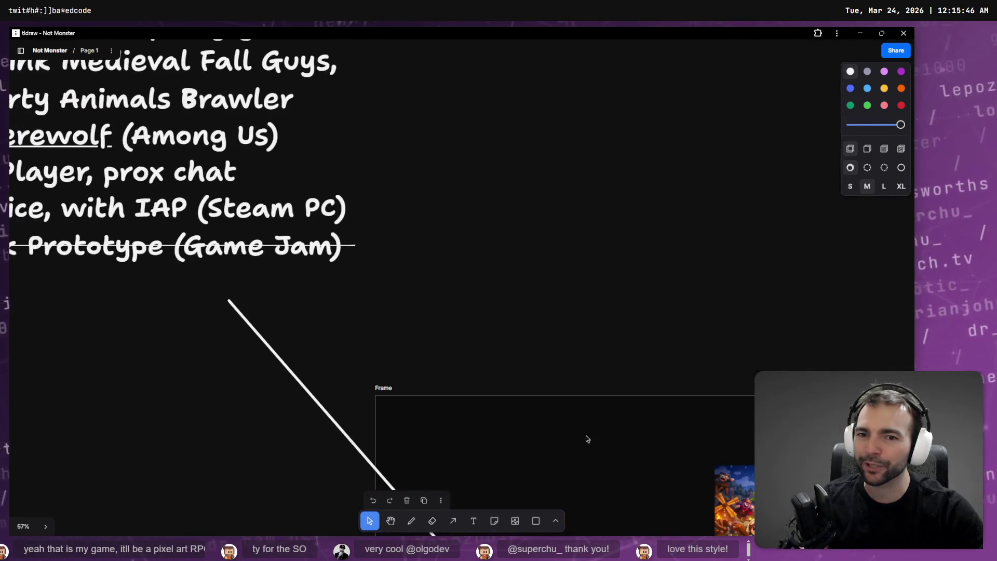
pyautogui.scroll(-4, 586, 435)
pyautogui.moveTo(612, 367); pyautogui.dragTo(609, 364)
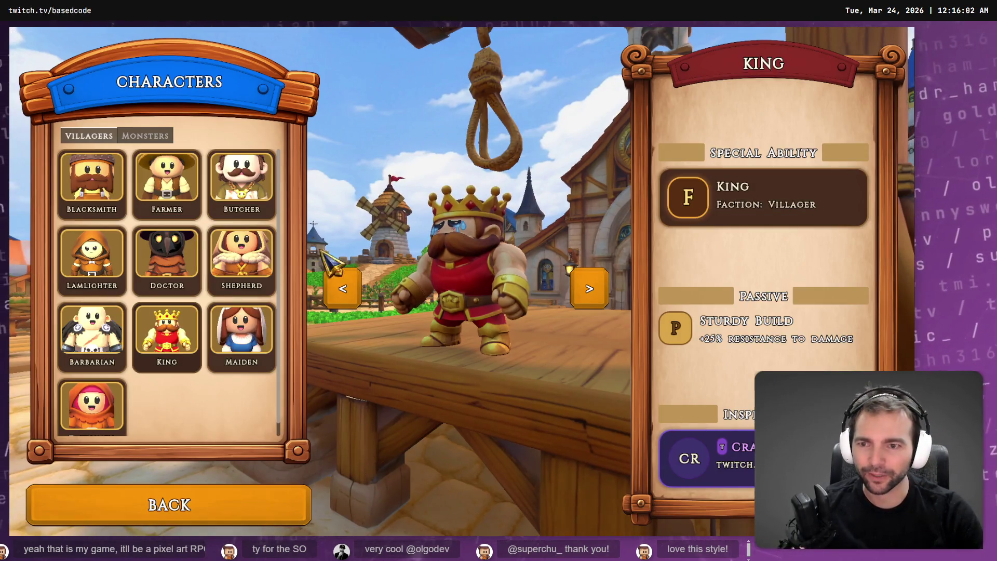
pyautogui.click(223, 515)
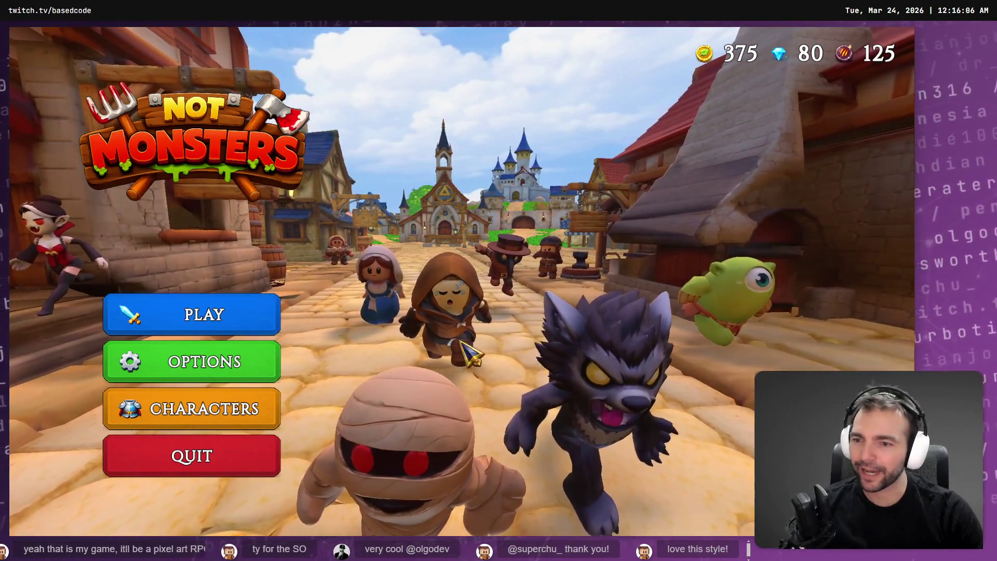
pyautogui.click(237, 409)
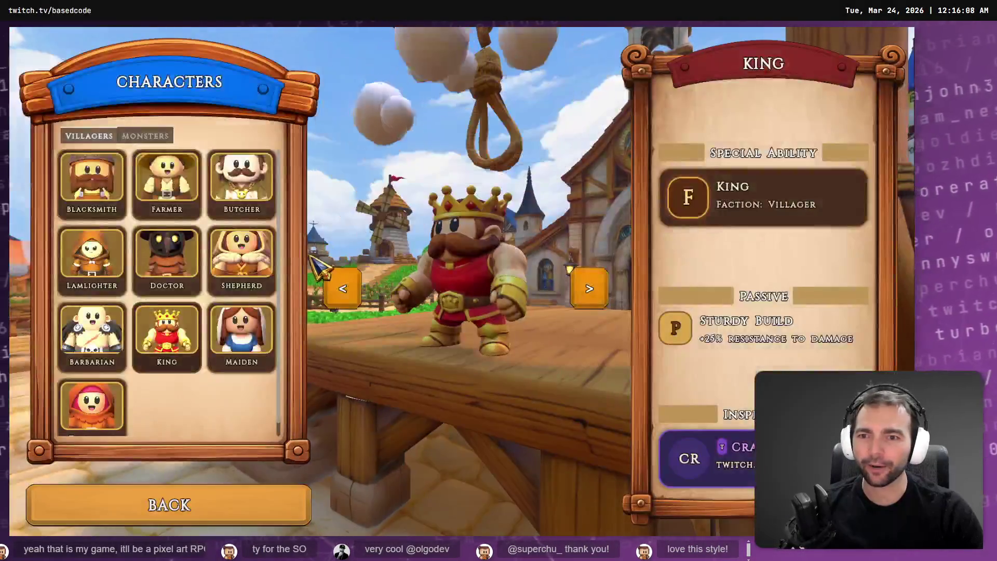
pyautogui.click(242, 182)
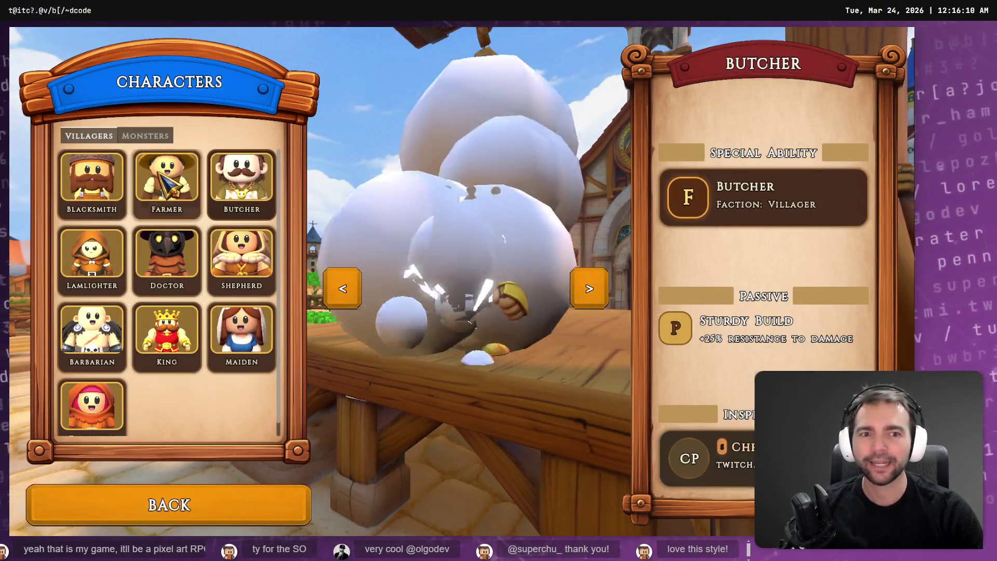
pyautogui.click(166, 184)
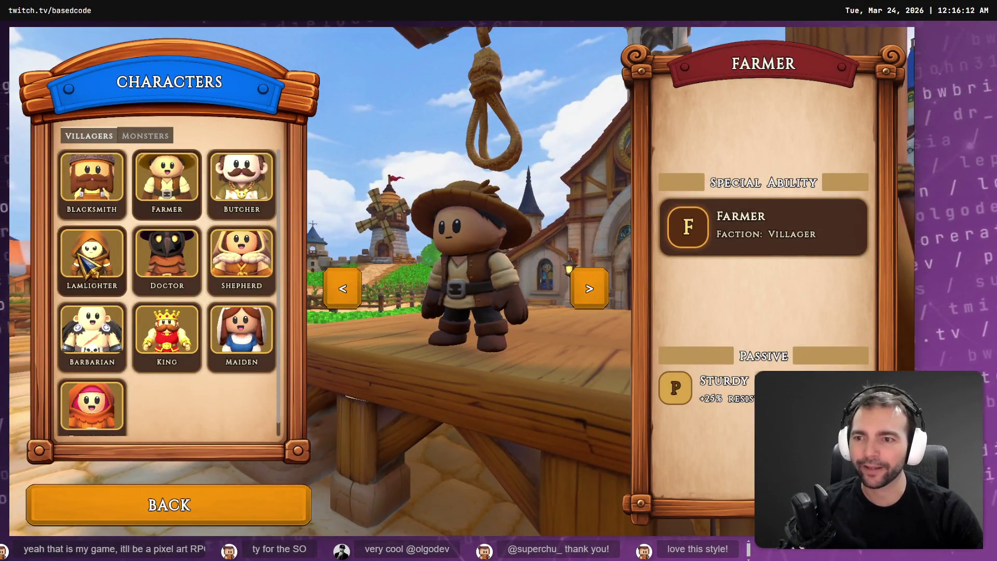
pyautogui.click(91, 257)
pyautogui.click(89, 353)
pyautogui.click(87, 418)
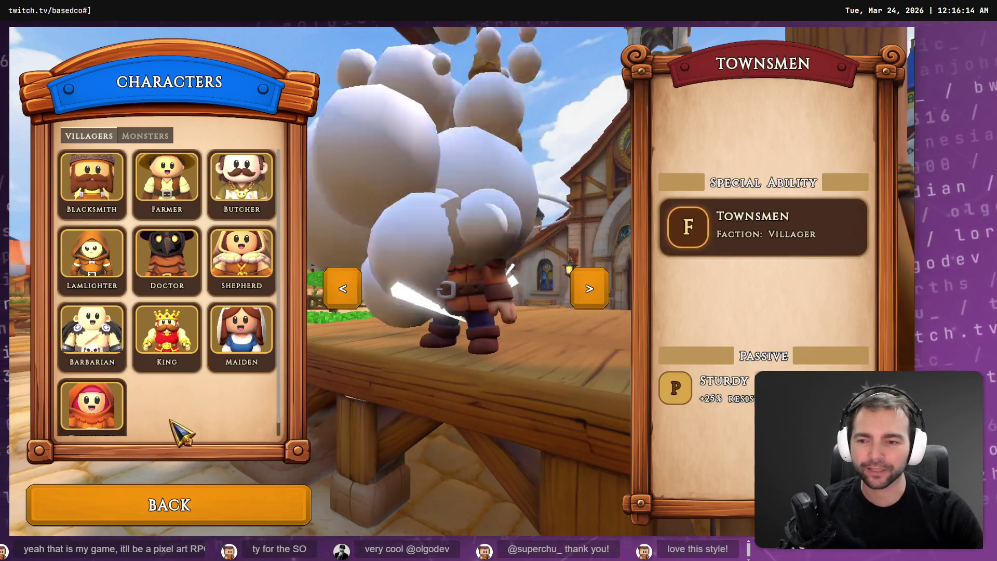
pyautogui.click(193, 366)
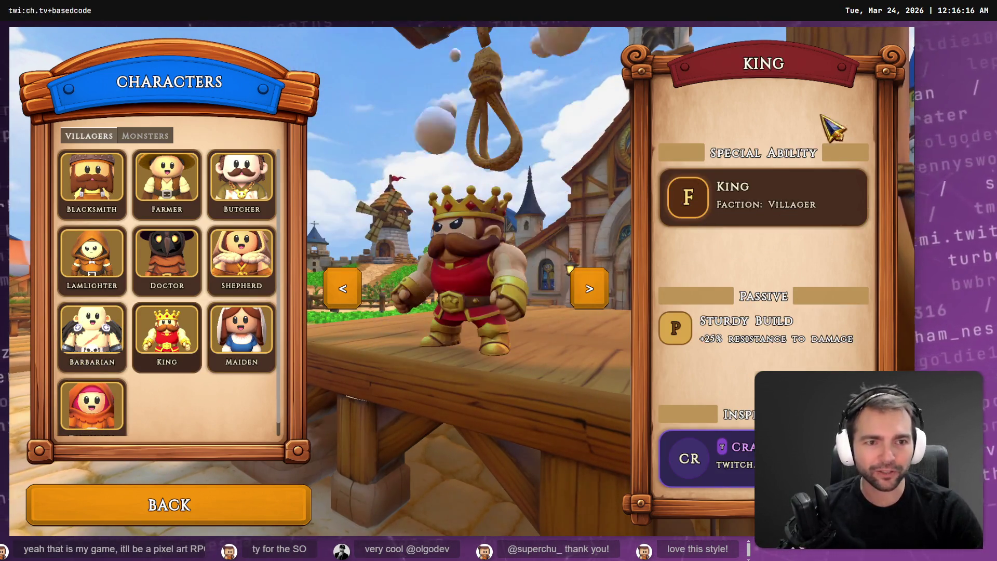
pyautogui.click(145, 136)
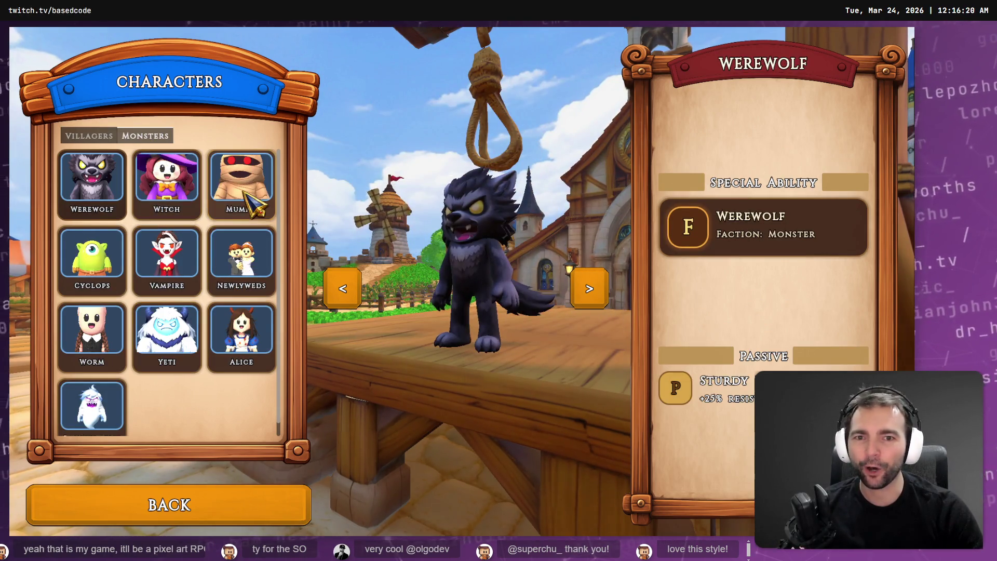
pyautogui.click(90, 136)
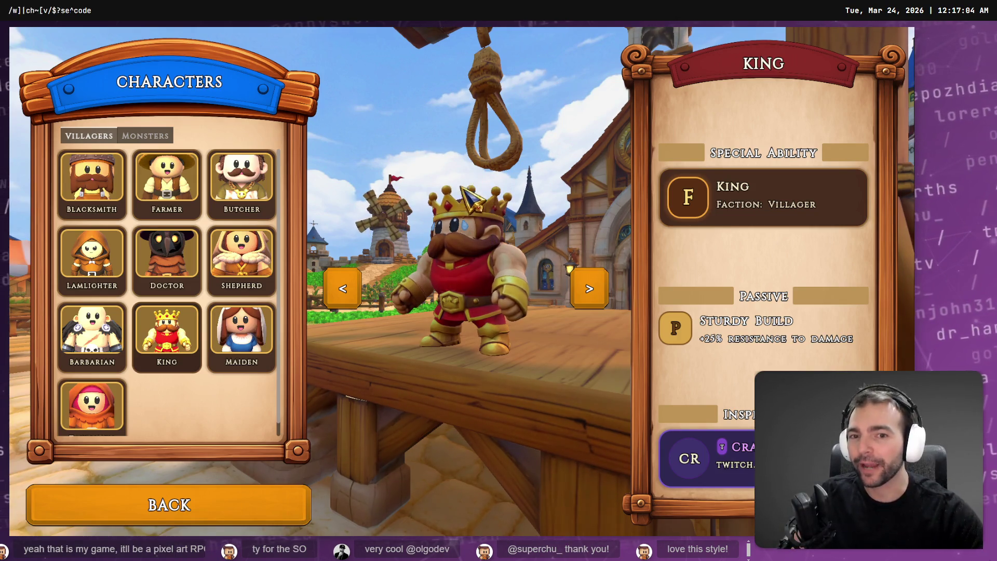
# Step: Preview the Maiden, then in the Monsters roster preview Alice, the Witch and the Werewolf
pyautogui.click(241, 332)
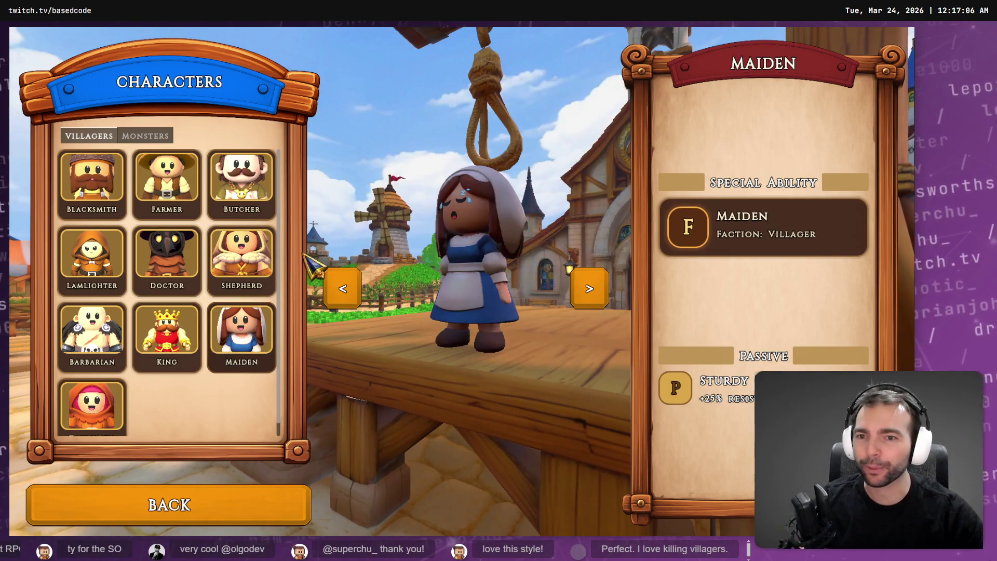
pyautogui.click(146, 136)
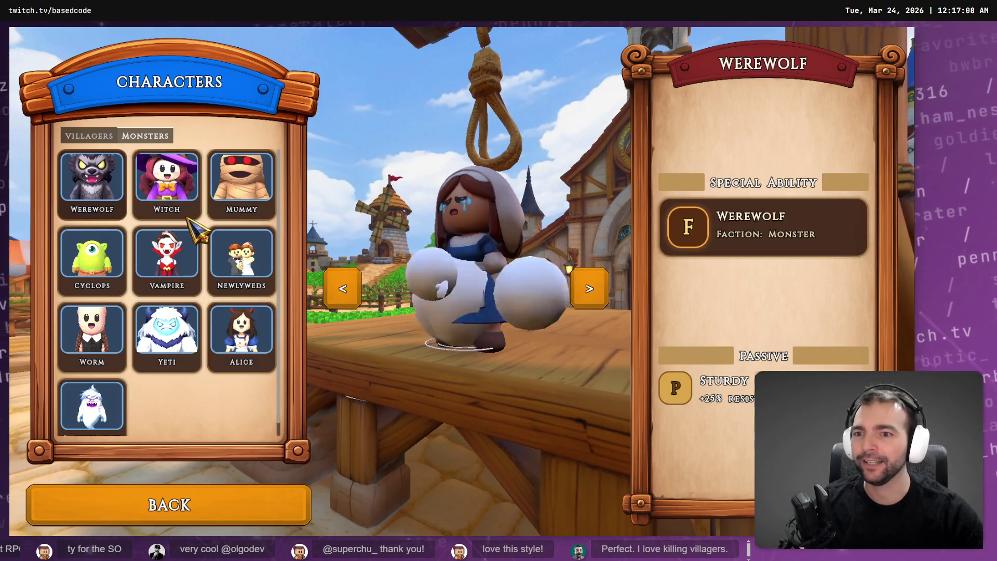
pyautogui.click(241, 332)
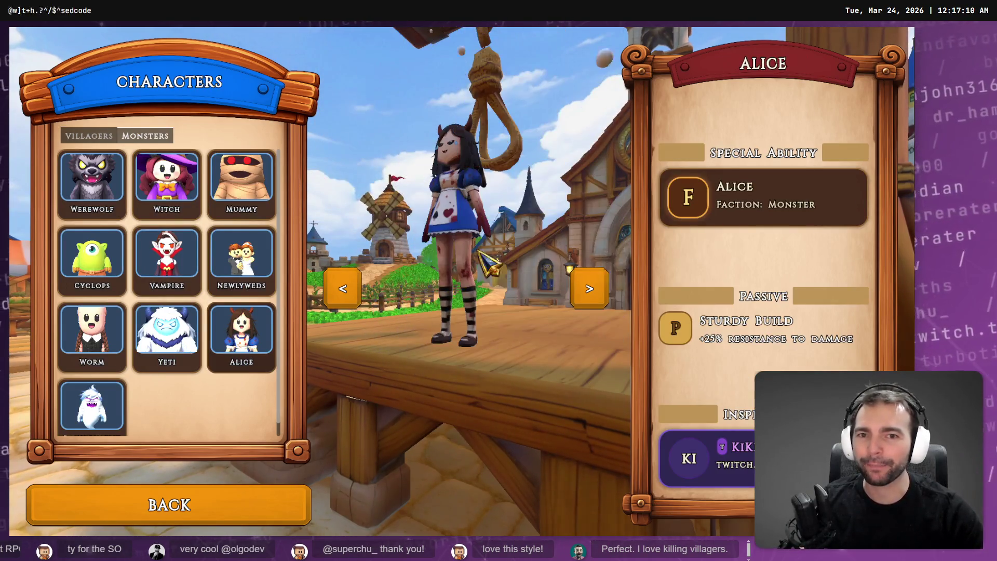
pyautogui.click(174, 205)
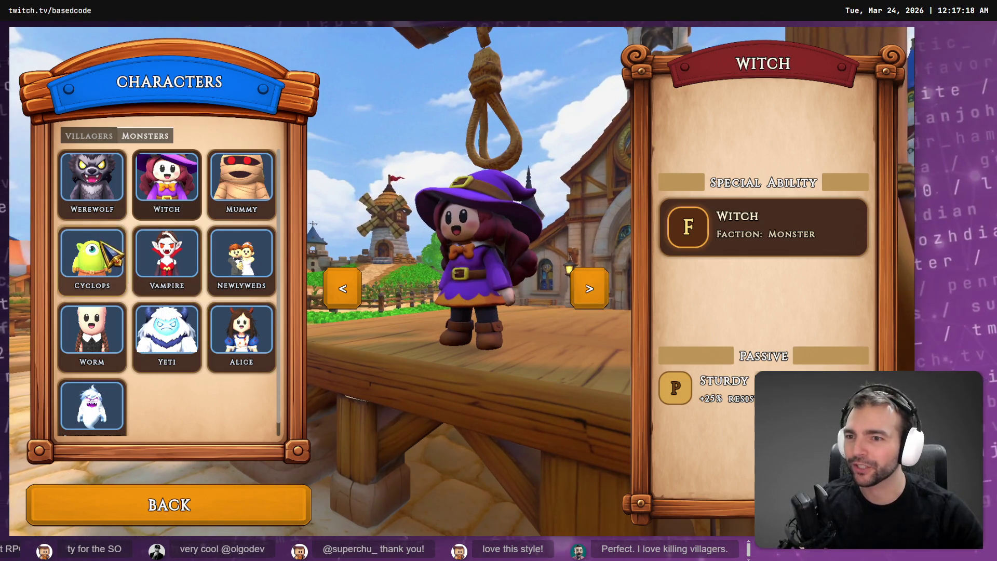
pyautogui.click(92, 180)
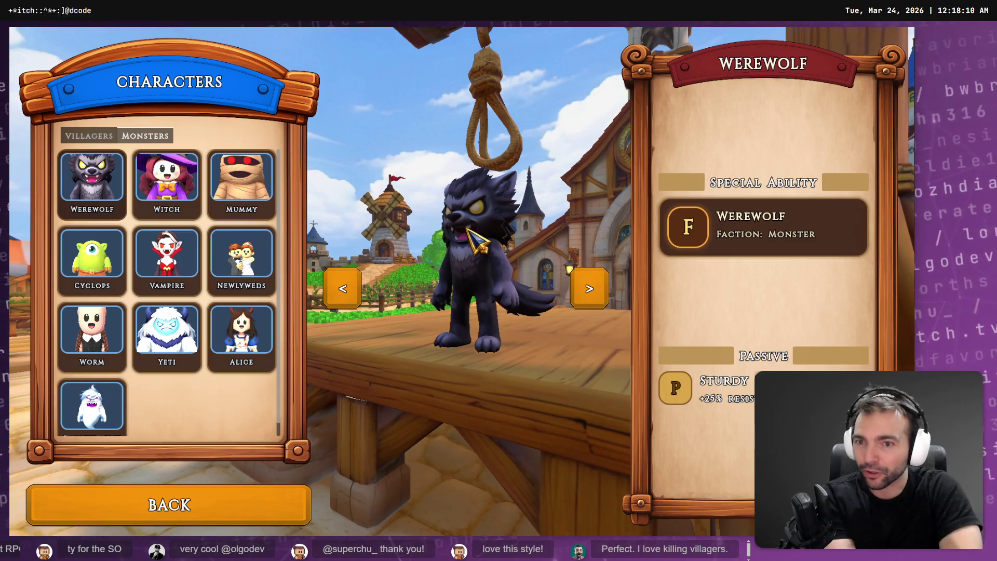
# Step: Go back from the Characters screen, stop the game, open the Main scene and run it
pyautogui.click(256, 509)
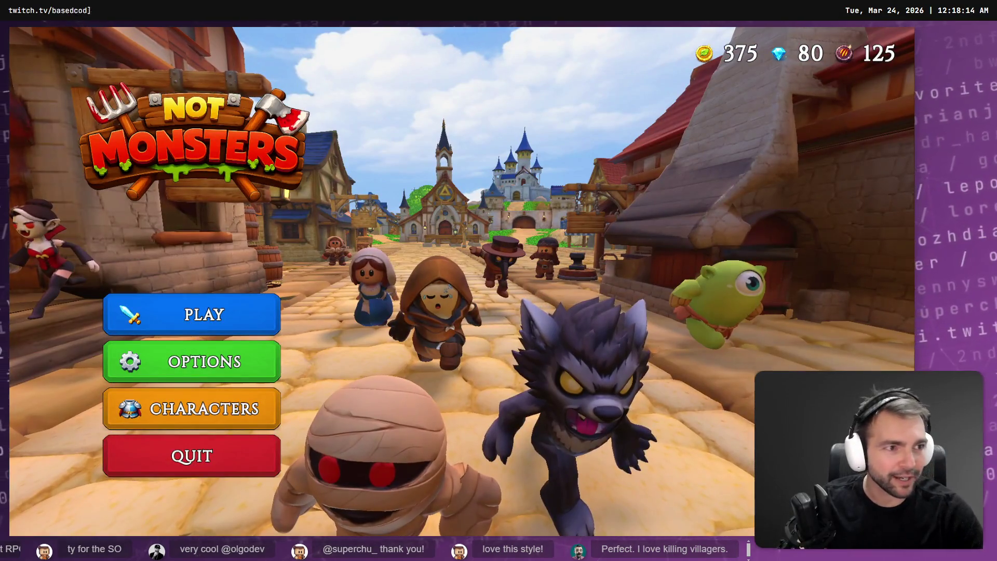
pyautogui.press('F8')
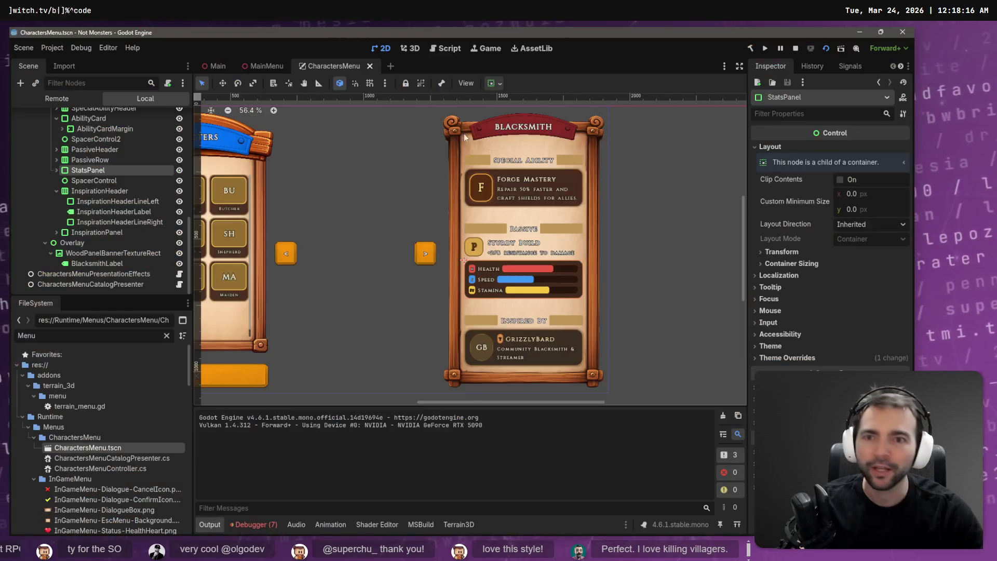
pyautogui.click(218, 73)
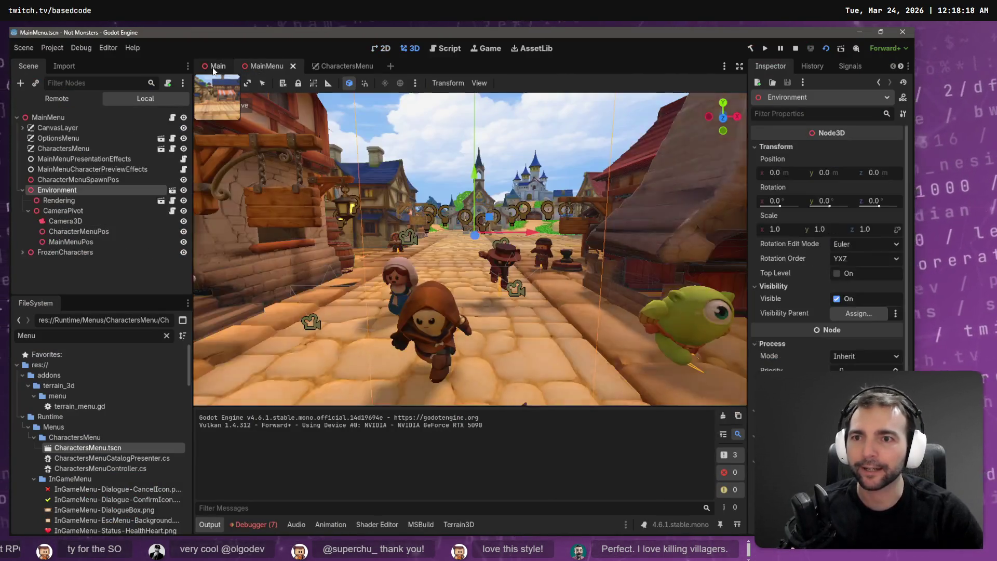
pyautogui.press('F5')
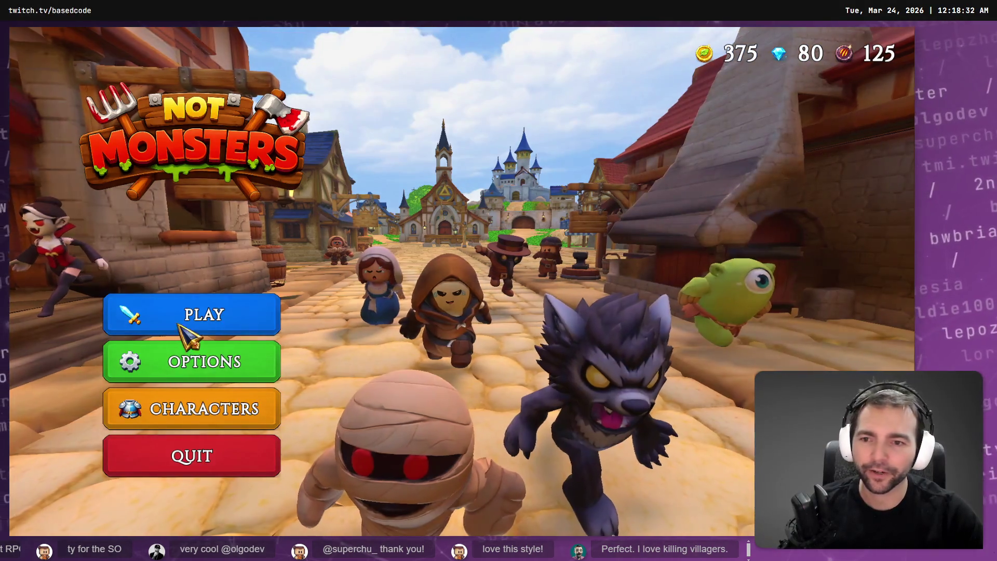
pyautogui.press('F8')
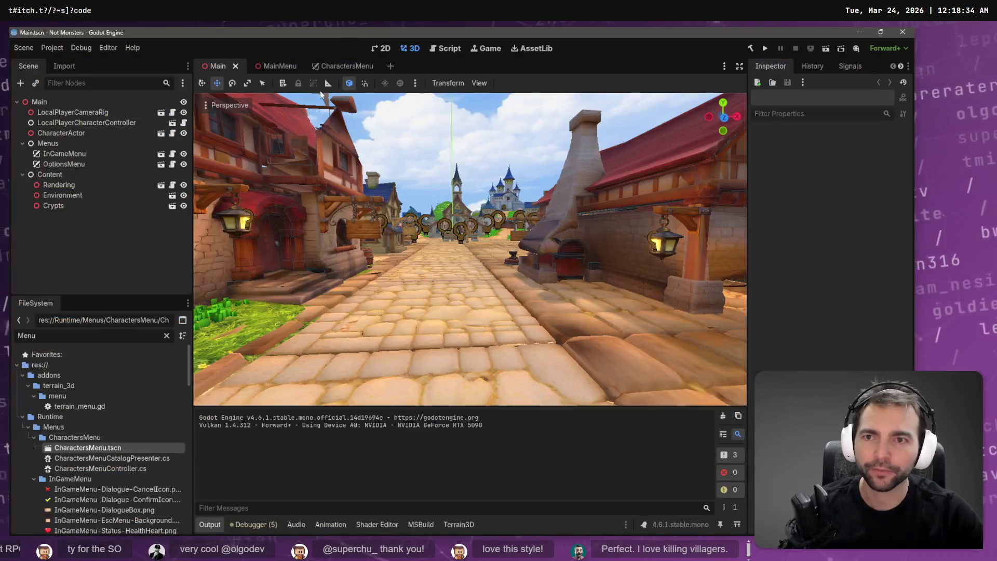
pyautogui.press('F5')
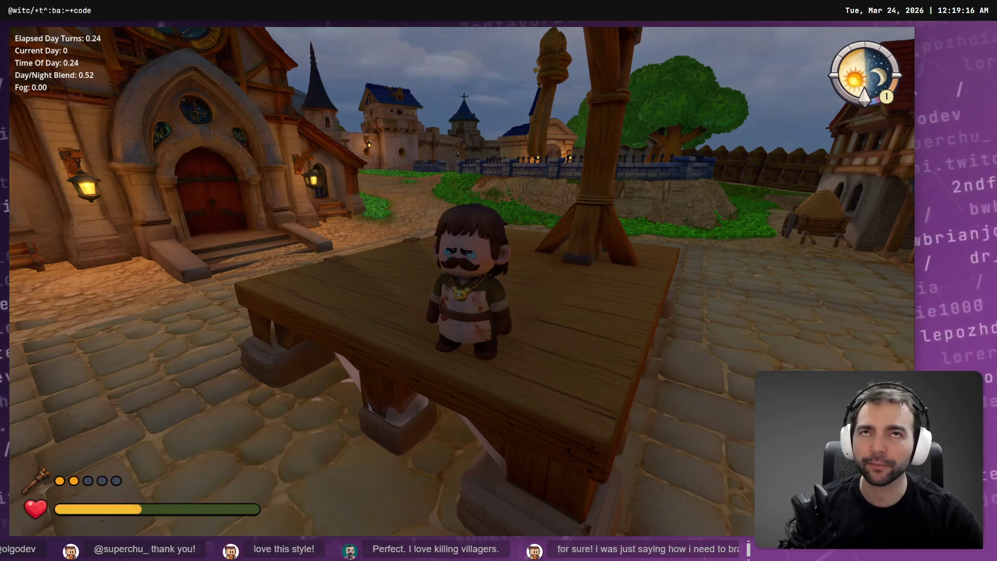
# Step: Turn the ghost into a villager and walk it off the table toward the gallows
pyautogui.press('e')
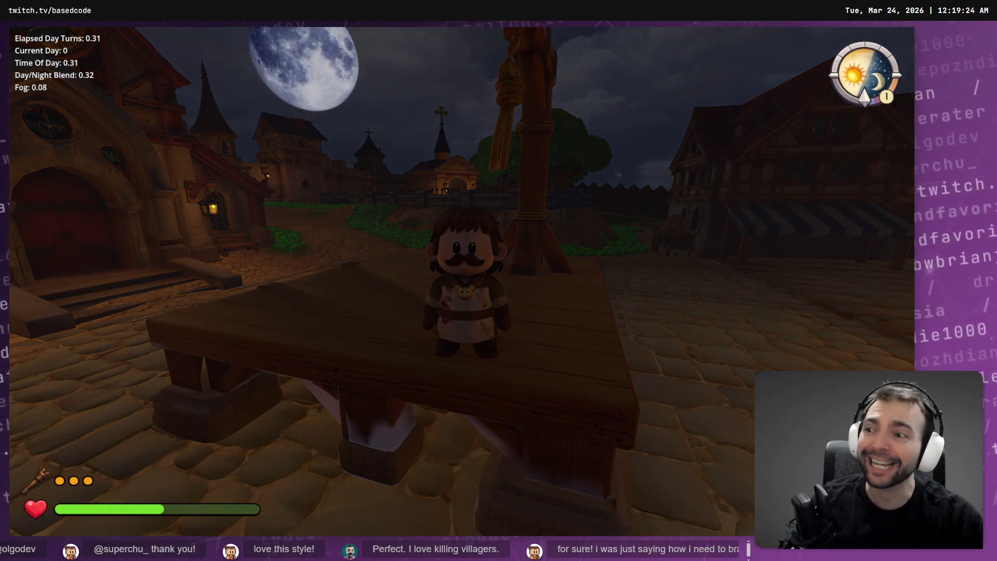
pyautogui.press('w')
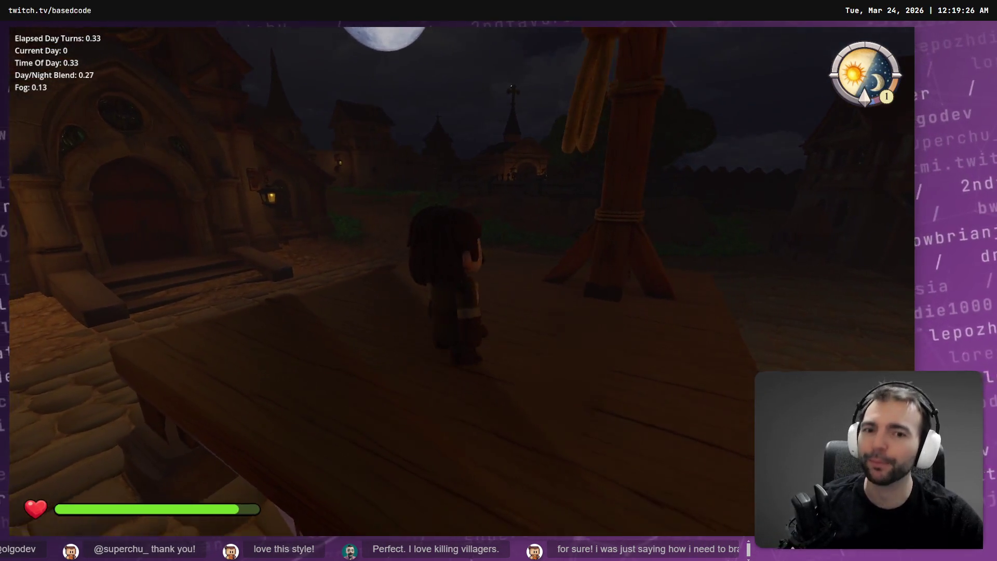
pyautogui.press('d')
pyautogui.press('s')
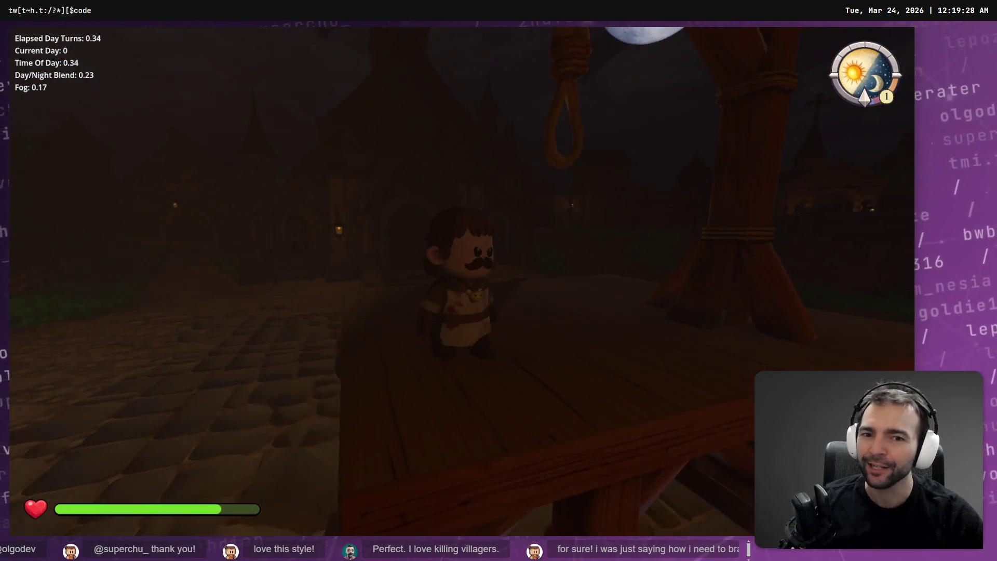
pyautogui.press('1')
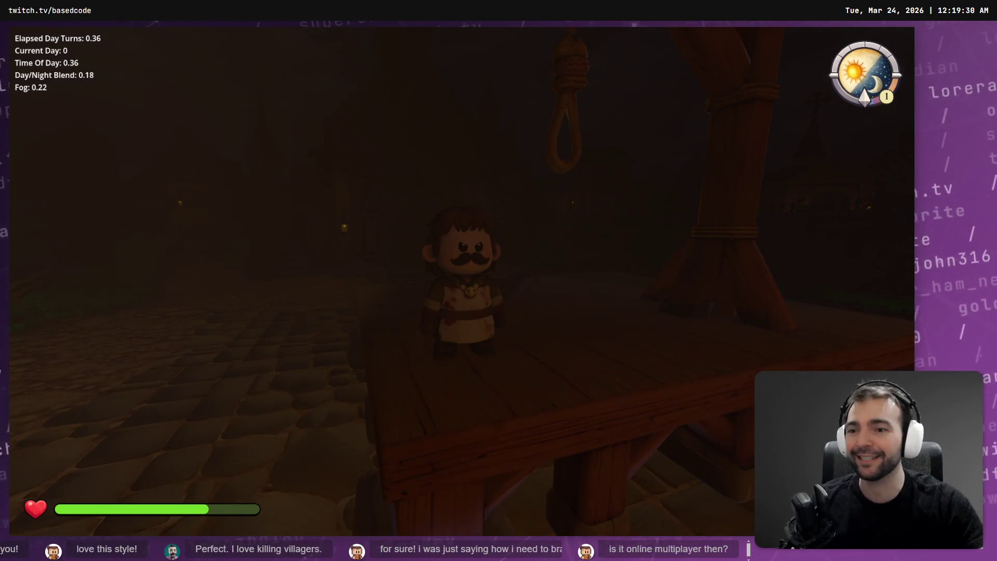
# Step: Attack to switch into ghost form, roam the dark town, then close the game with F8
pyautogui.press('w')
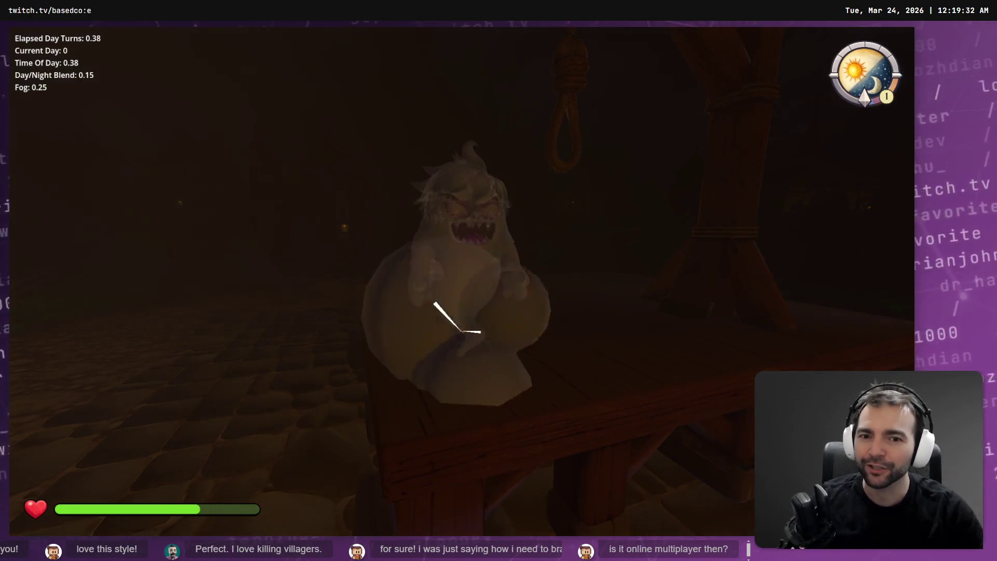
pyautogui.press('s')
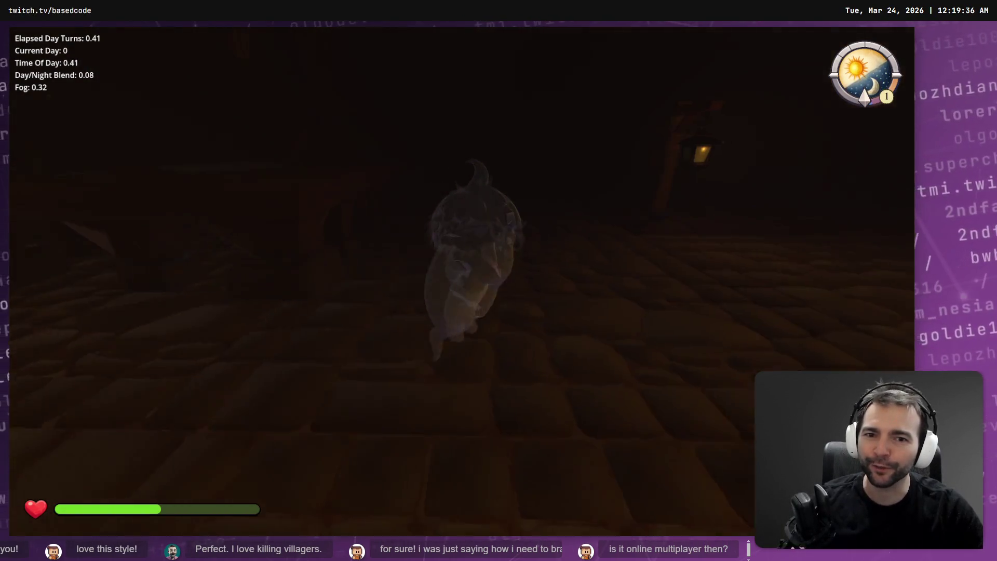
pyautogui.press('w')
pyautogui.press('s')
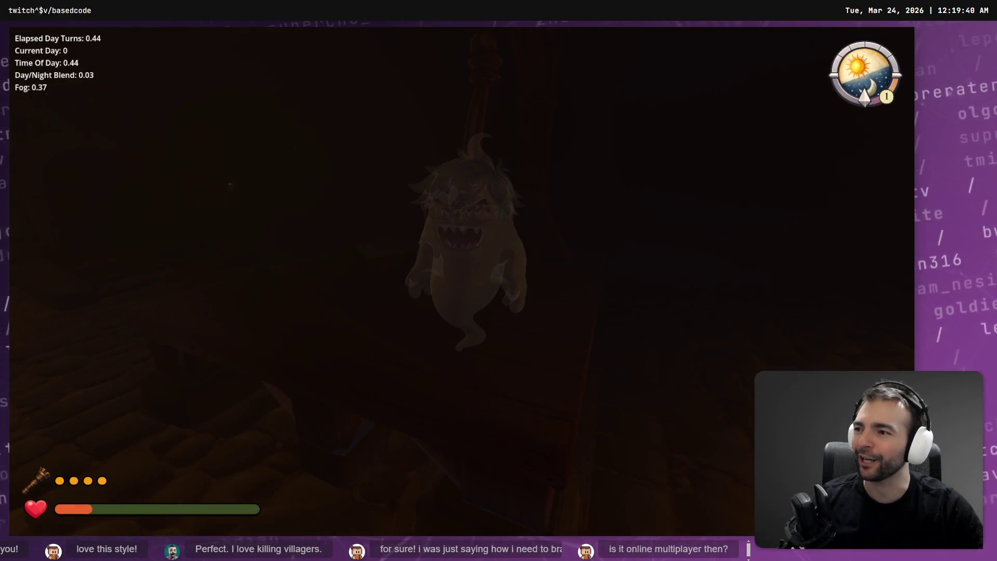
pyautogui.press('space')
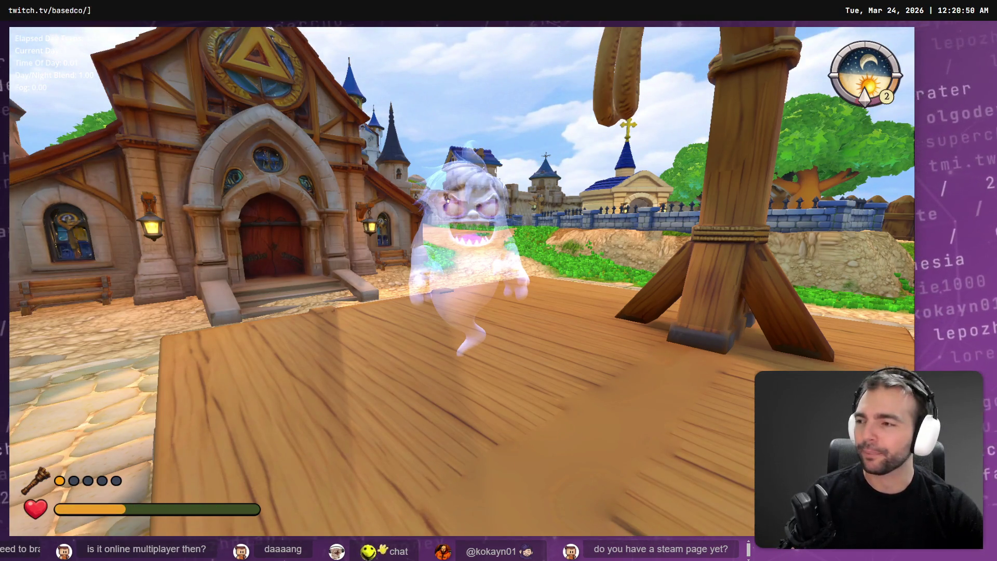
pyautogui.press('F8')
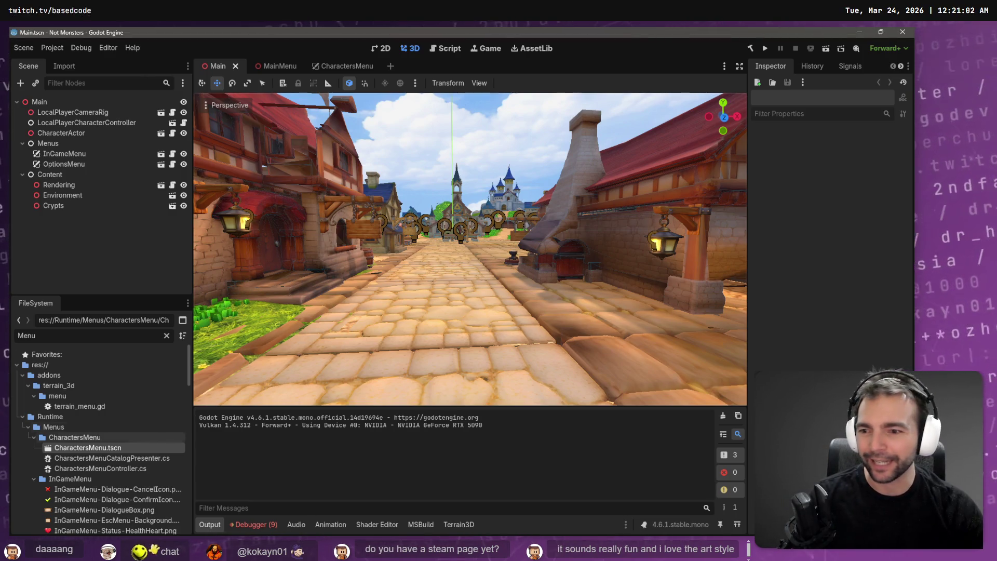
# Step: Collapse the InGameMenu, LoadingMenu, MainMenu, OptionsMenu, State and CharactersMenu folders in the FileSystem dock
pyautogui.scroll(-2, 31, 457)
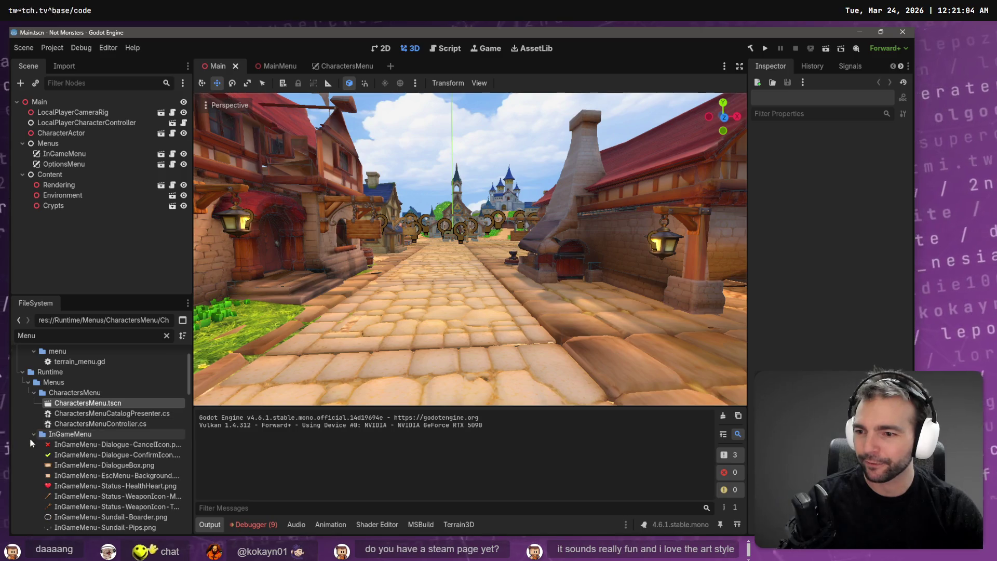
pyautogui.click(40, 438)
pyautogui.click(34, 434)
pyautogui.click(34, 444)
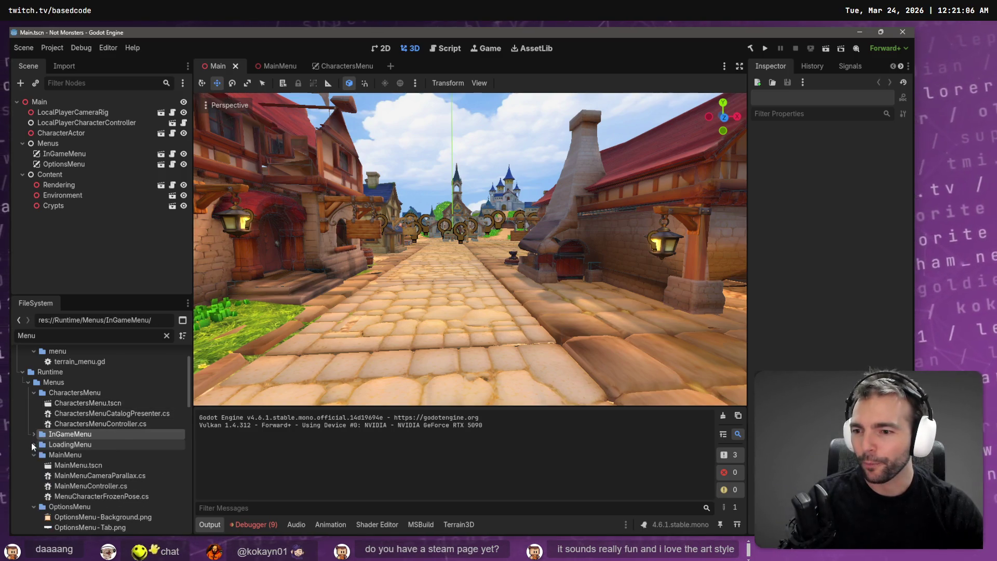
pyautogui.click(33, 454)
pyautogui.click(33, 465)
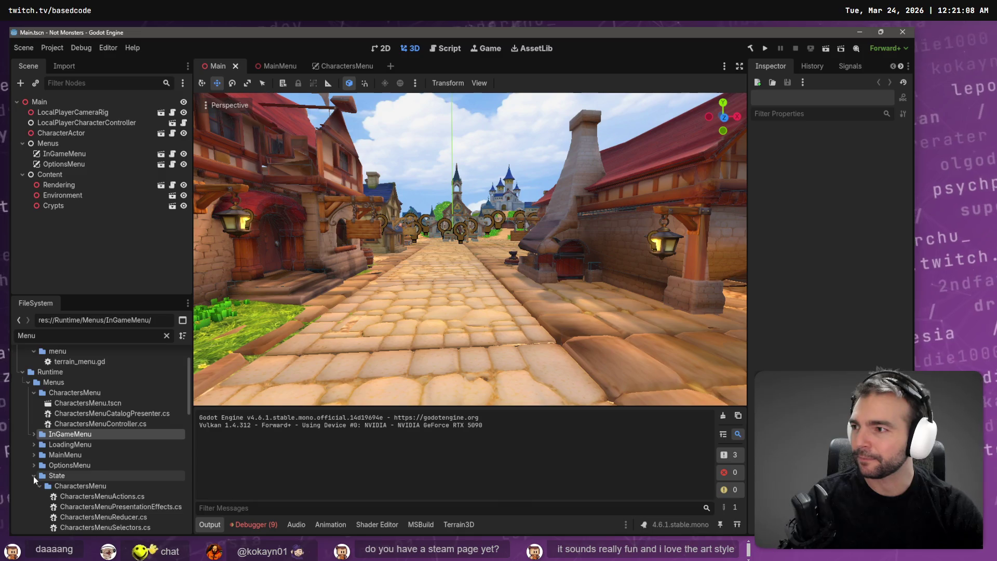
pyautogui.click(34, 476)
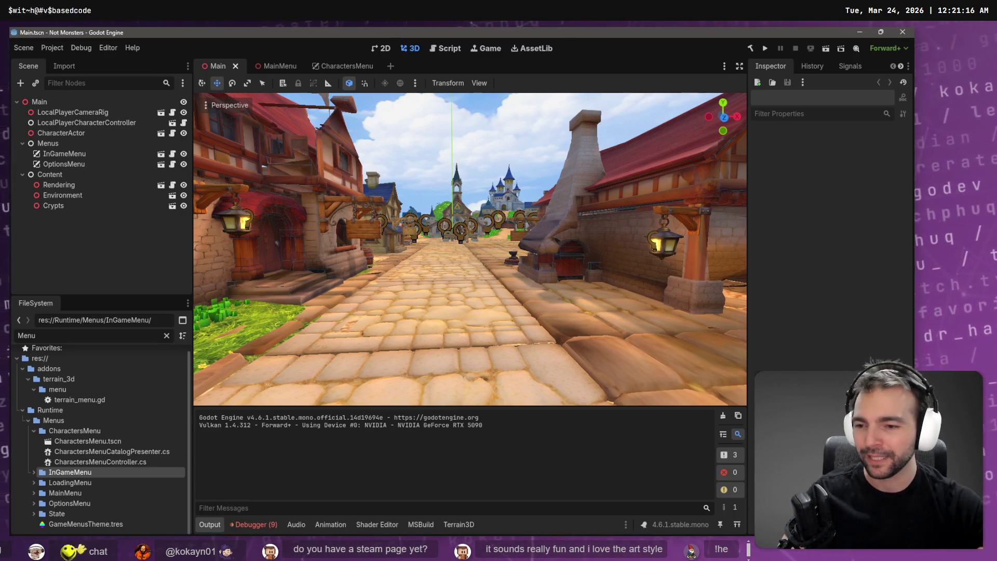
pyautogui.click(34, 430)
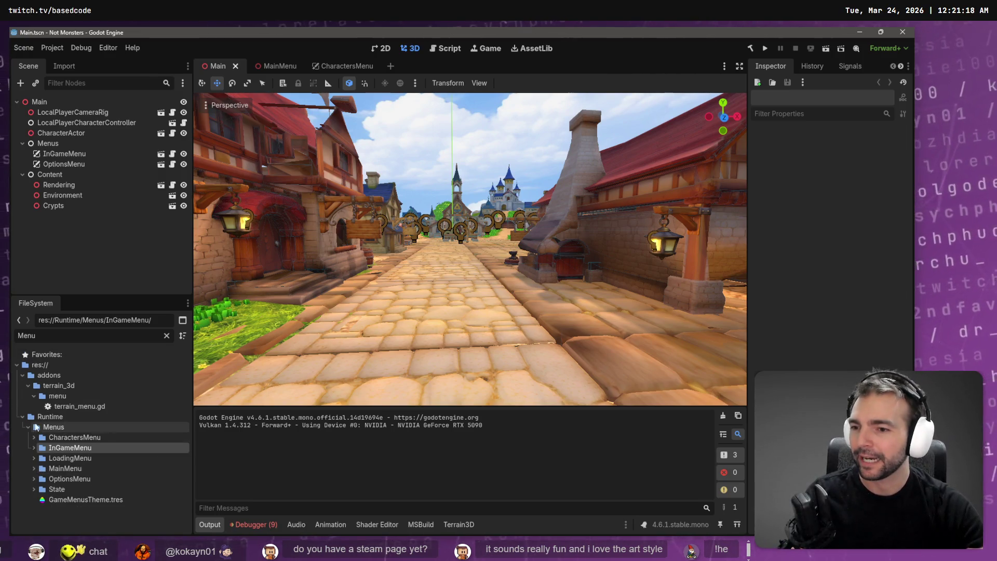
pyautogui.click(32, 466)
pyautogui.click(33, 466)
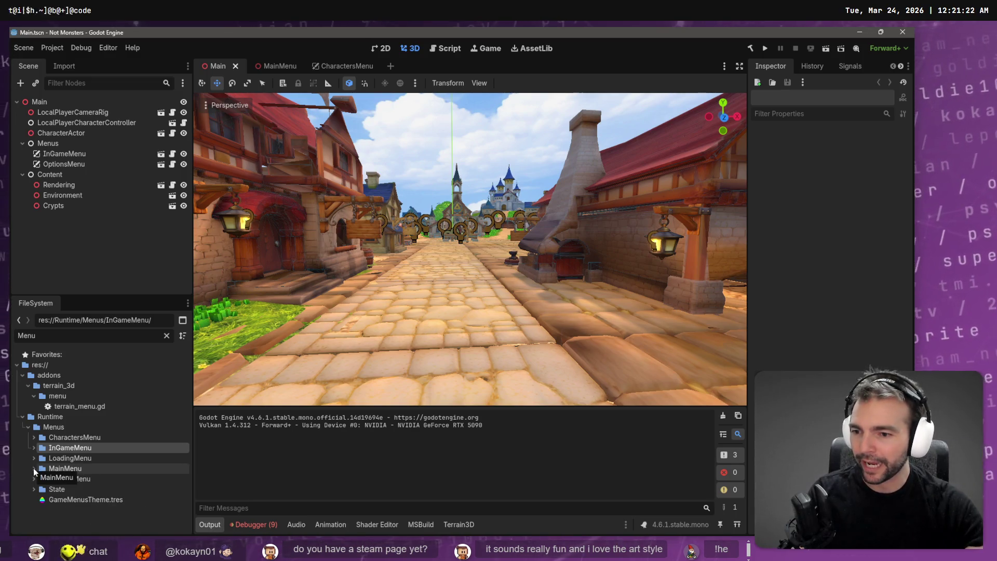
pyautogui.click(33, 478)
pyautogui.click(33, 478)
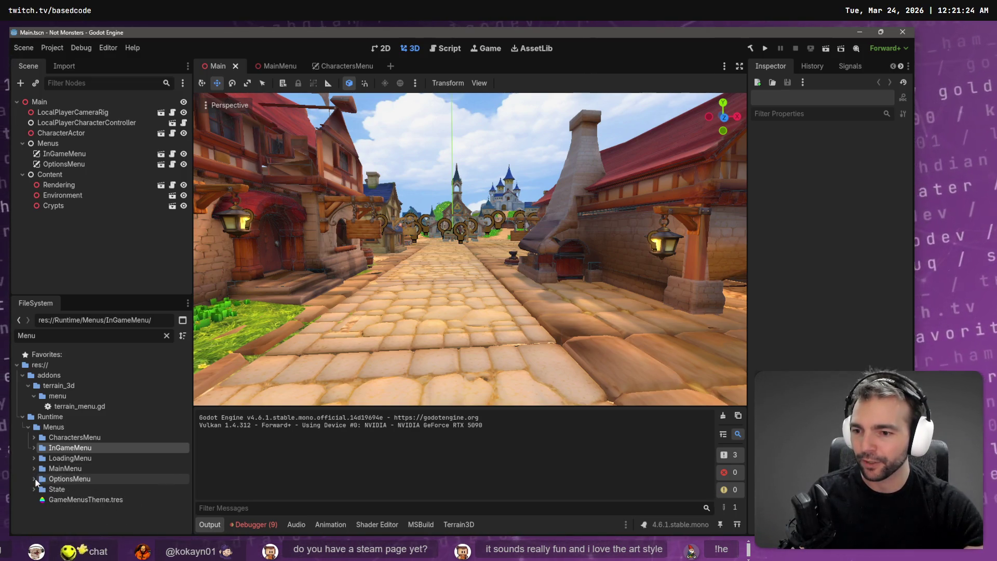
pyautogui.click(31, 489)
pyautogui.click(33, 489)
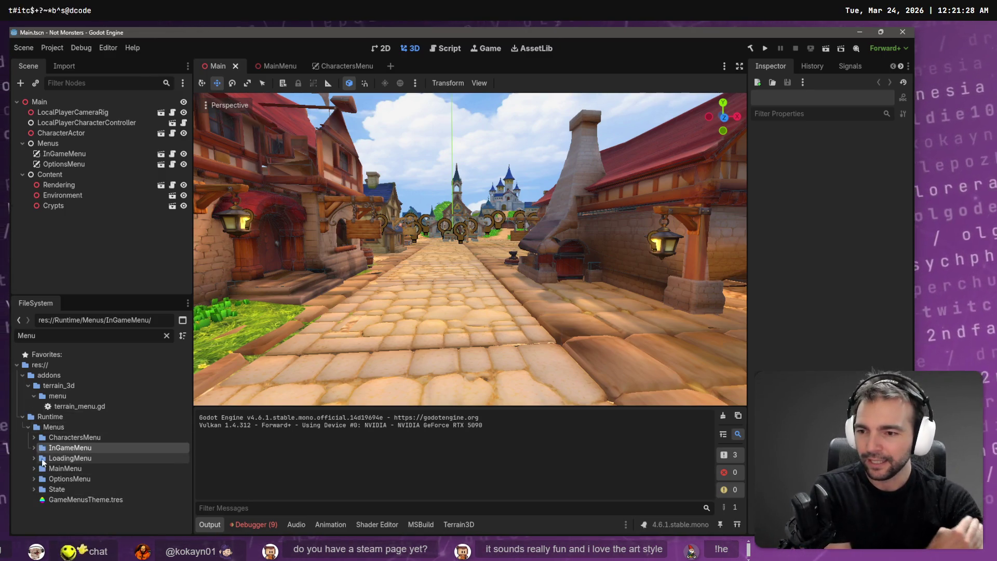
# Step: Clear the Menu filter and show Cursor.png in the system file manager
pyautogui.click(167, 336)
pyautogui.rightClick(73, 462)
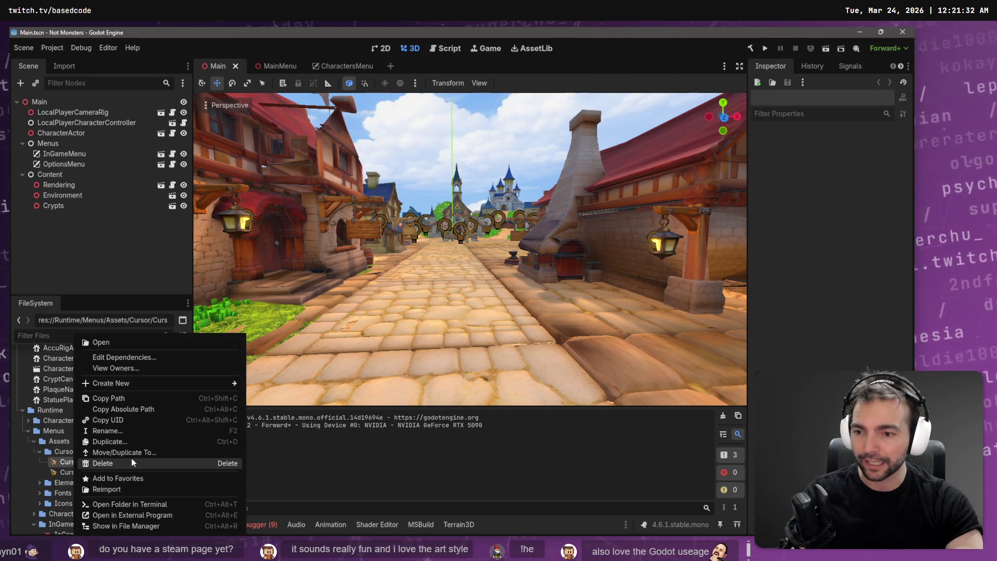
pyautogui.click(154, 526)
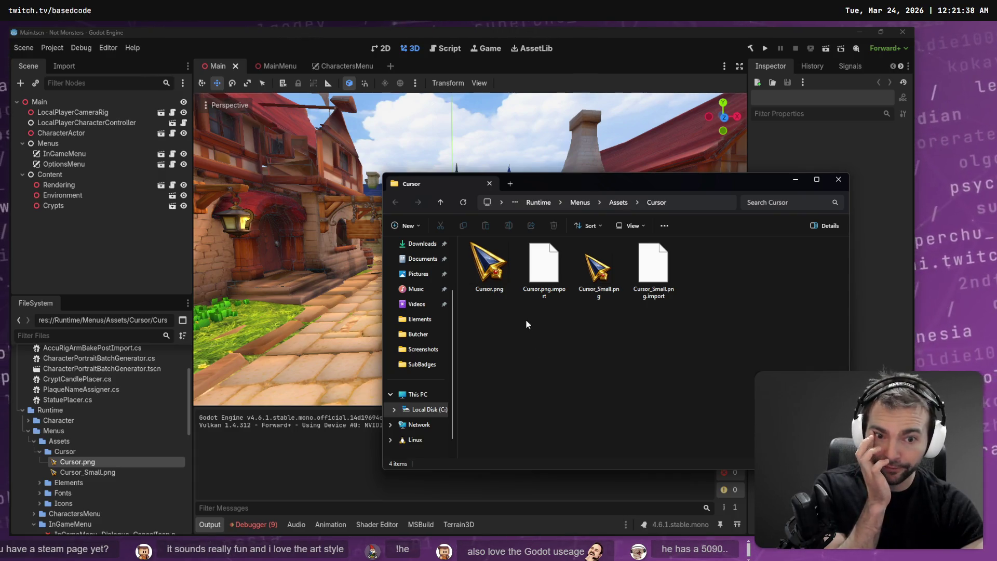
# Step: Drag Cursor.png from File Explorer into GIMP to open it as a 659x711 image
pyautogui.moveTo(494, 273); pyautogui.dragTo(521, 353)
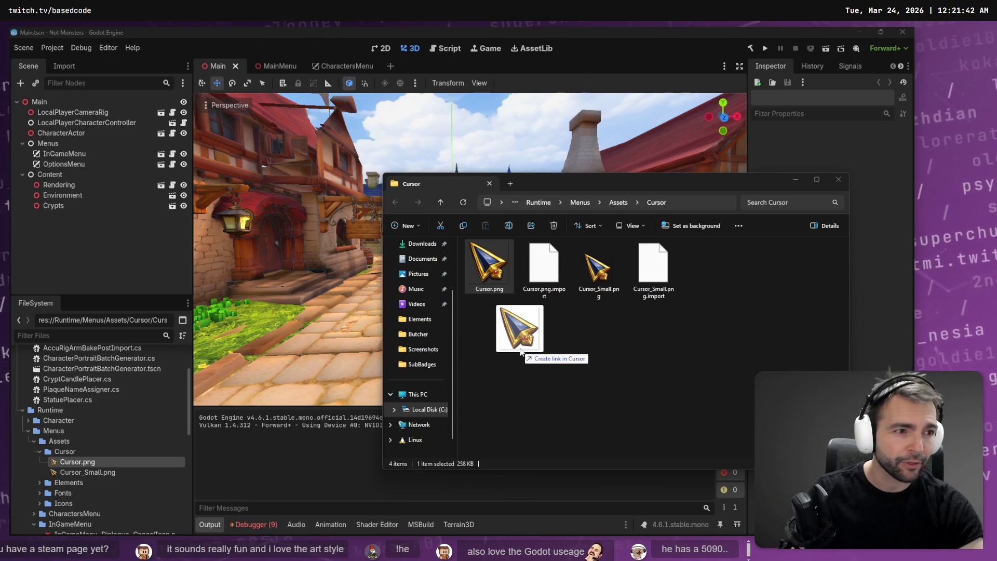
pyautogui.moveTo(521, 352); pyautogui.dragTo(533, 341)
pyautogui.hotkey('alt', 'Tab')
pyautogui.moveTo(222, 60); pyautogui.dragTo(222, 60)
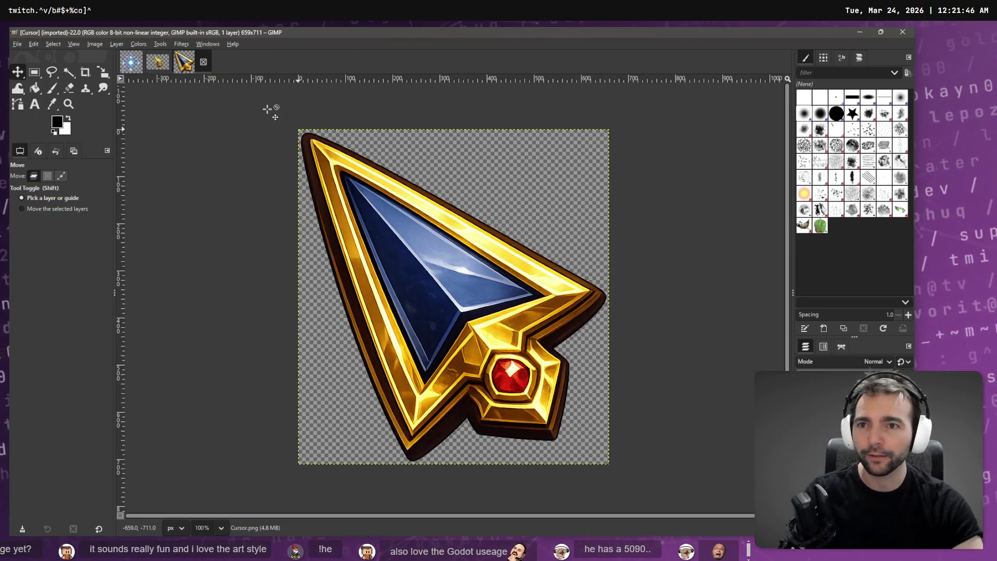
# Step: Drag the gauntlet image onto the Cursor canvas as a new layer
pyautogui.click(157, 67)
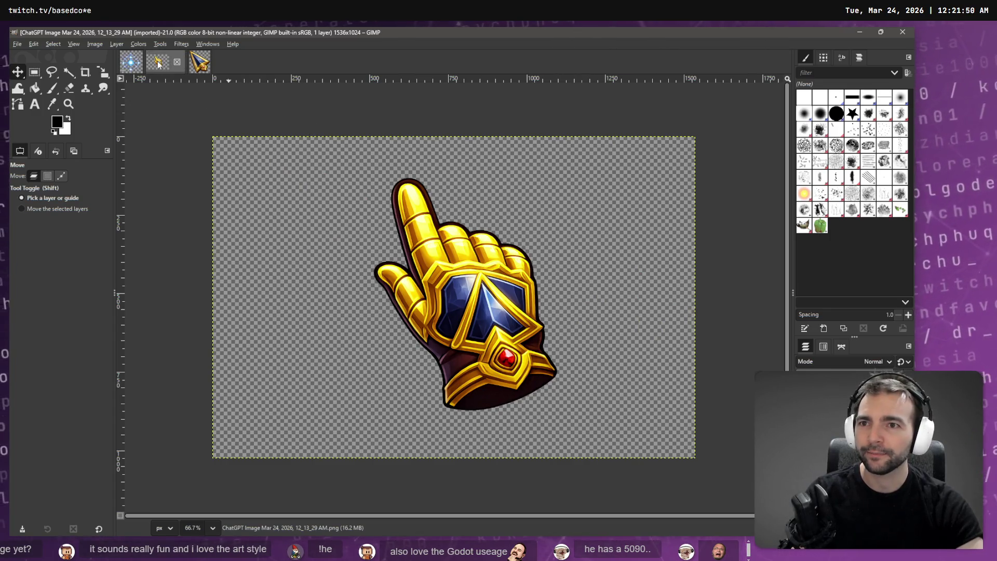
pyautogui.click(199, 62)
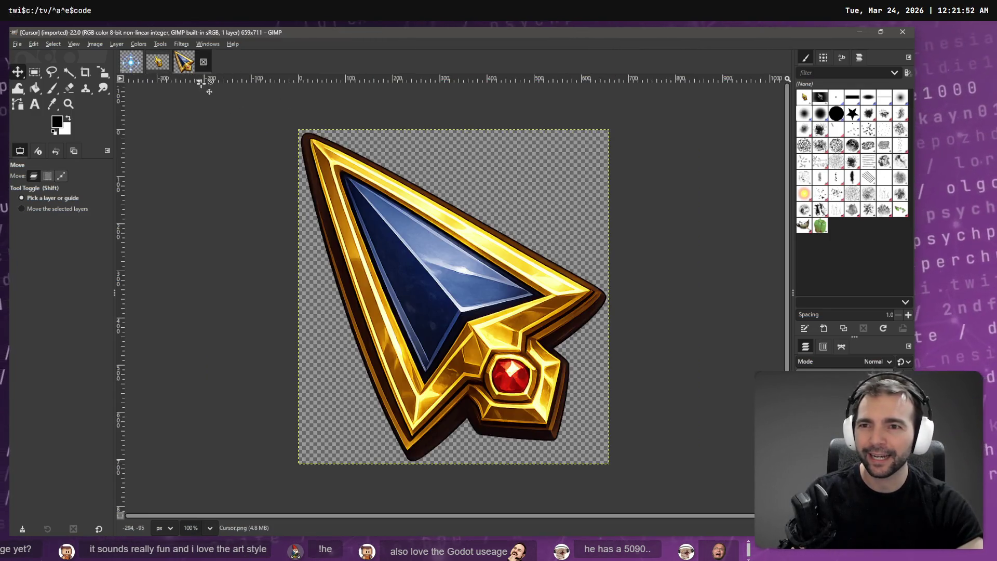
pyautogui.moveTo(201, 83); pyautogui.dragTo(259, 155)
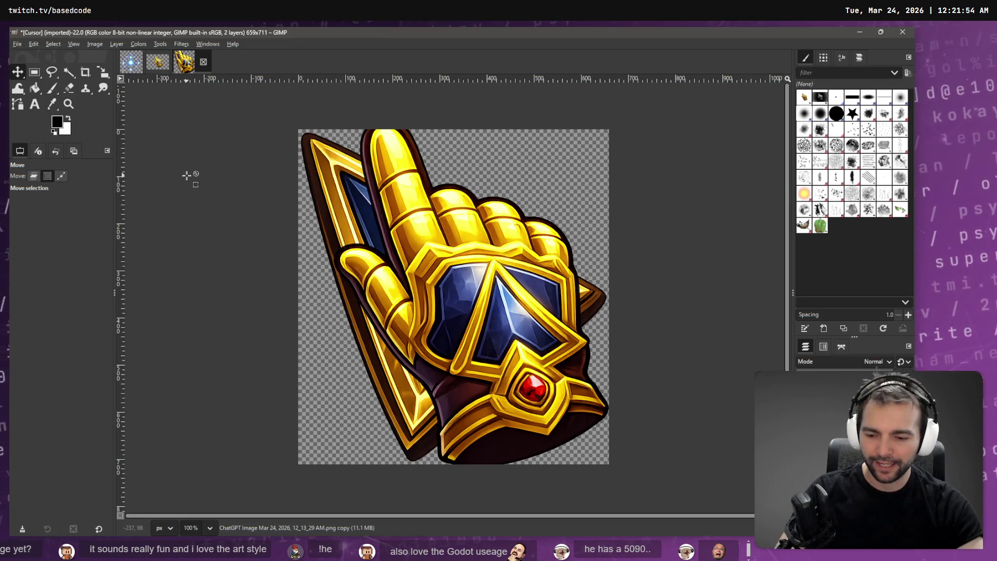
# Step: Rotate the gauntlet layer to -18.80° and move it up and left
pyautogui.click(159, 44)
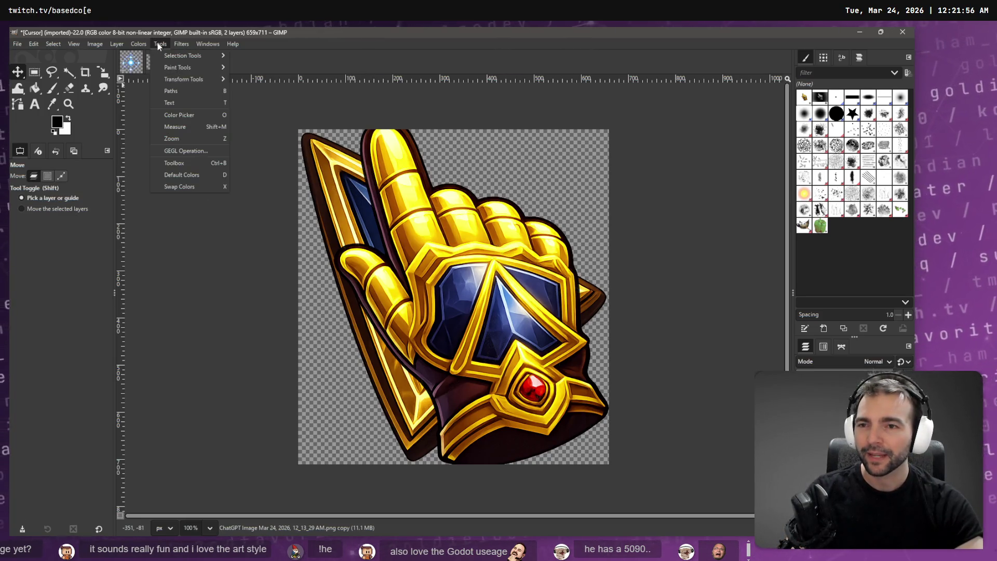
pyautogui.moveTo(208, 79)
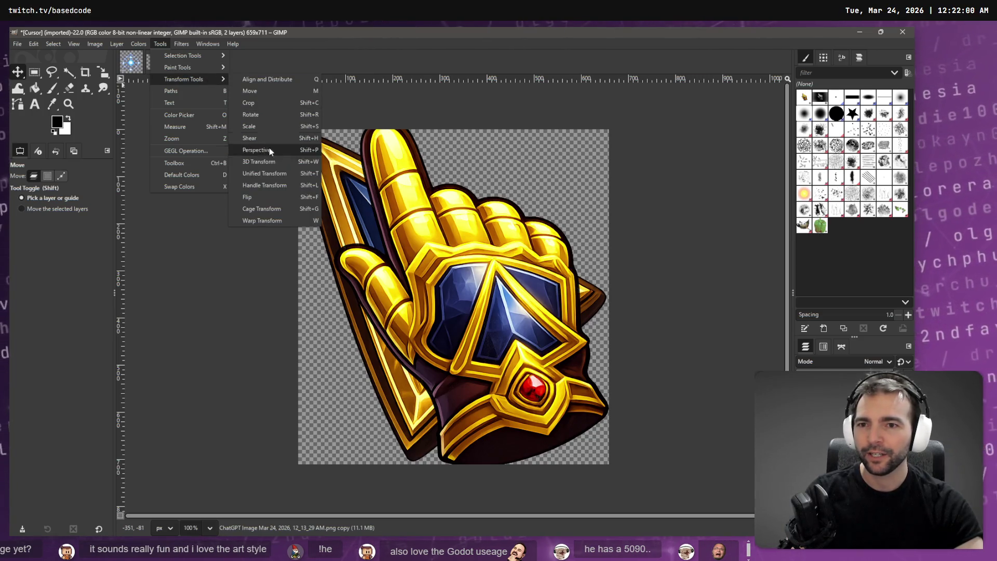
pyautogui.click(291, 115)
pyautogui.moveTo(390, 142); pyautogui.dragTo(339, 166)
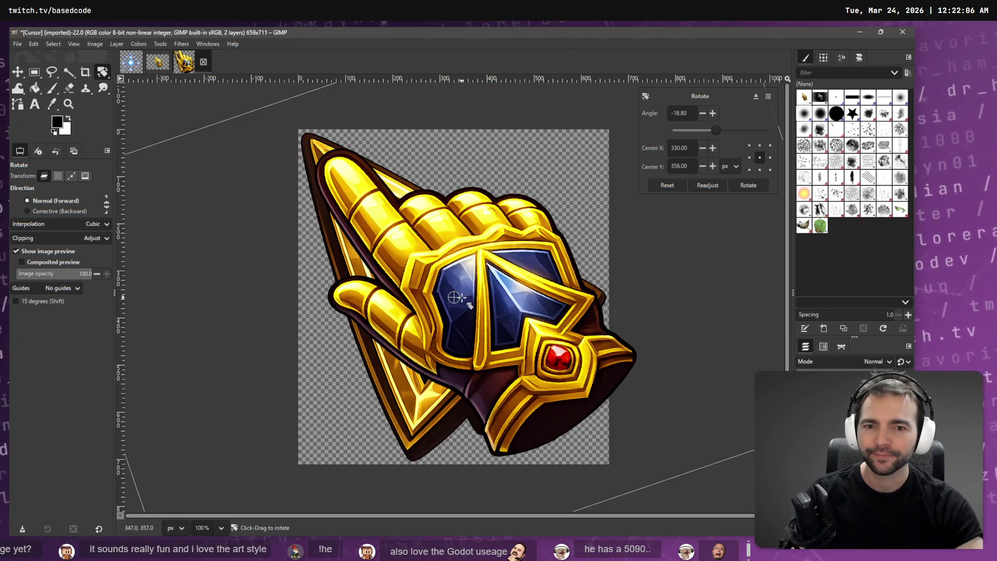
pyautogui.click(17, 73)
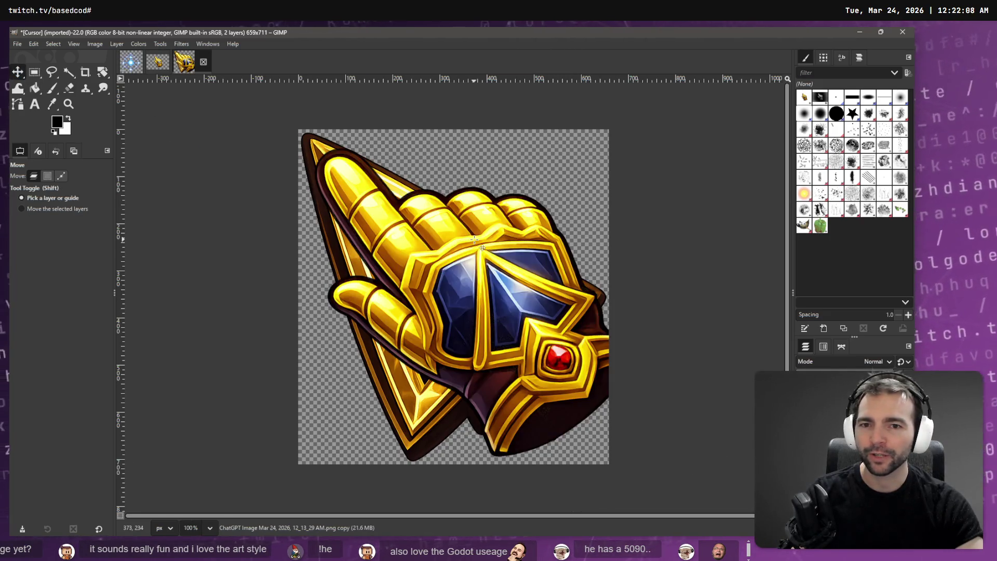
pyautogui.moveTo(492, 271)
pyautogui.mouseDown()
pyautogui.moveTo(466, 245)
pyautogui.moveTo(457, 255)
pyautogui.mouseUp()
# Step: Rotate the gauntlet a few degrees clockwise and nudge it slightly right
pyautogui.click(161, 44)
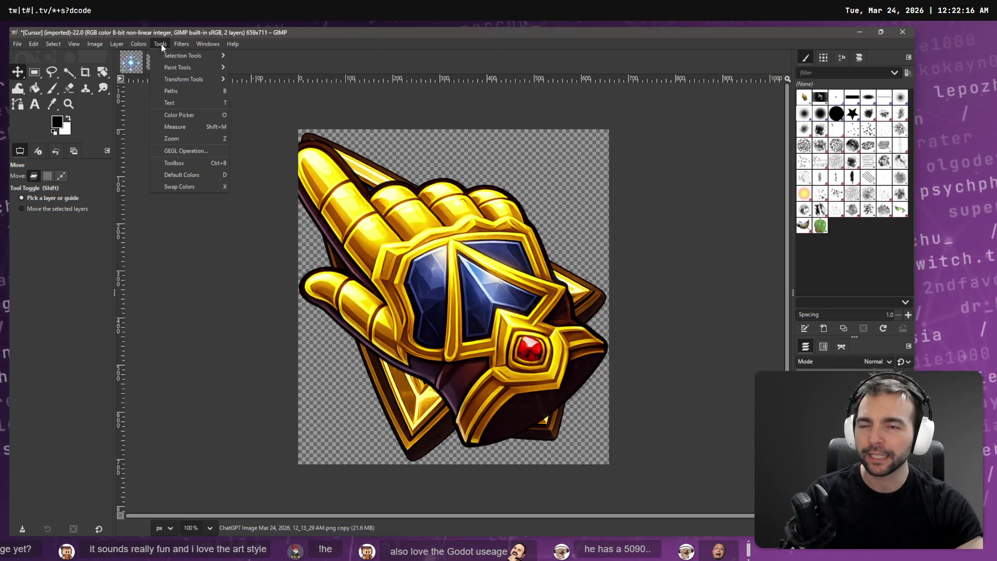
pyautogui.moveTo(212, 80)
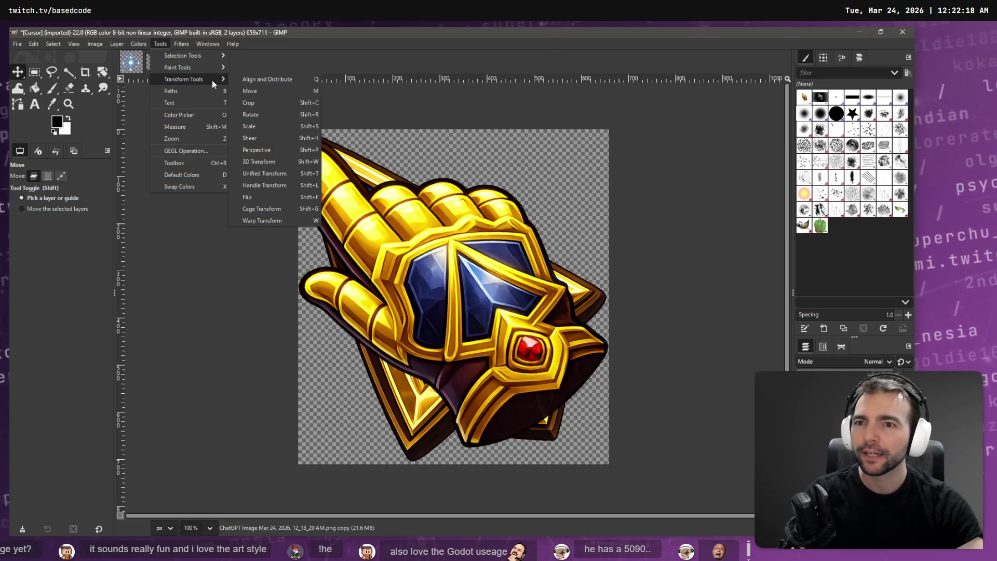
pyautogui.click(272, 114)
pyautogui.moveTo(314, 162); pyautogui.dragTo(317, 151)
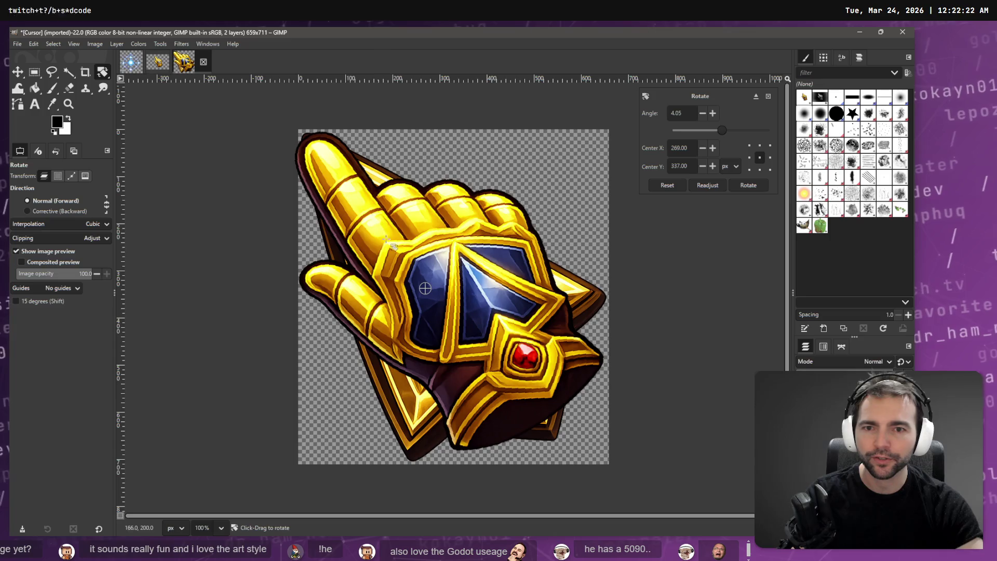
pyautogui.press('Return')
pyautogui.press('m')
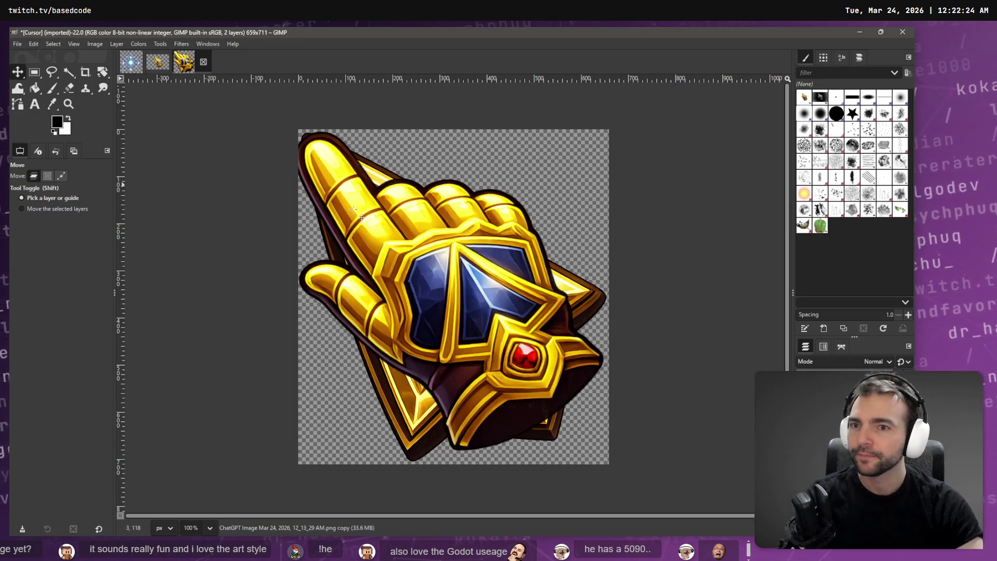
pyautogui.moveTo(421, 235); pyautogui.dragTo(425, 234)
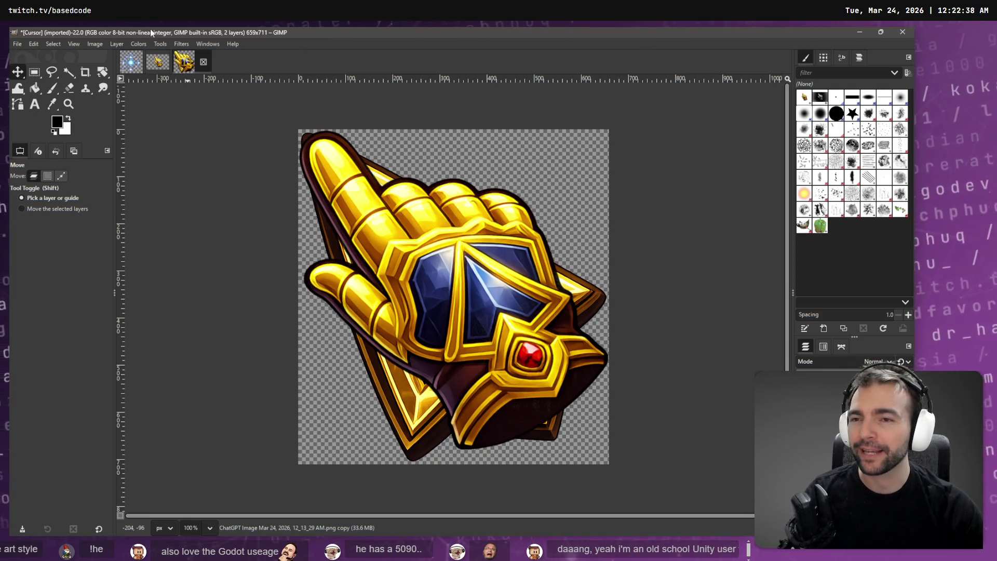
# Step: Tilt the gauntlet slightly again, nudge it left and down, and undo to remove the dark backing shape
pyautogui.click(176, 46)
pyautogui.moveTo(230, 102)
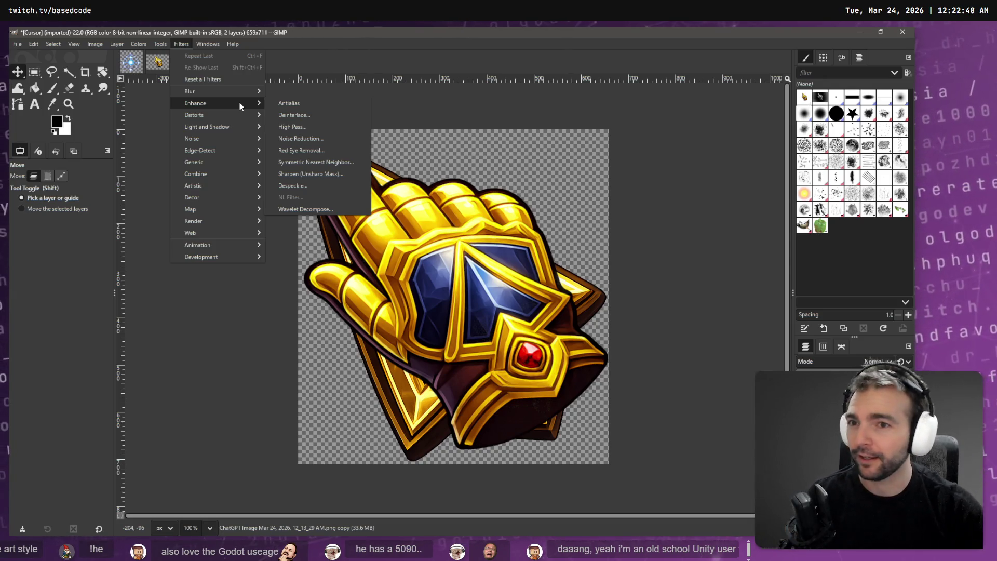
pyautogui.moveTo(160, 44)
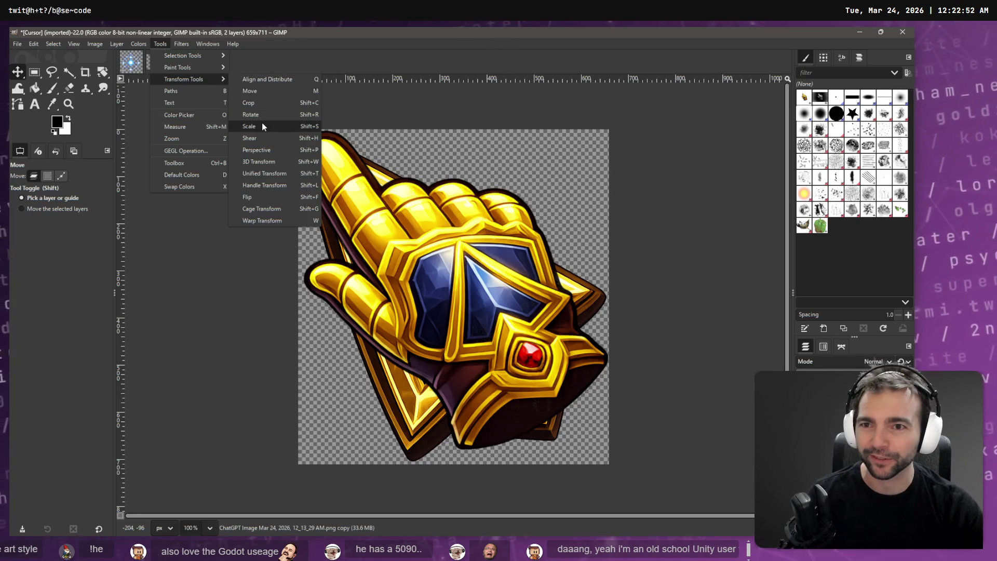
pyautogui.click(262, 125)
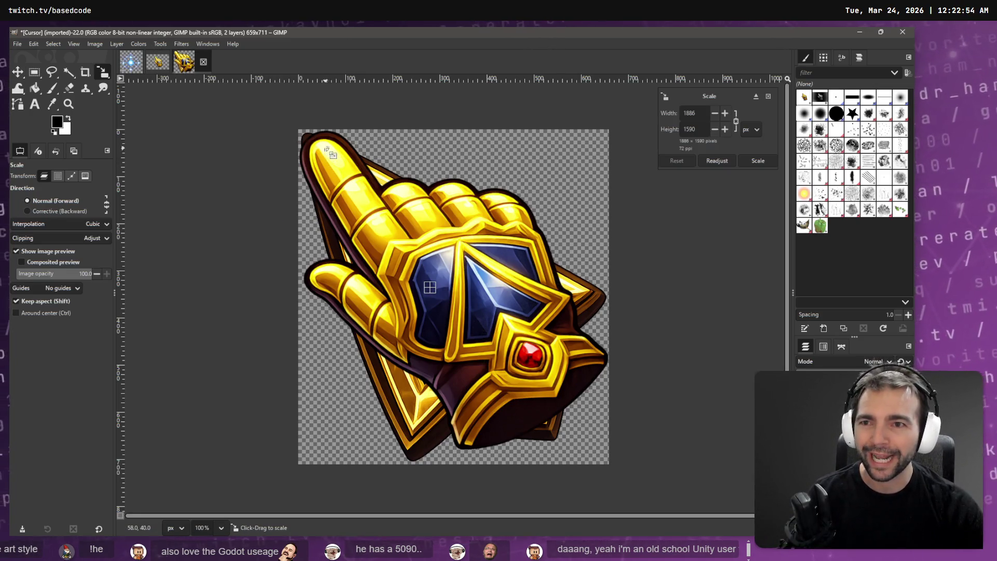
pyautogui.click(181, 43)
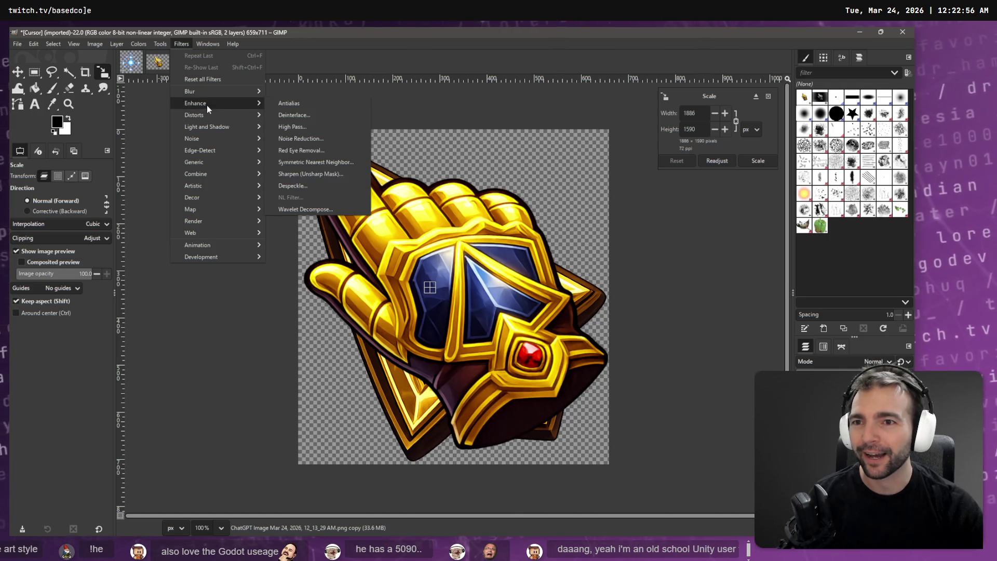
pyautogui.moveTo(218, 140)
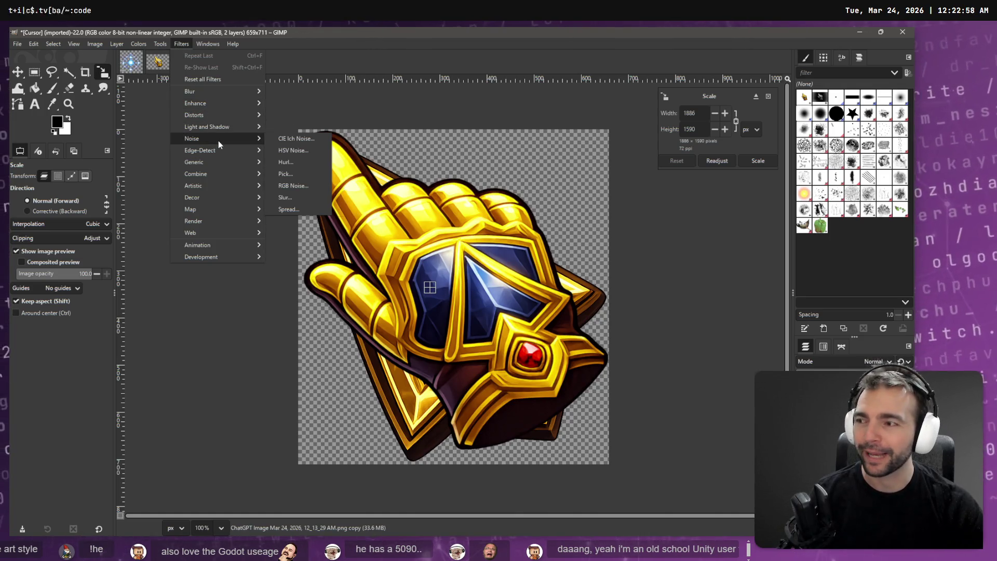
pyautogui.moveTo(246, 119)
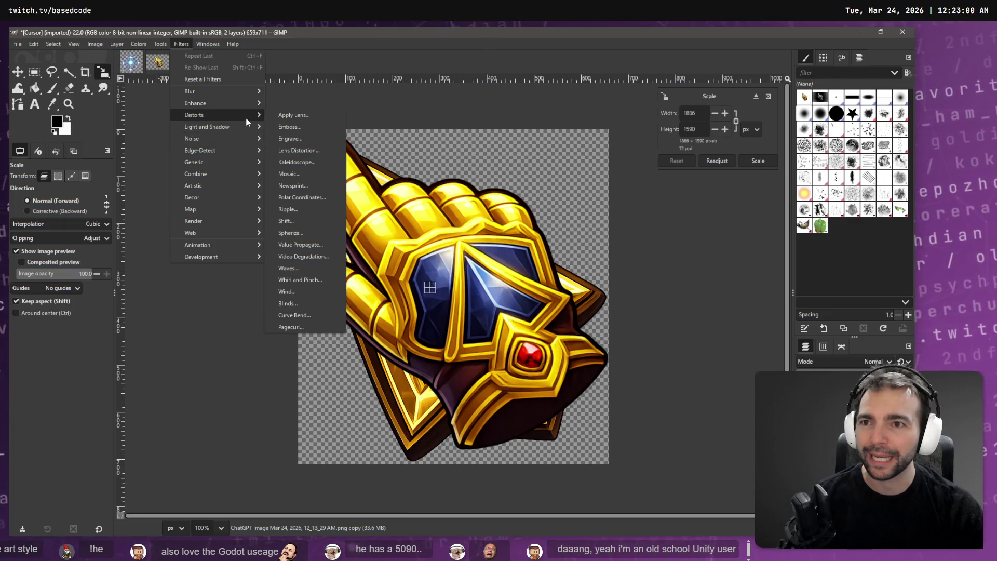
pyautogui.moveTo(166, 44)
pyautogui.moveTo(187, 79)
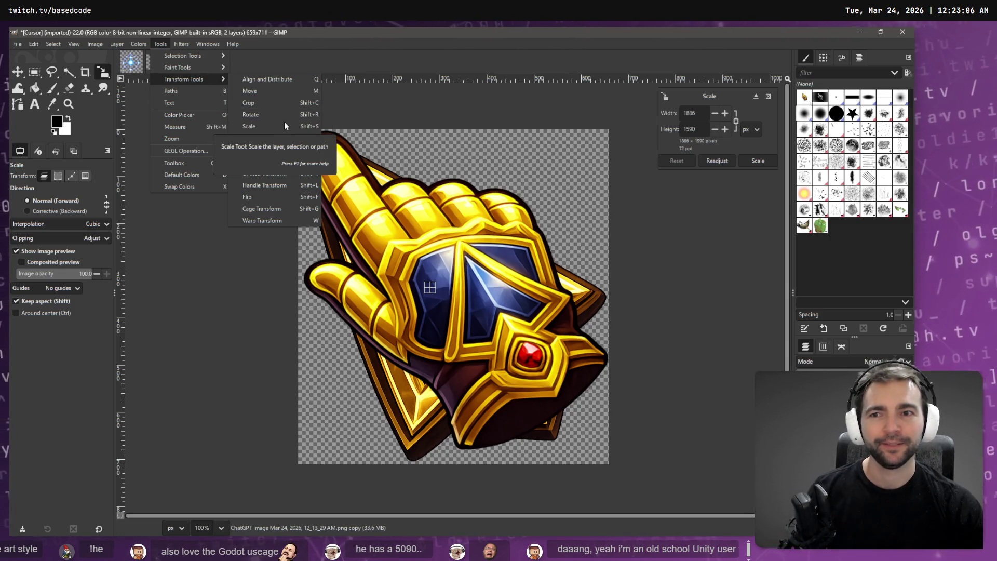
pyautogui.click(261, 114)
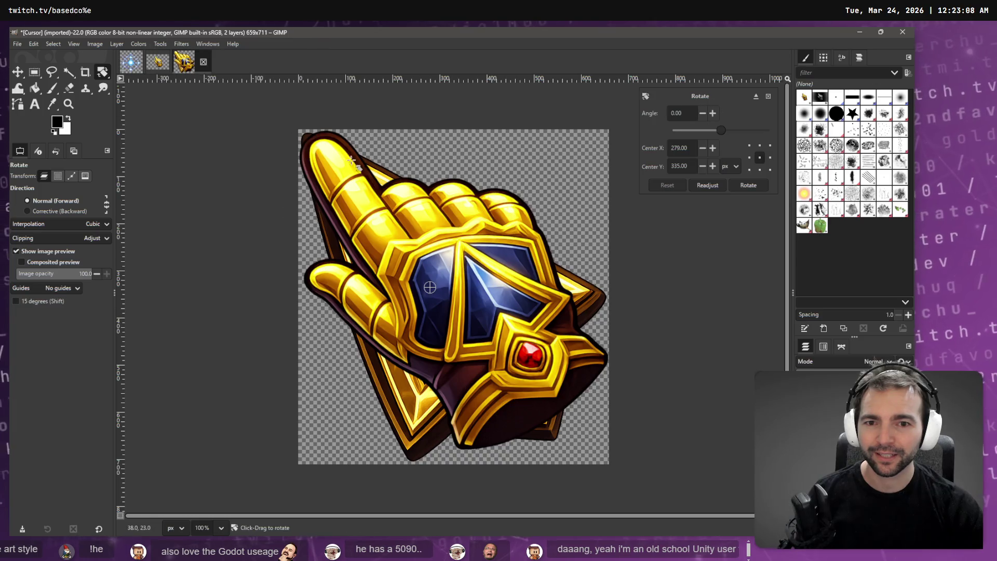
pyautogui.moveTo(331, 155); pyautogui.dragTo(335, 154)
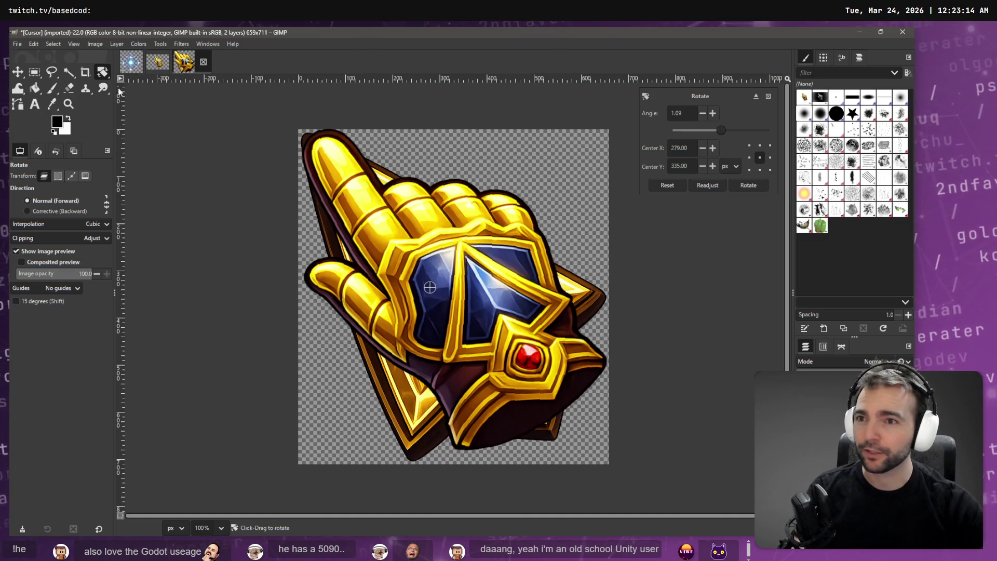
pyautogui.press('Return')
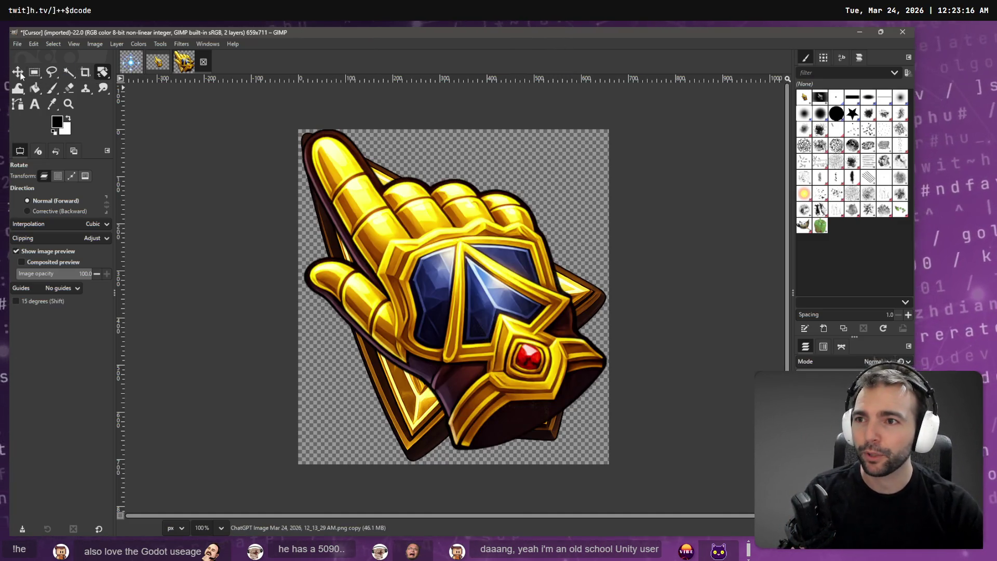
pyautogui.press('m')
pyautogui.moveTo(408, 277); pyautogui.dragTo(405, 283)
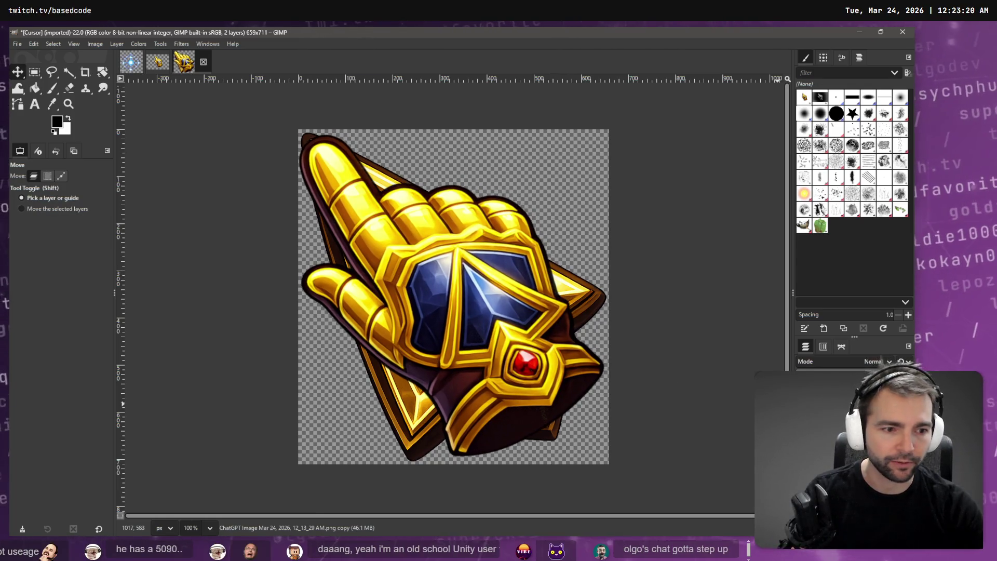
pyautogui.hotkey('ctrl', 'z')
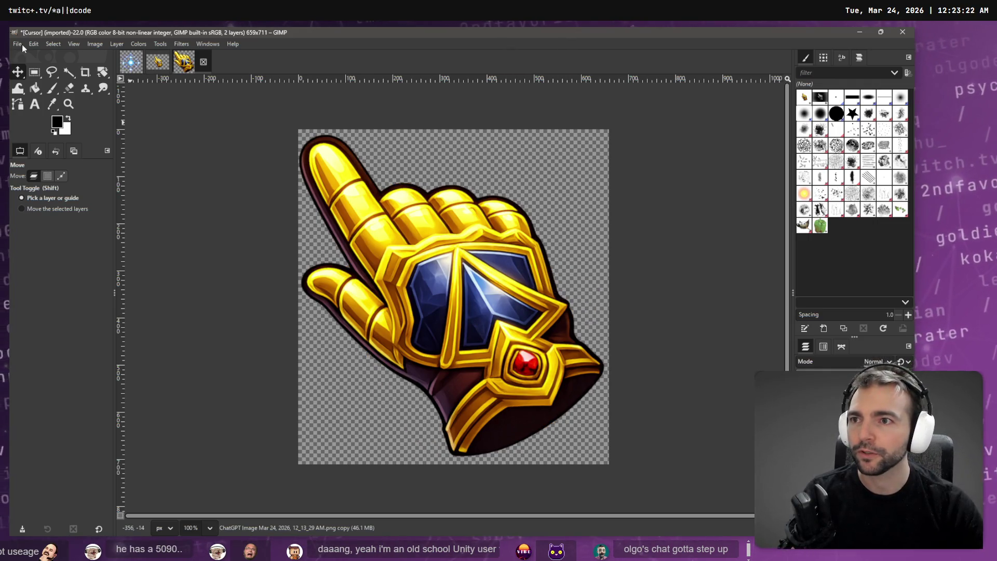
# Step: Save a copy of the image as Cursor_Clickable.xcf in the Cursor folder
pyautogui.click(21, 46)
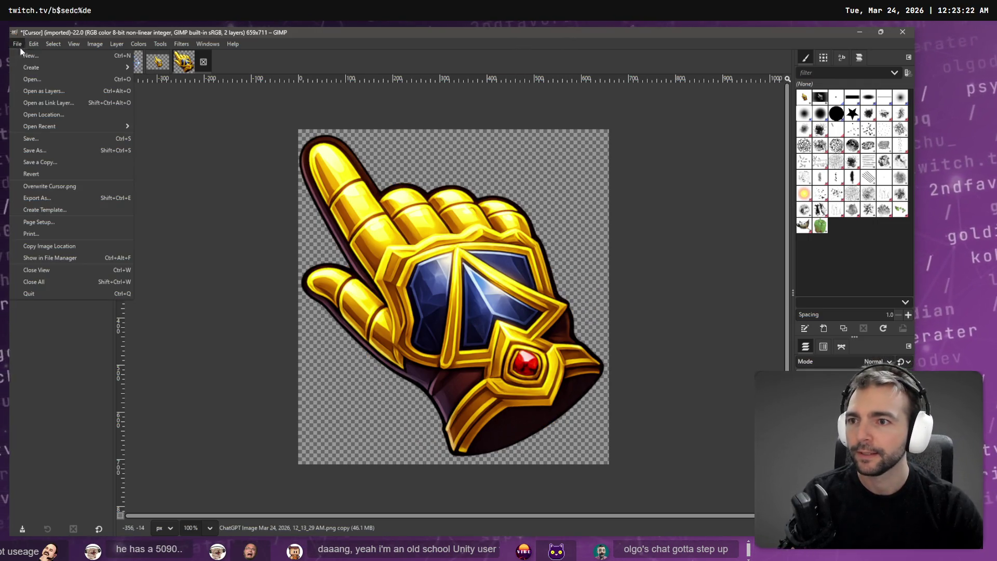
pyautogui.click(71, 162)
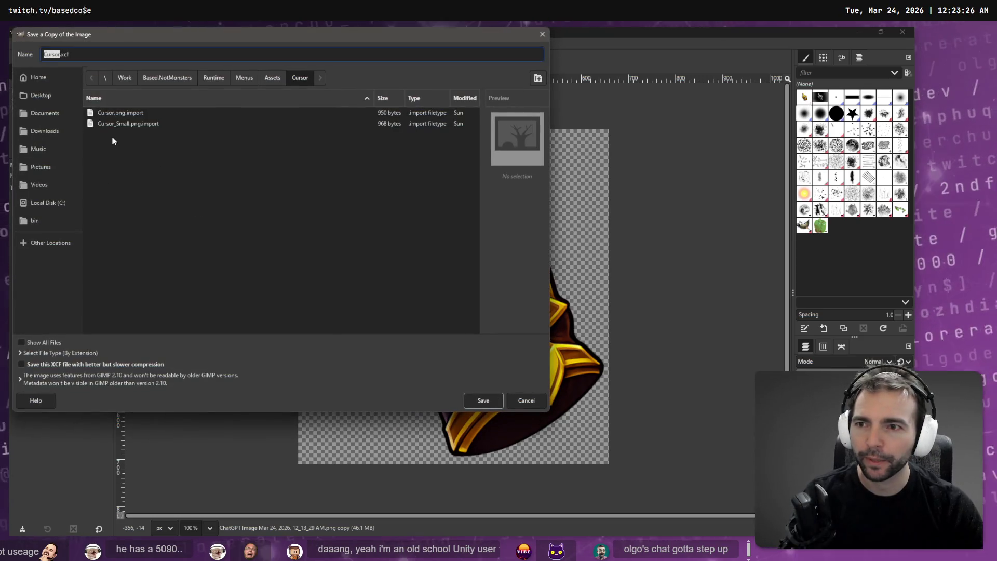
pyautogui.press('Right')
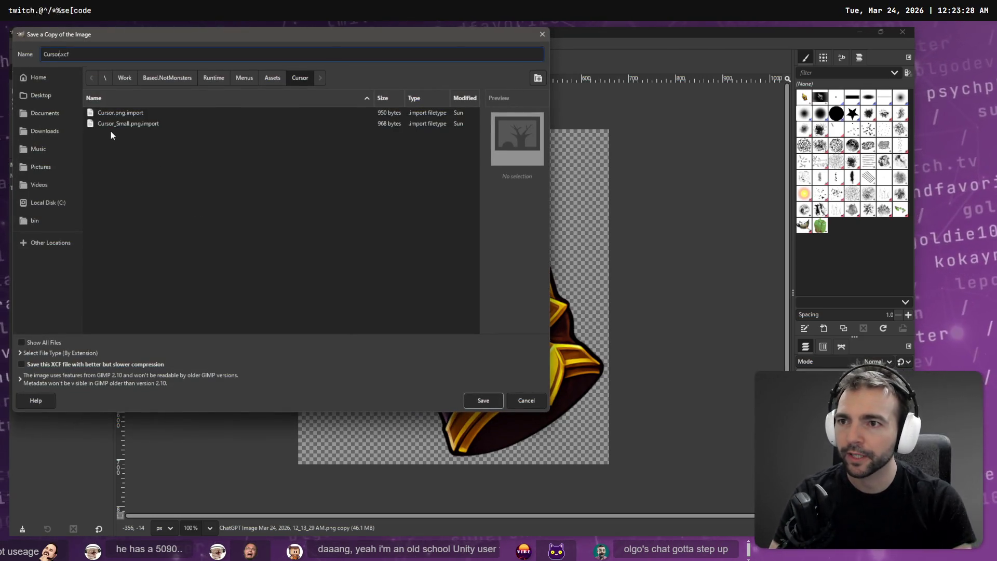
pyautogui.write('_Ho')
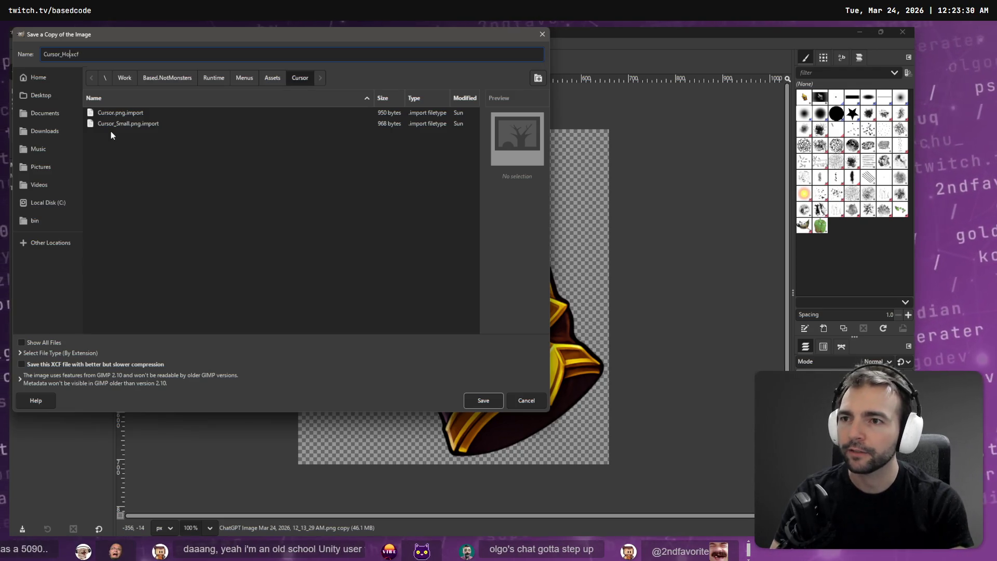
pyautogui.write('ver')
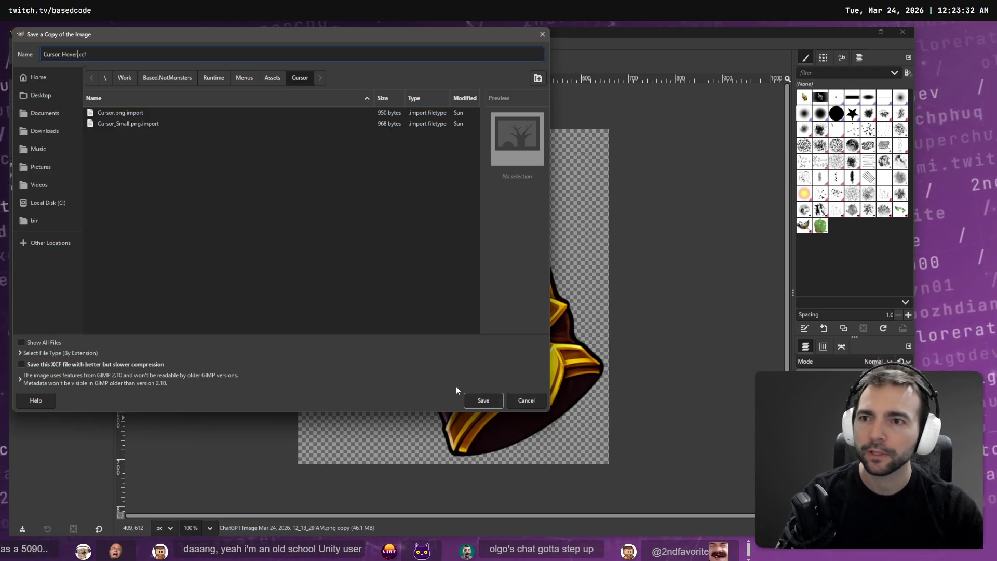
pyautogui.hotkey('shift', 'Left')
pyautogui.hotkey('shift', 'Left')
pyautogui.hotkey('shift', 'Left')
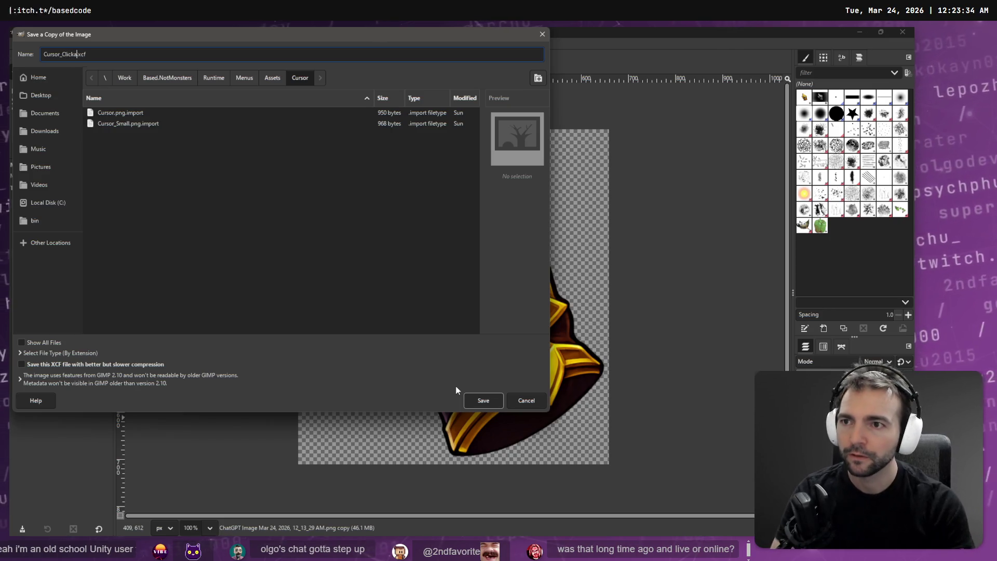
pyautogui.write('ble')
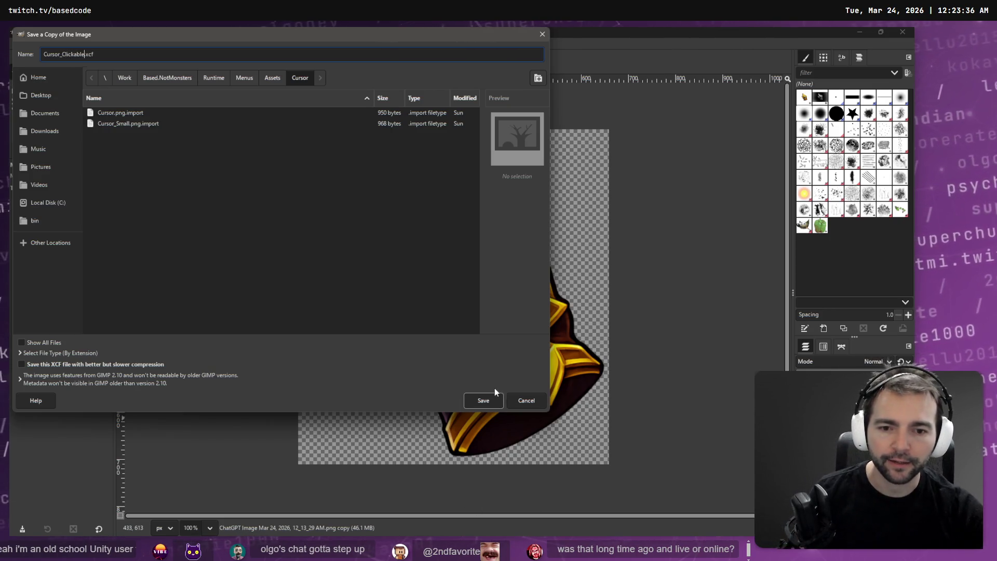
pyautogui.click(494, 396)
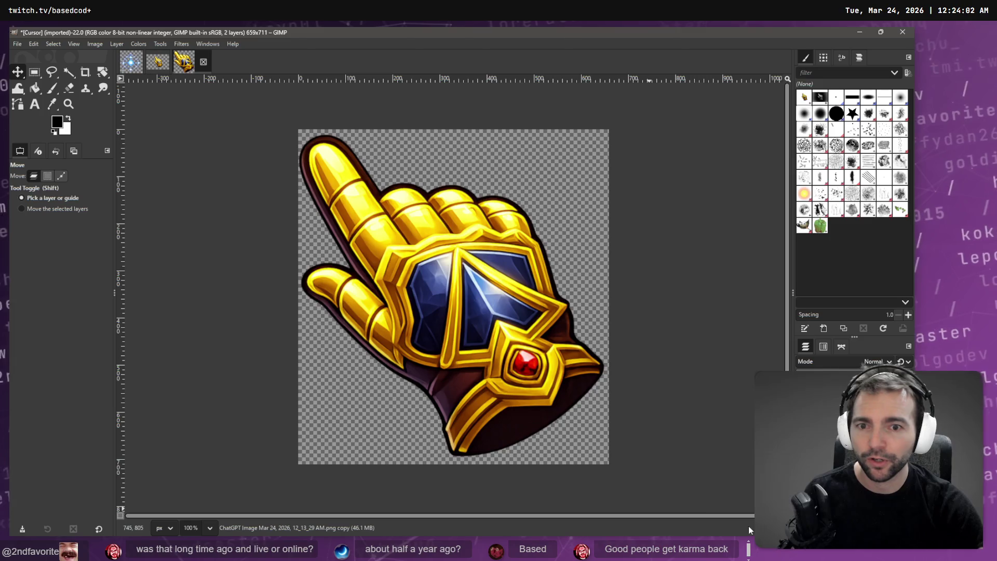
# Step: Nudge the gauntlet, rotate it a further 1.39°, shift it slightly left, and bring up the save dialog
pyautogui.moveTo(471, 289); pyautogui.dragTo(475, 286)
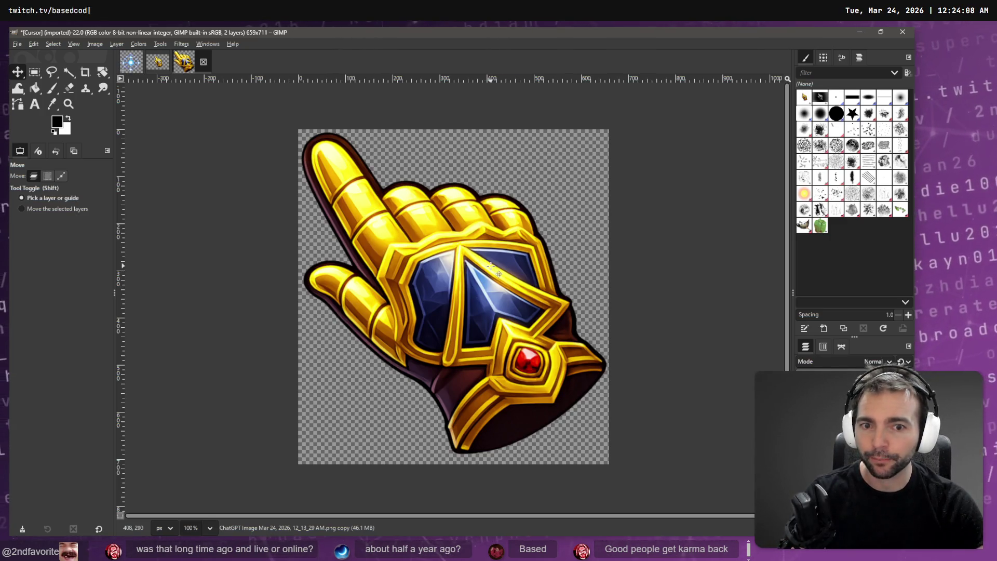
pyautogui.click(165, 43)
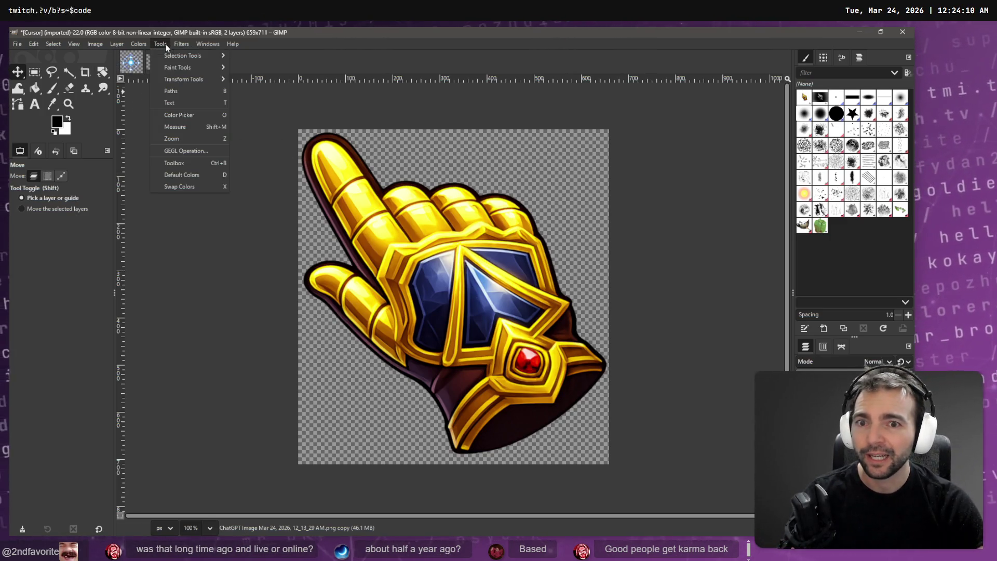
pyautogui.moveTo(190, 79)
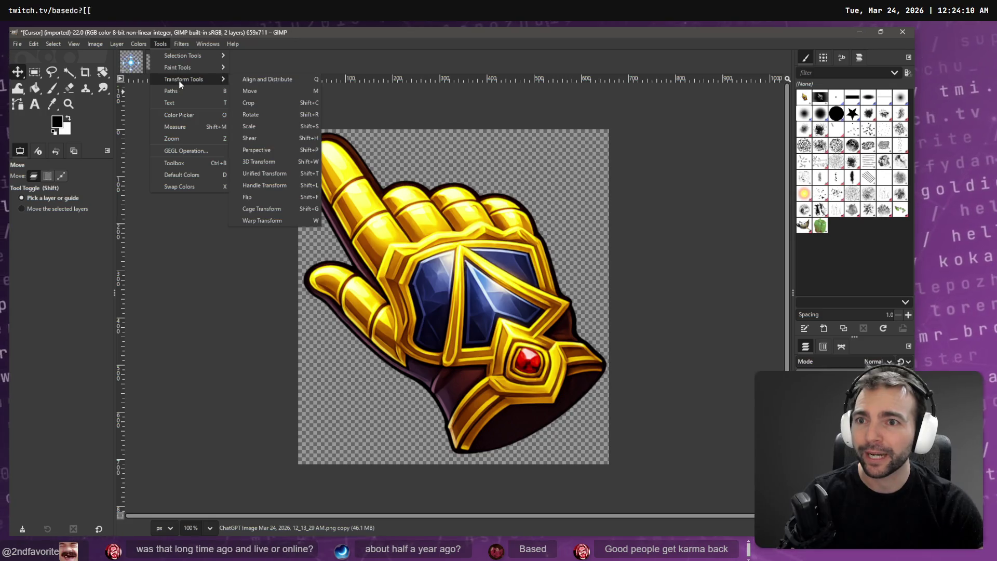
pyautogui.click(278, 115)
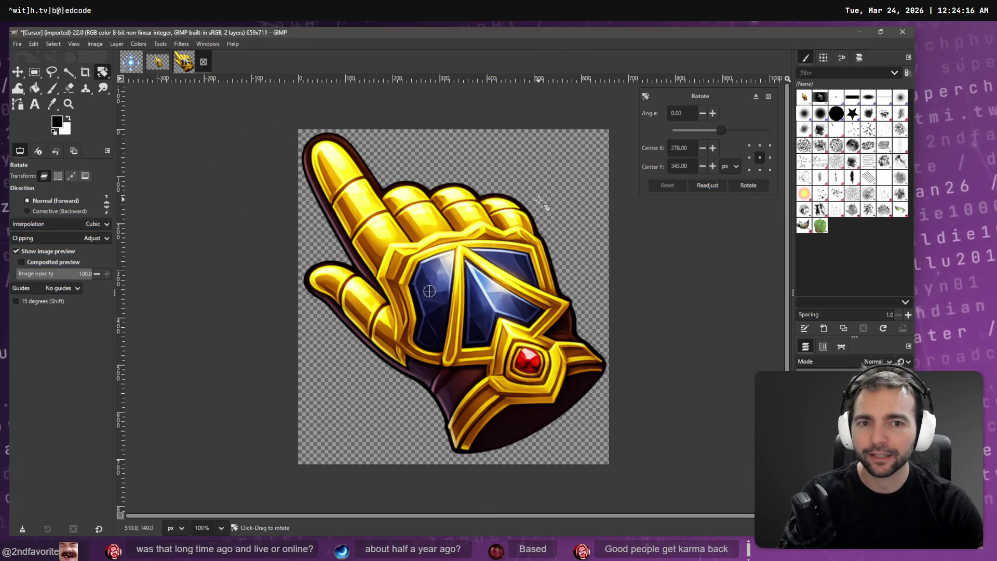
pyautogui.moveTo(544, 189); pyautogui.dragTo(550, 189)
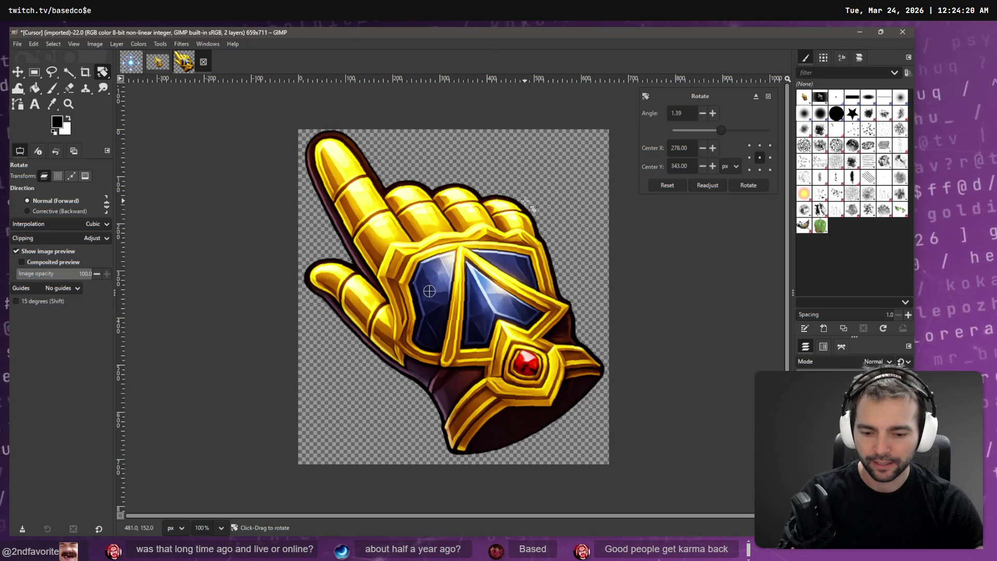
pyautogui.press('Return')
pyautogui.click(18, 71)
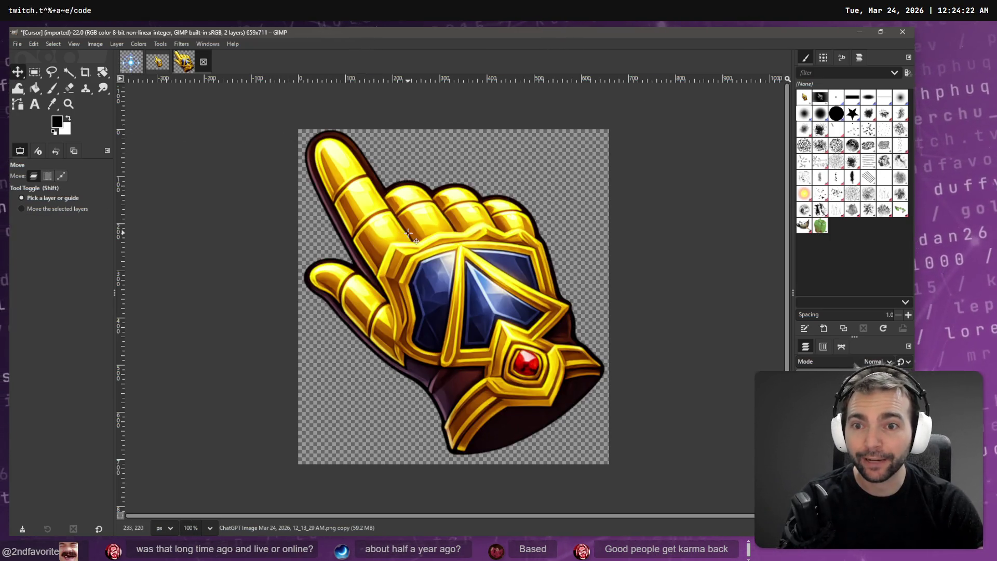
pyautogui.moveTo(409, 233); pyautogui.dragTo(405, 235)
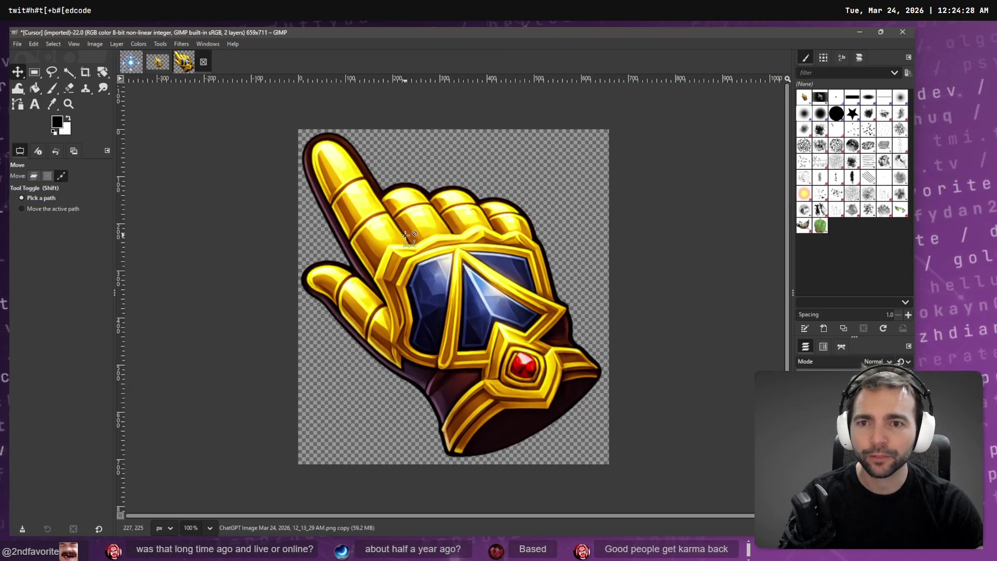
pyautogui.hotkey('ctrl', 's')
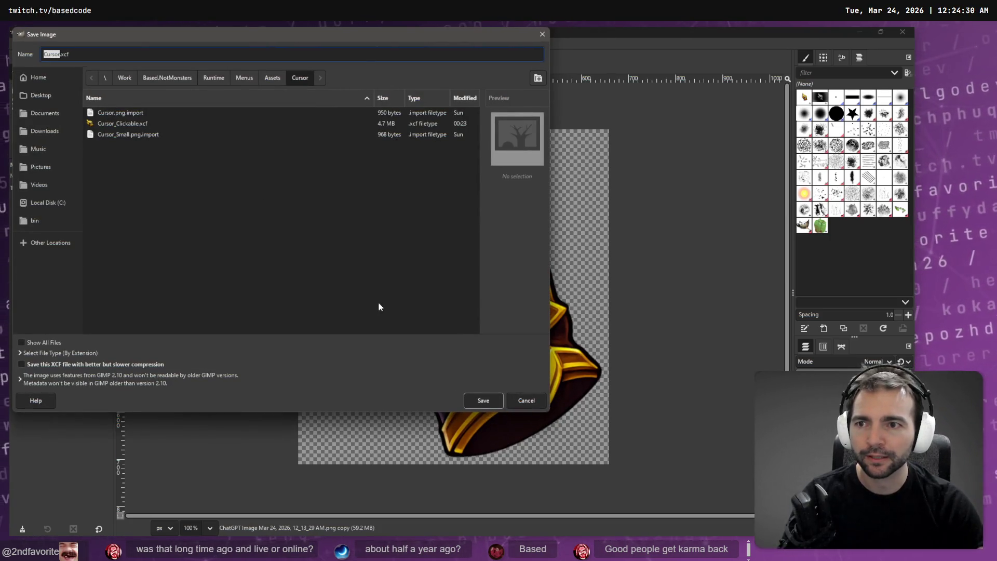
# Step: Skip overwriting the original and export the gauntlet image as Cursor_Hover.png
pyautogui.click(526, 401)
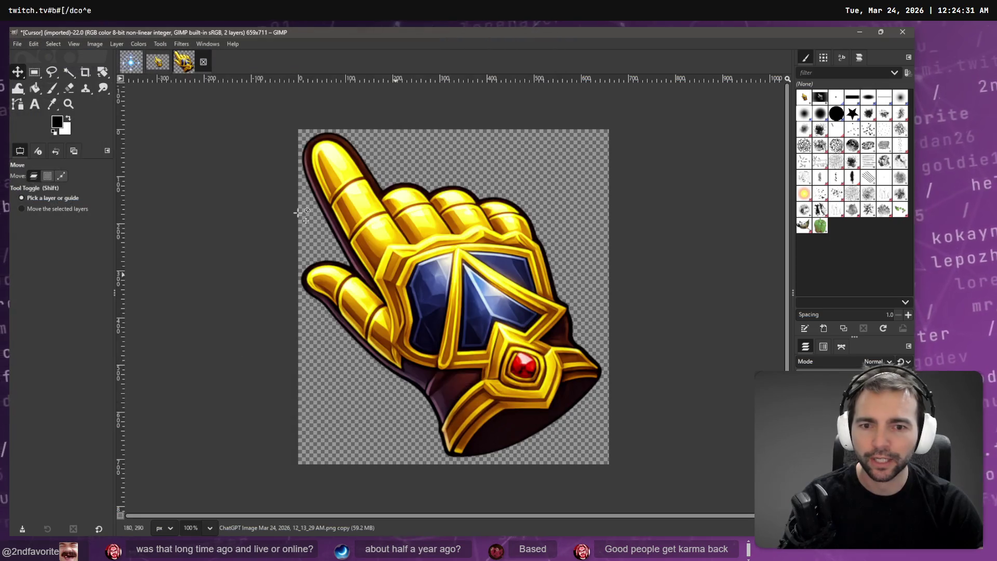
pyautogui.click(15, 45)
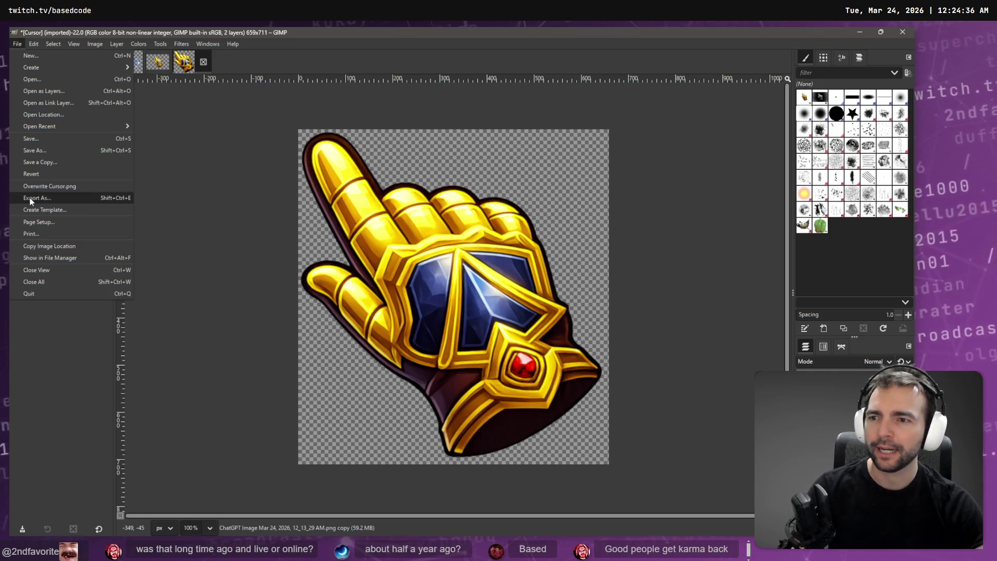
pyautogui.click(44, 199)
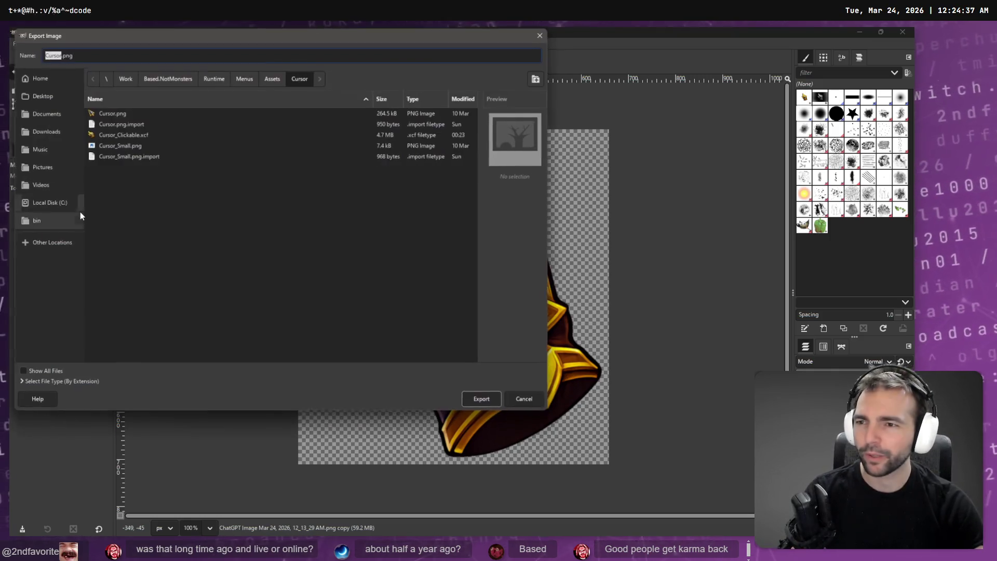
pyautogui.click(125, 135)
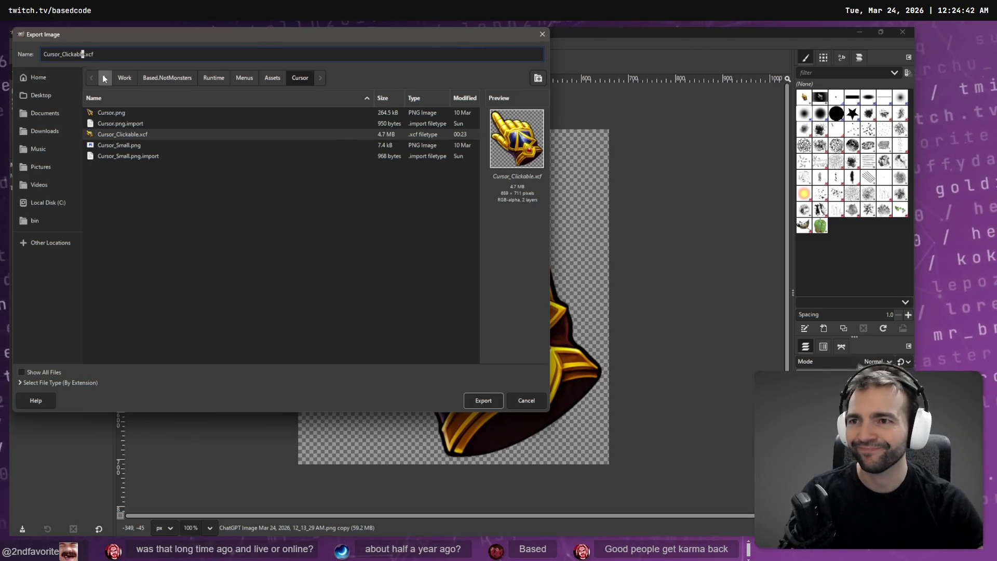
pyautogui.hotkey('ctrl', 'shift', 'Left')
pyautogui.write('H')
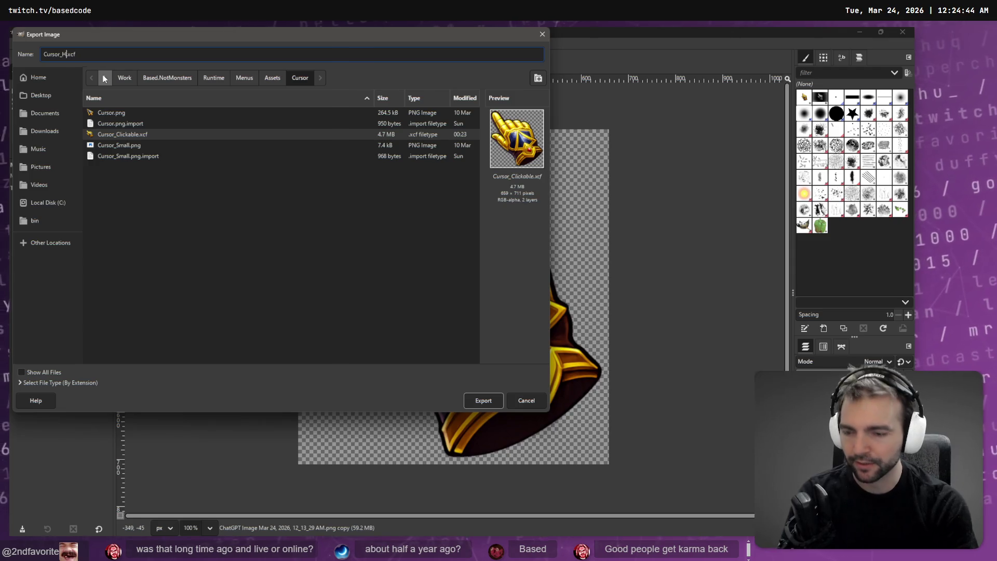
pyautogui.write('over')
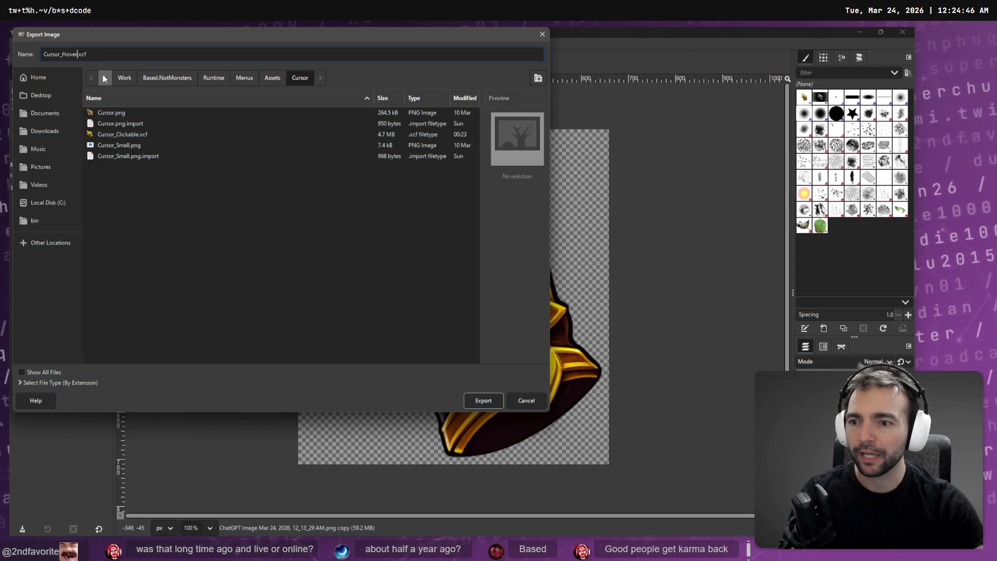
pyautogui.hotkey('shift', 'End')
pyautogui.press('BackSpace')
pyautogui.write('p')
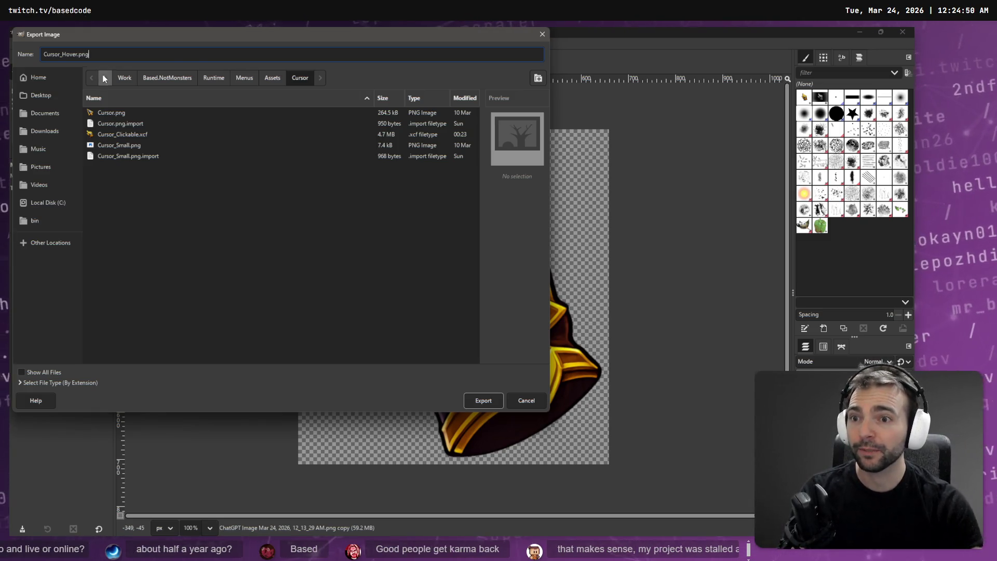
pyautogui.press('Return')
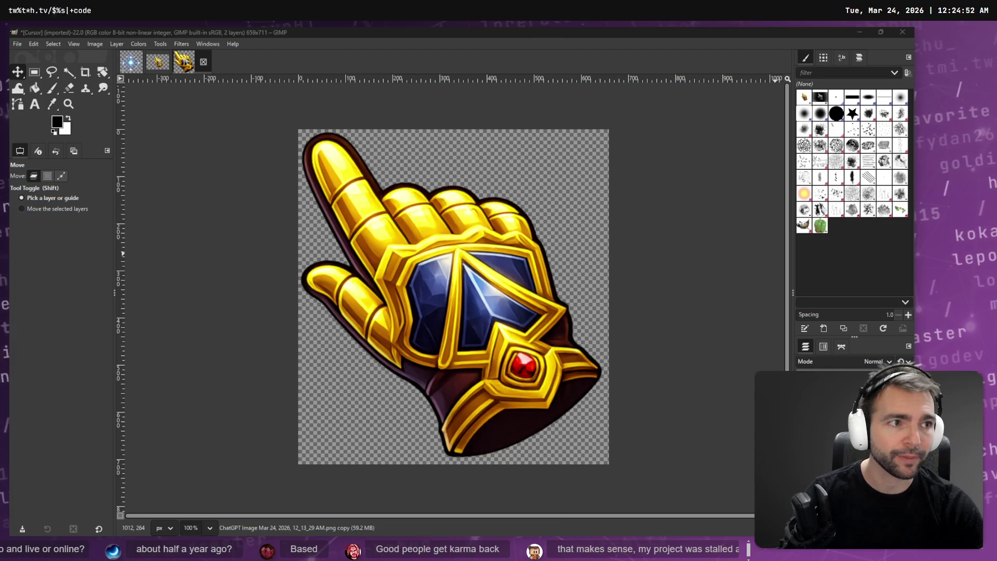
# Step: Delete Cursor_Clickable.xcf from the Cursor folder in File Explorer
pyautogui.press('super+e')
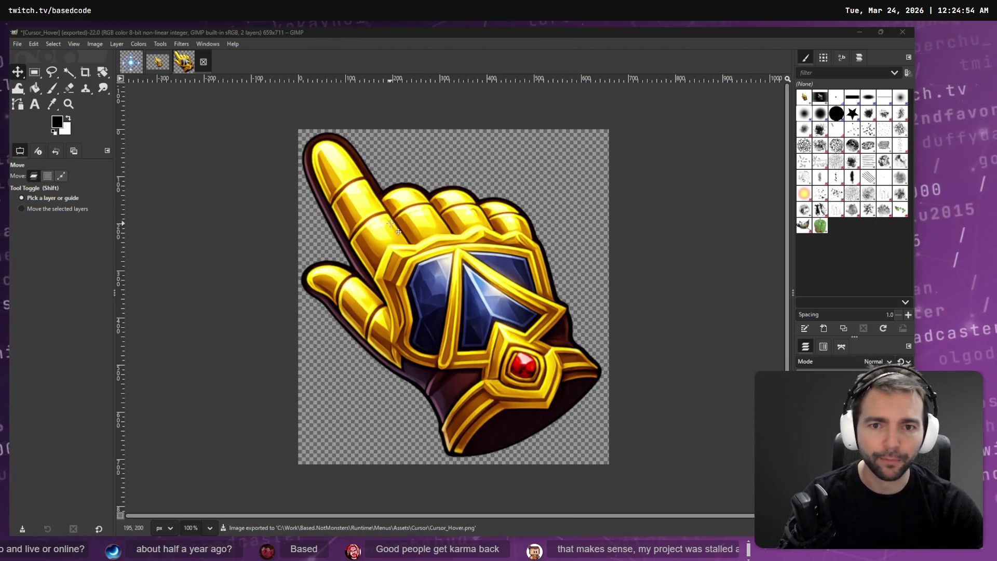
pyautogui.scroll(-3, 587, 438)
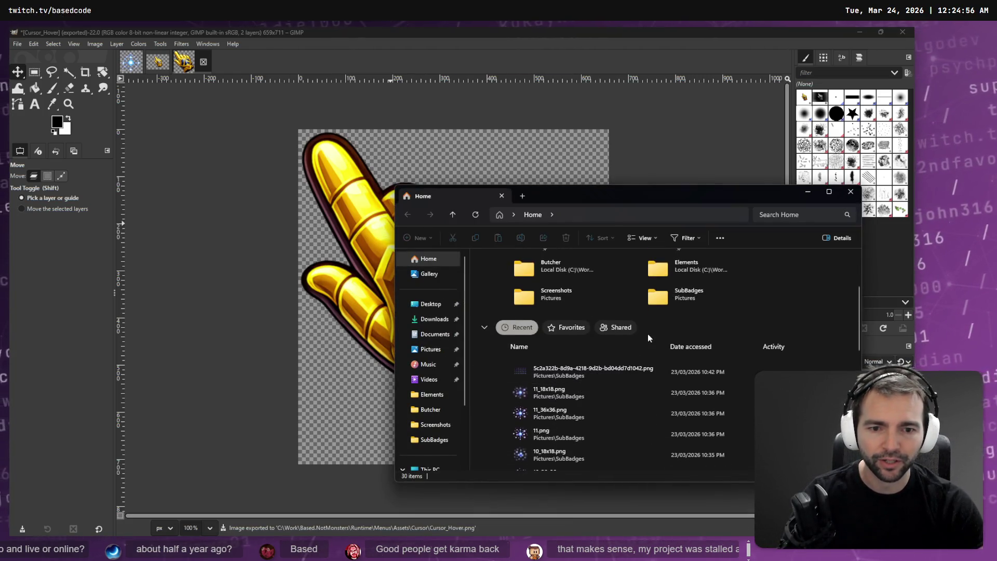
pyautogui.hotkey('ctrl', 'w')
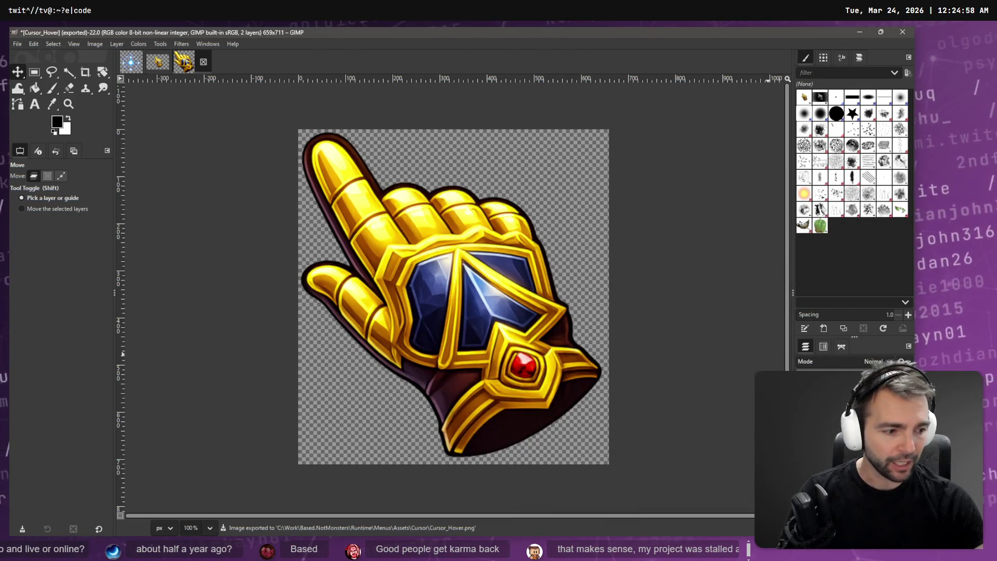
pyautogui.hotkey('alt', 'Tab')
pyautogui.click(632, 432)
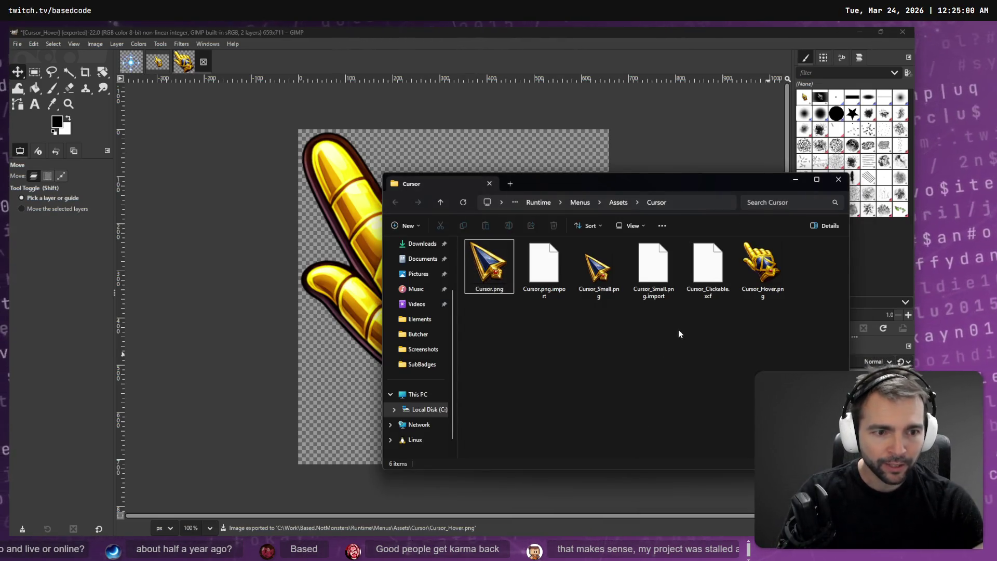
pyautogui.moveTo(701, 344)
pyautogui.mouseDown()
pyautogui.moveTo(674, 242)
pyautogui.moveTo(684, 255)
pyautogui.mouseUp()
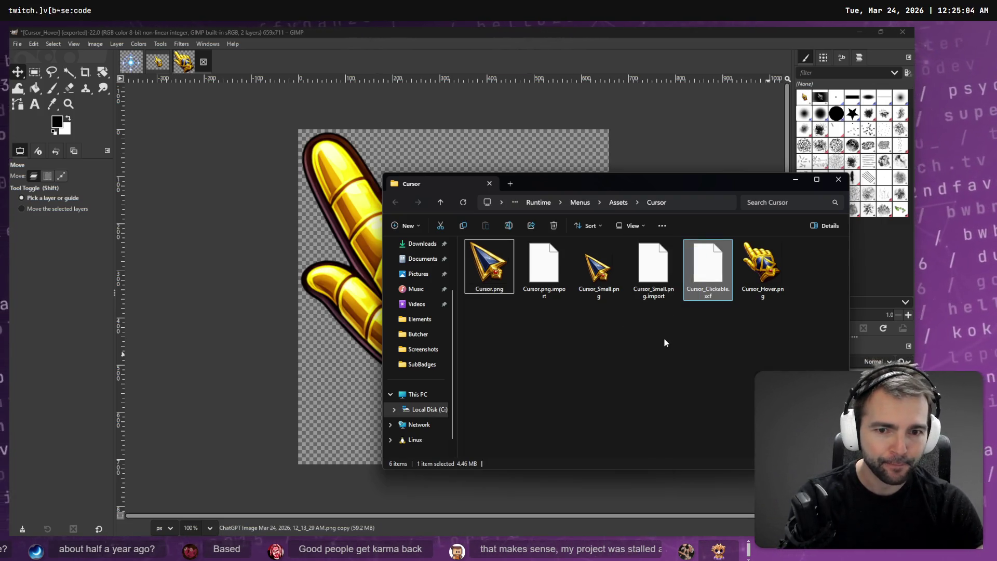
pyautogui.press('Delete')
# Step: Leave Cursor_Hover.png's name unchanged and check it appears in Godot's Cursor assets
pyautogui.click(685, 294)
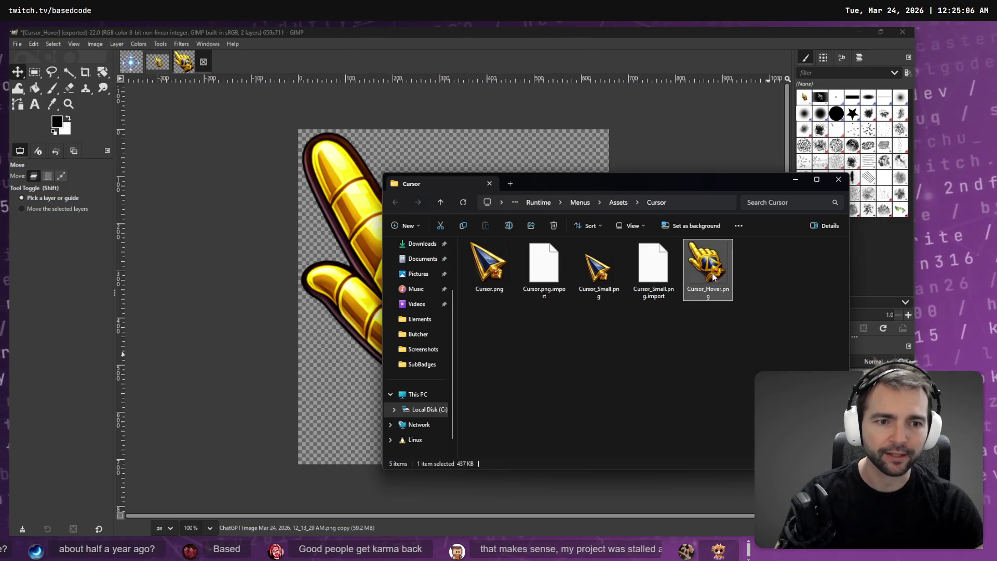
pyautogui.press('F2')
pyautogui.click(685, 349)
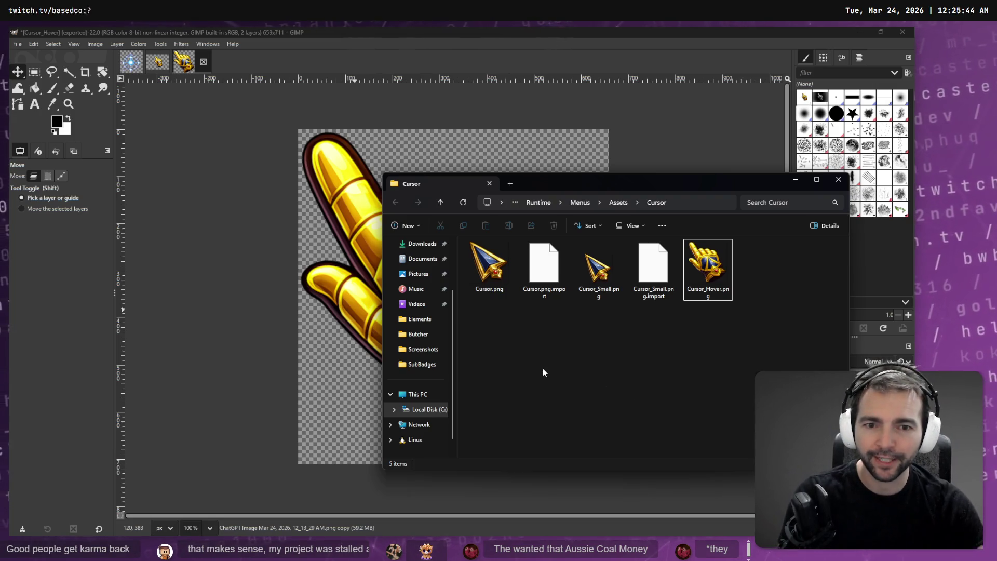
pyautogui.press('Tab')
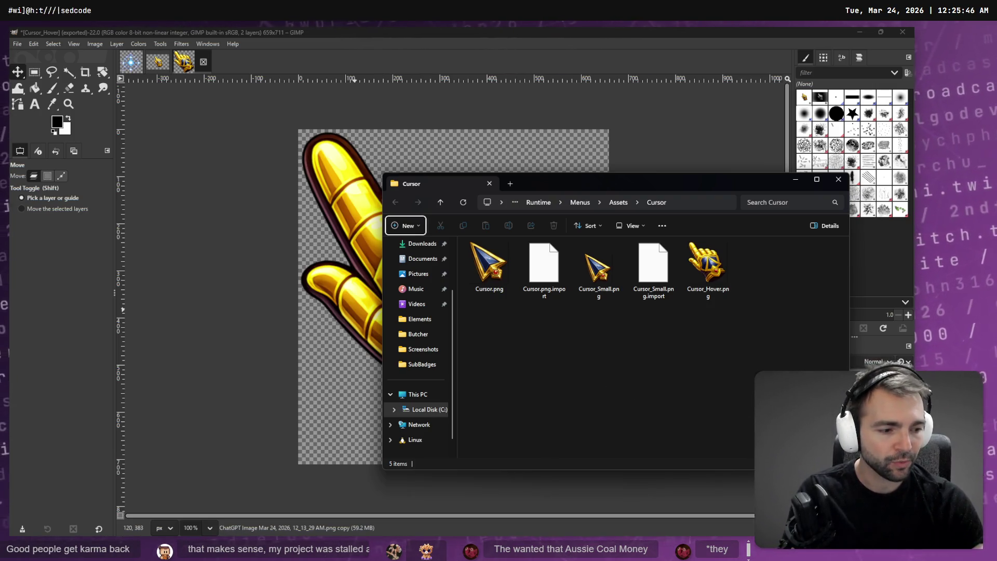
pyautogui.hotkey('alt', 'Tab')
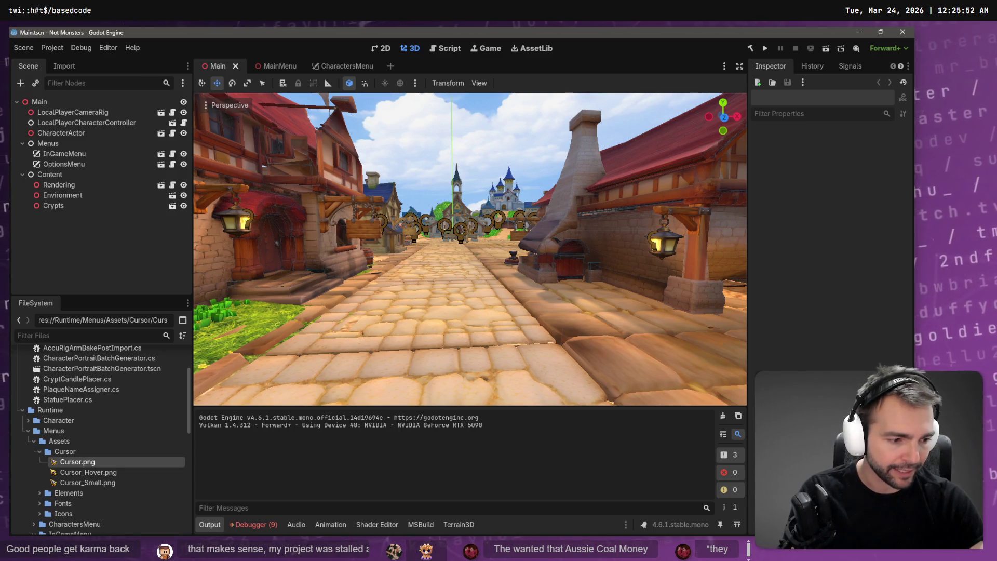
# Step: Run Not Monsters with F5, walk forward into the town, then pause to leave the match
pyautogui.hotkey('alt', 'Tab')
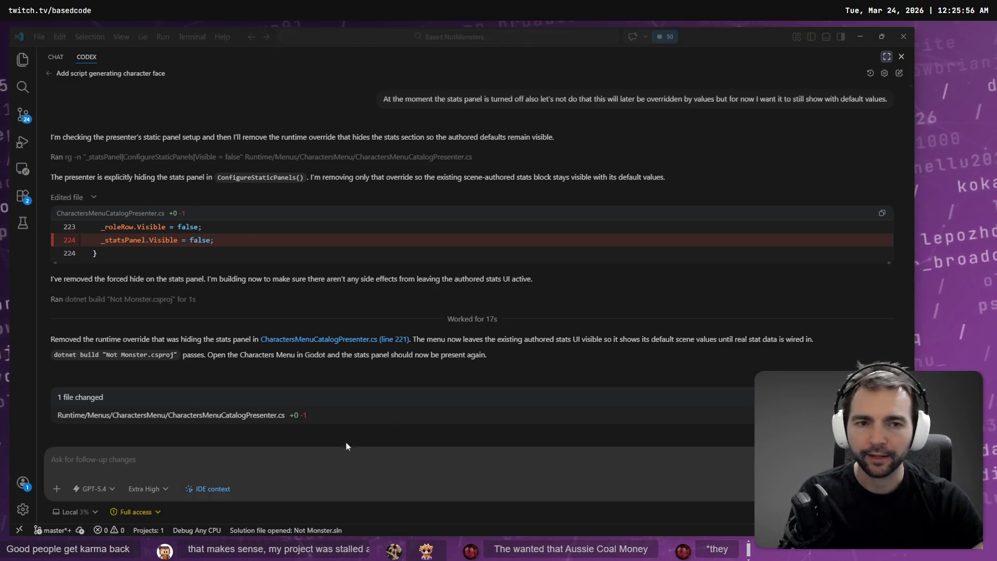
pyautogui.hotkey('alt', 'Tab')
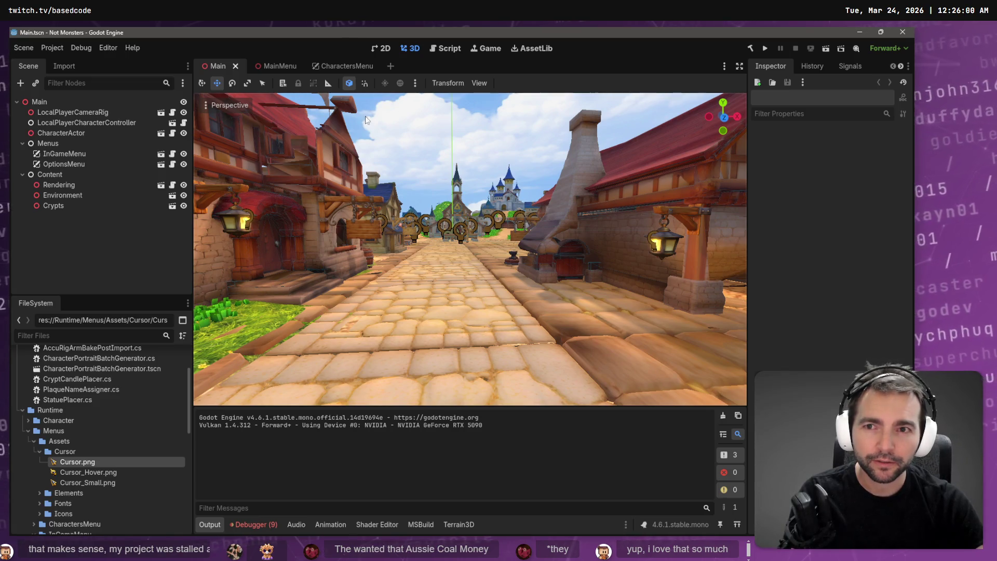
pyautogui.press('F5')
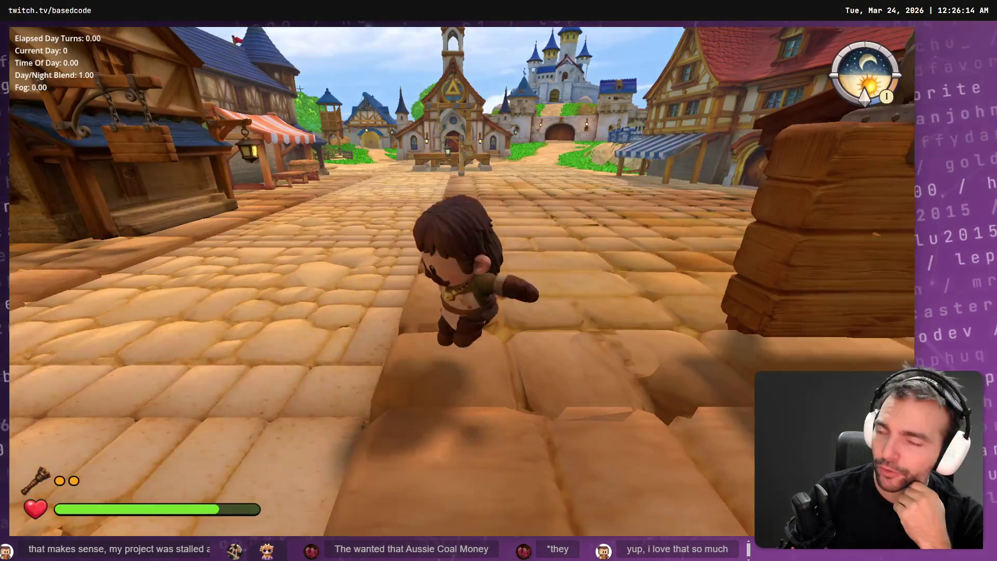
pyautogui.press('w')
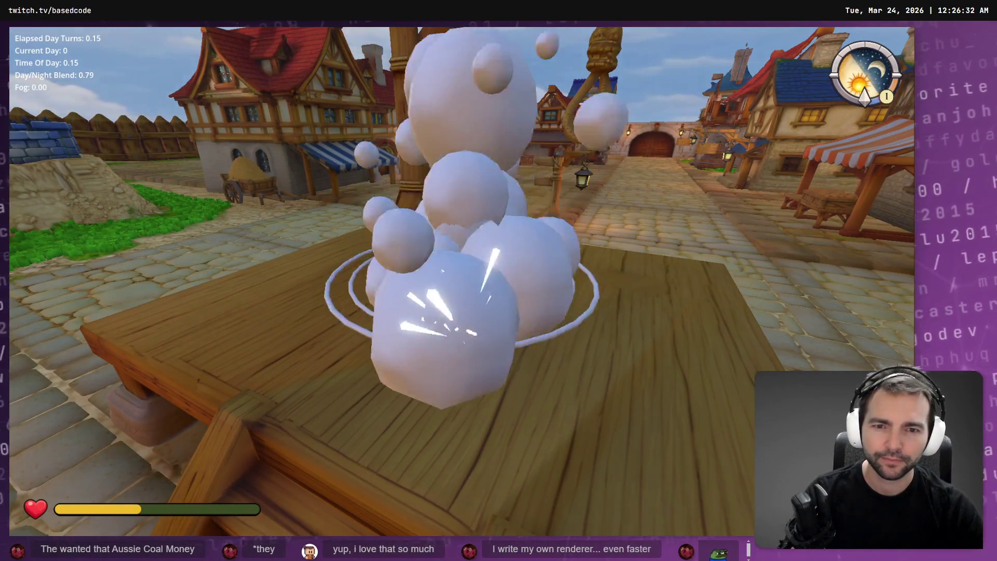
pyautogui.press('Escape')
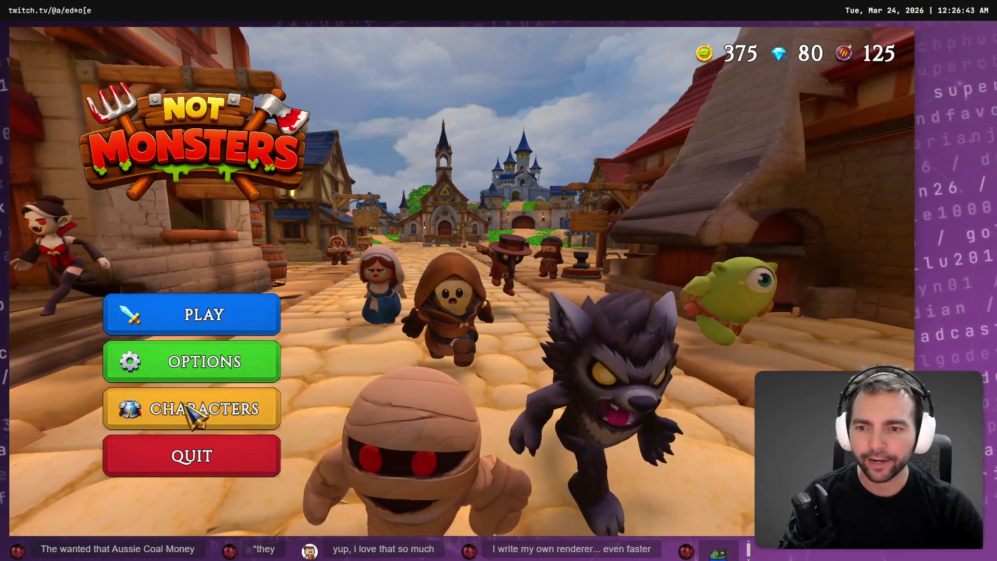
# Step: Open Characters and preview Butcher, Farmer, Blacksmith, Lamplighter, Barbarian and Maiden, ending on Farmer
pyautogui.click(196, 411)
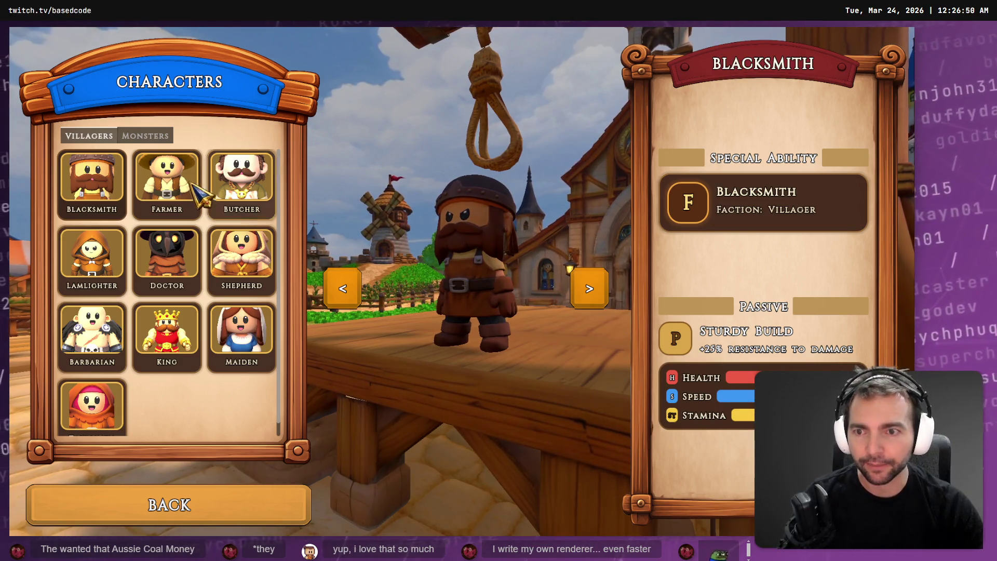
pyautogui.click(215, 190)
pyautogui.click(179, 202)
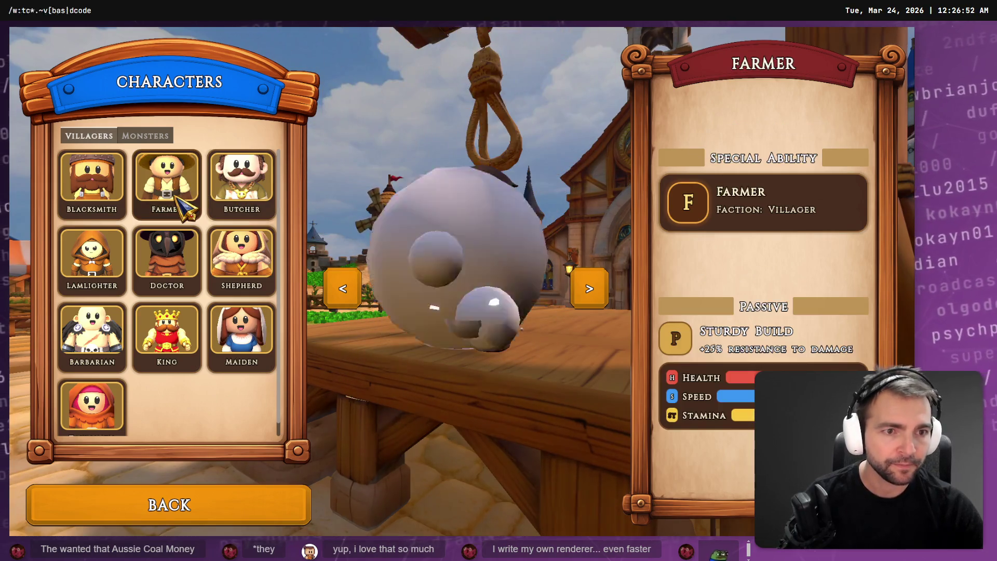
pyautogui.click(92, 182)
pyautogui.click(92, 257)
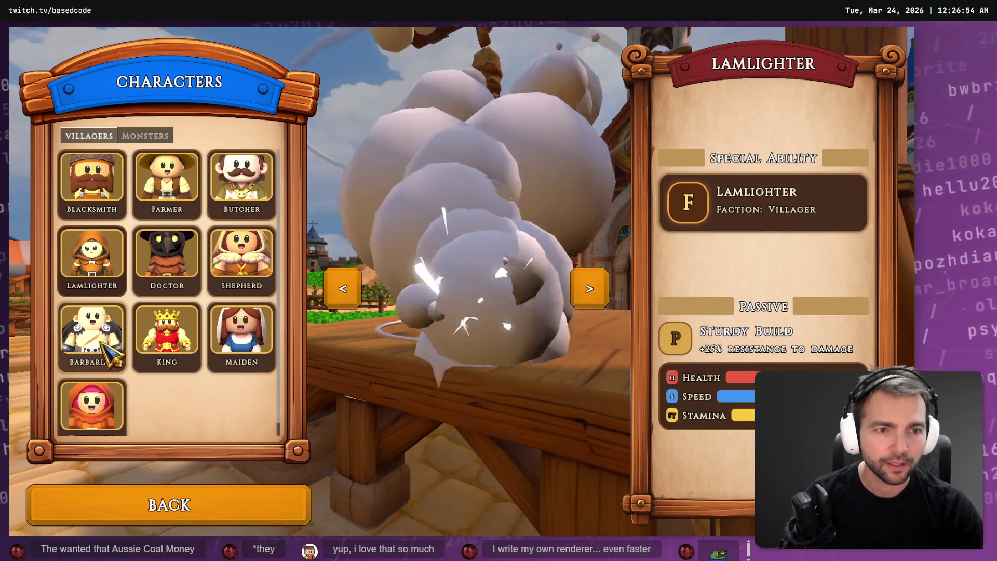
pyautogui.click(104, 346)
pyautogui.click(240, 335)
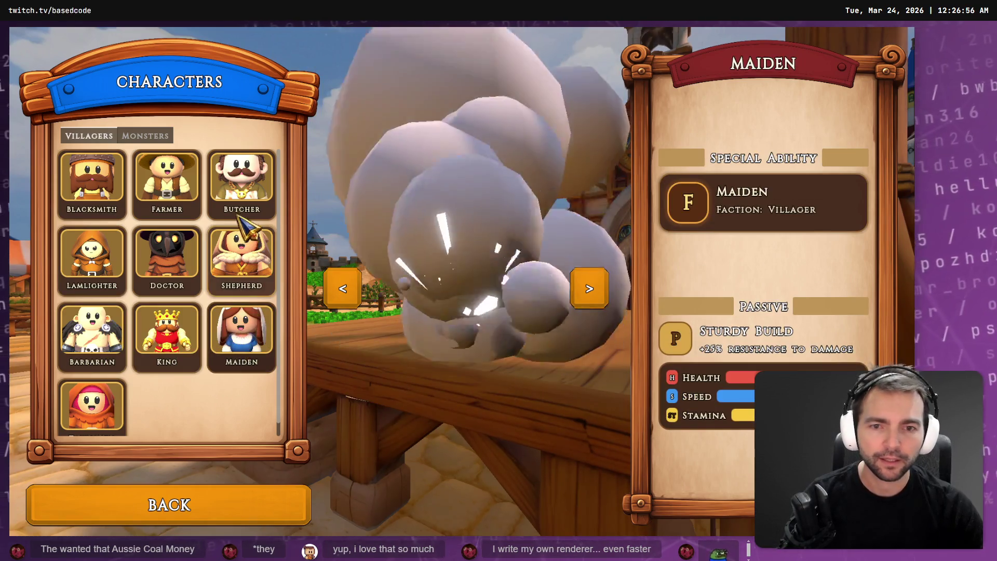
pyautogui.click(241, 208)
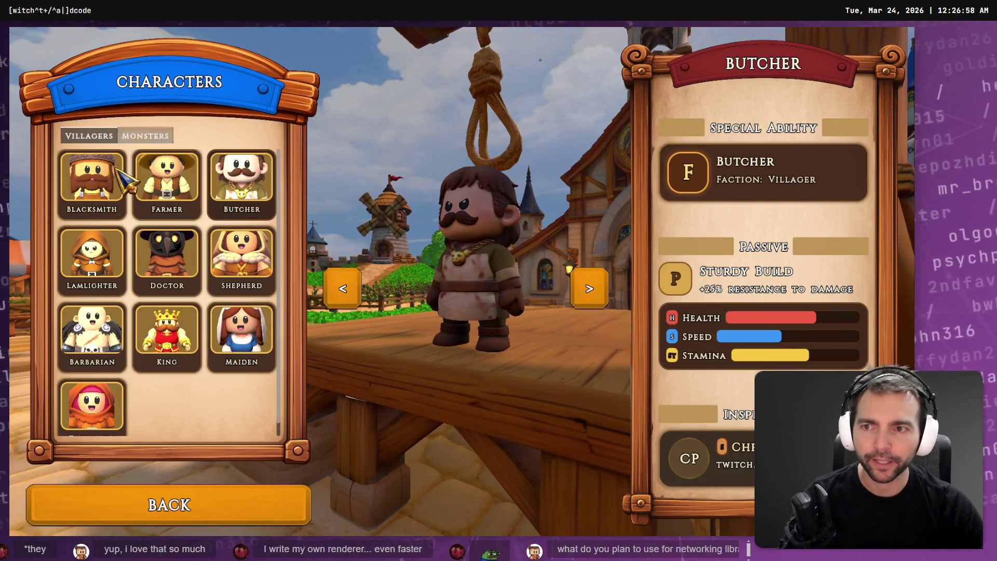
pyautogui.click(166, 182)
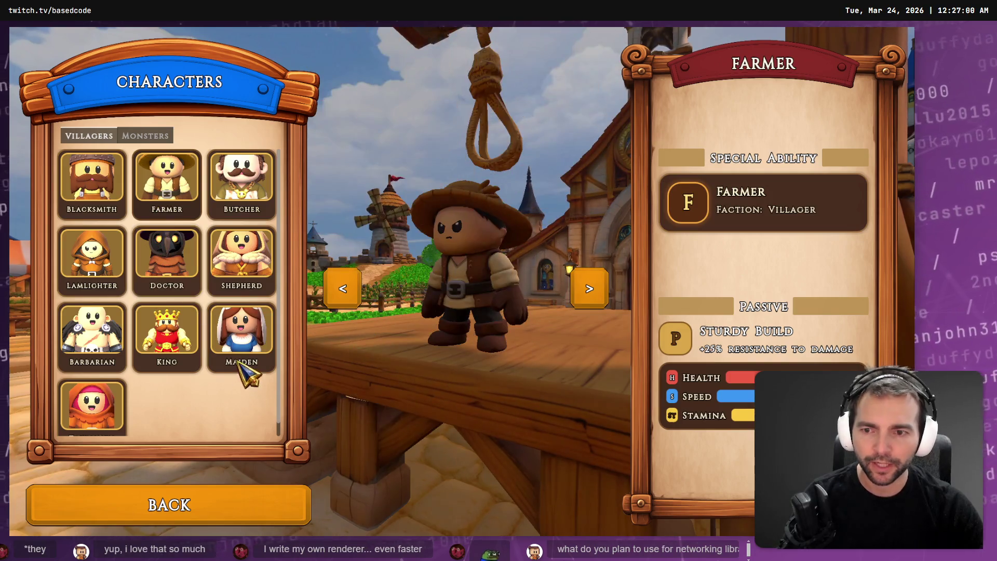
pyautogui.press('F8')
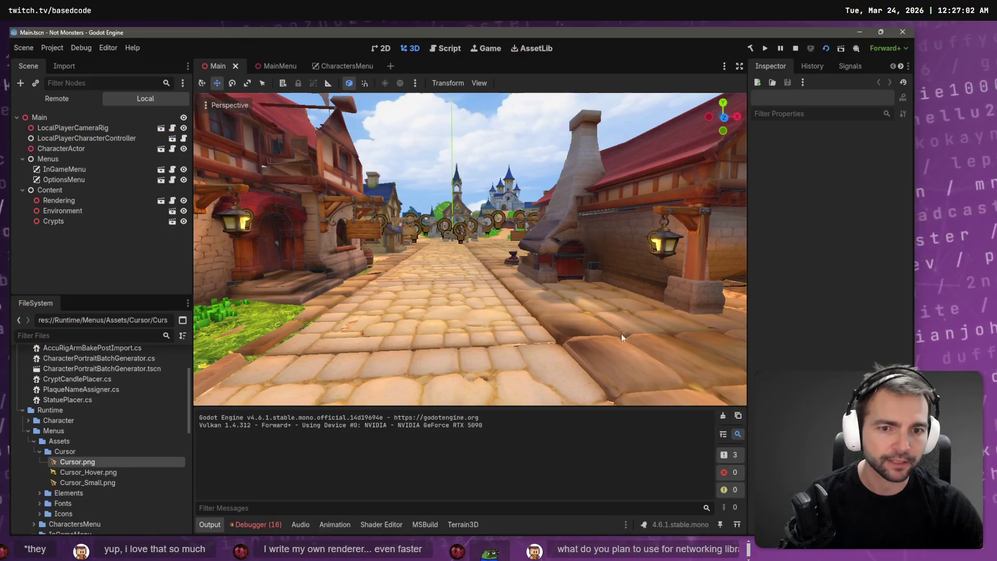
pyautogui.hotkey('alt', 'Tab')
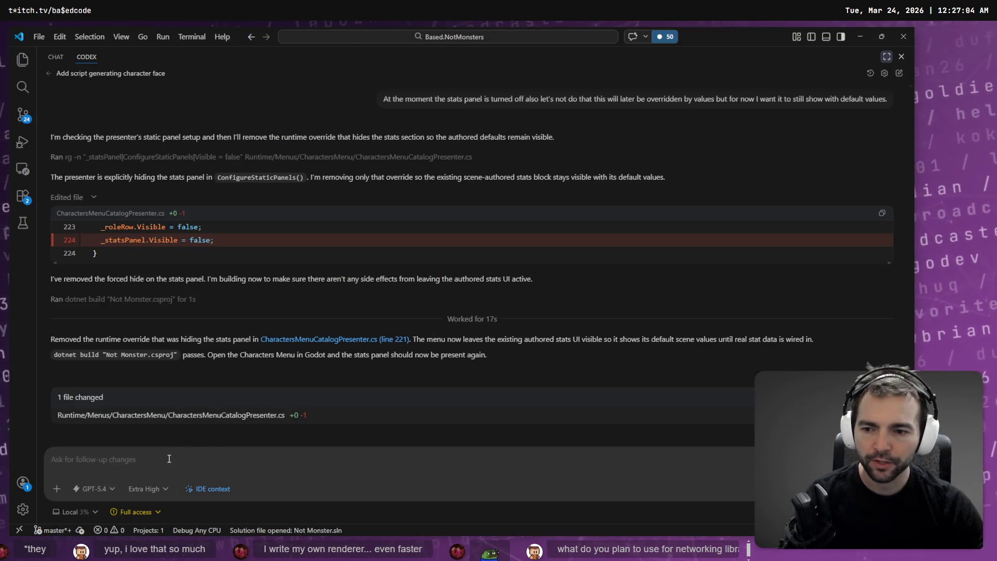
pyautogui.click(149, 470)
pyautogui.write('@Cur')
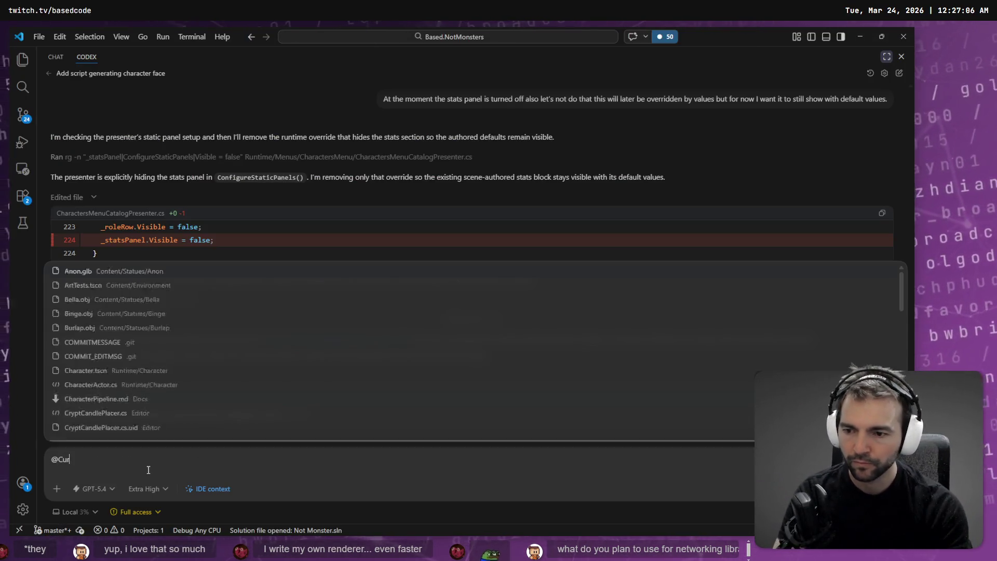
pyautogui.write('sor')
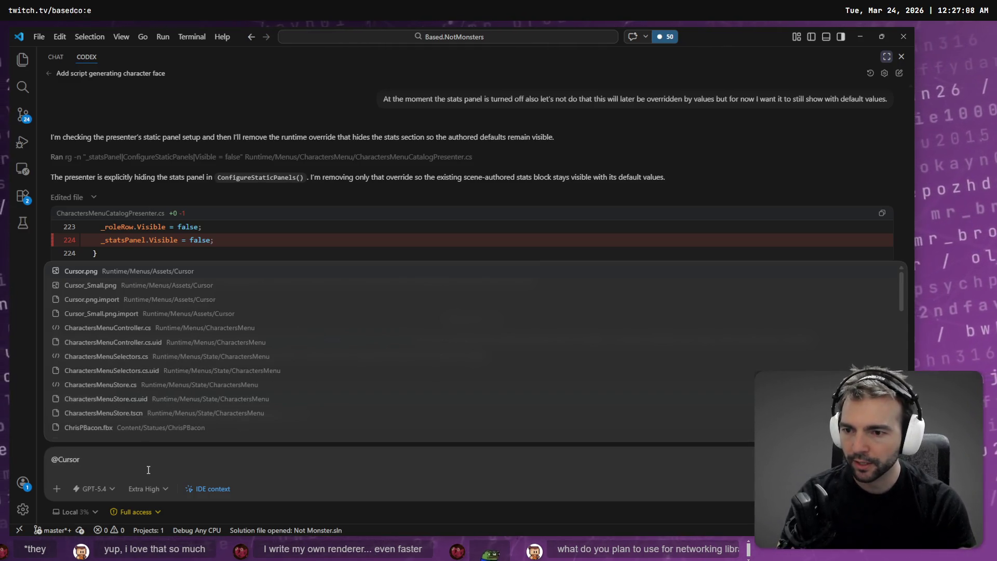
pyautogui.write('_Hover')
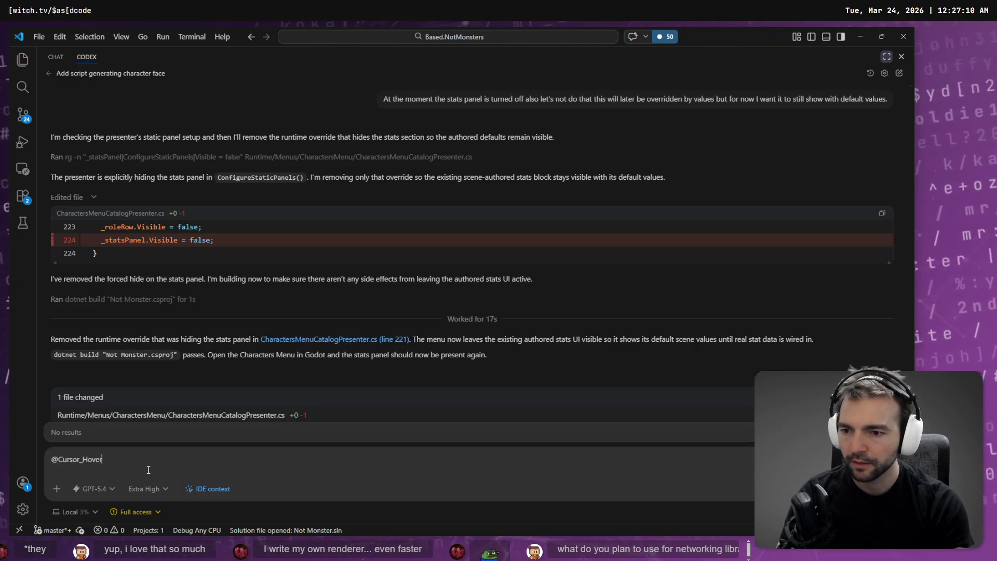
pyautogui.hotkey('ctrl', 'a')
pyautogui.press('BackSpace')
# Step: Restore the editor layout, then re-maximize the Codex chat panel
pyautogui.hotkey('alt', 'Tab')
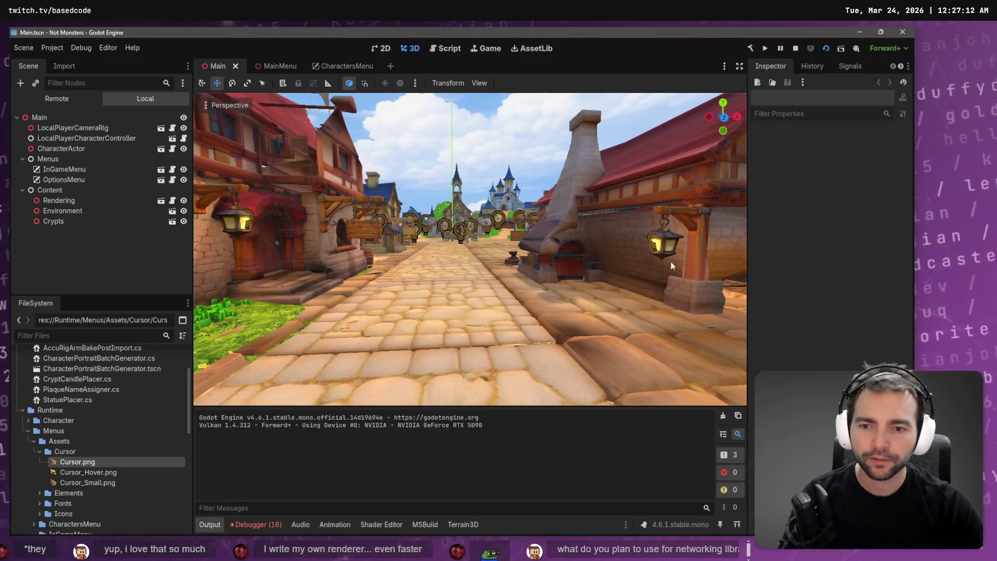
pyautogui.hotkey('alt', 'Tab')
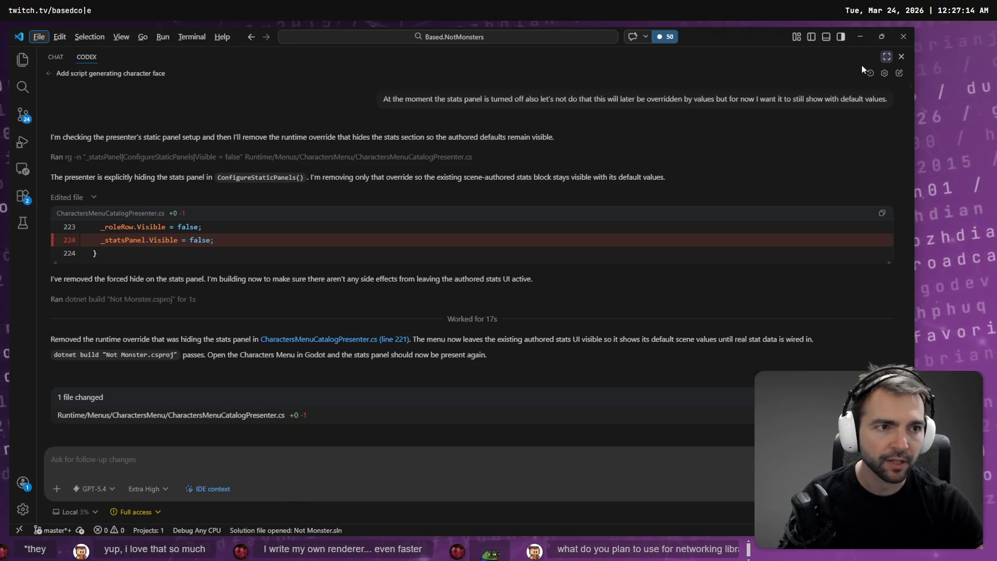
pyautogui.click(886, 56)
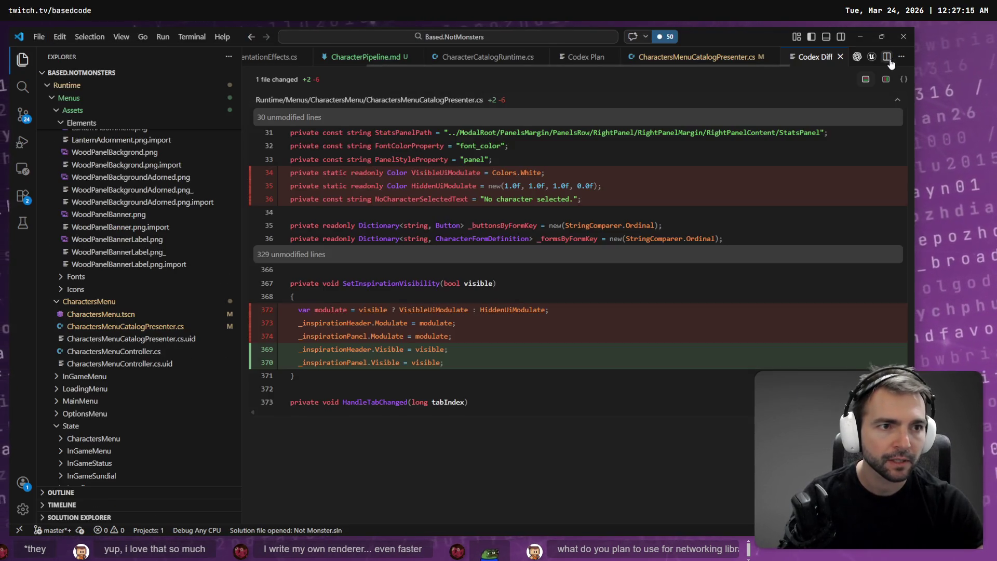
pyautogui.click(857, 55)
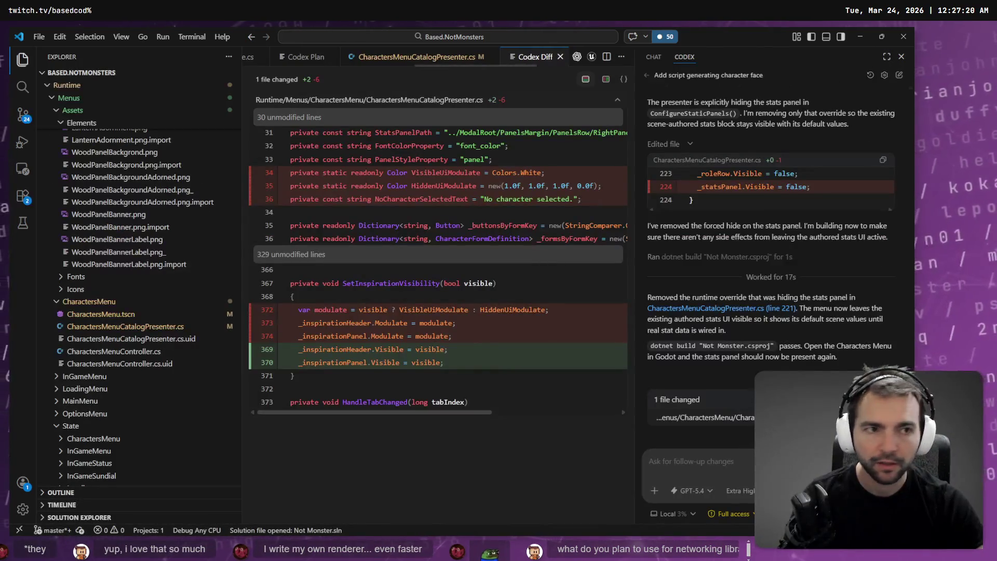
pyautogui.click(887, 56)
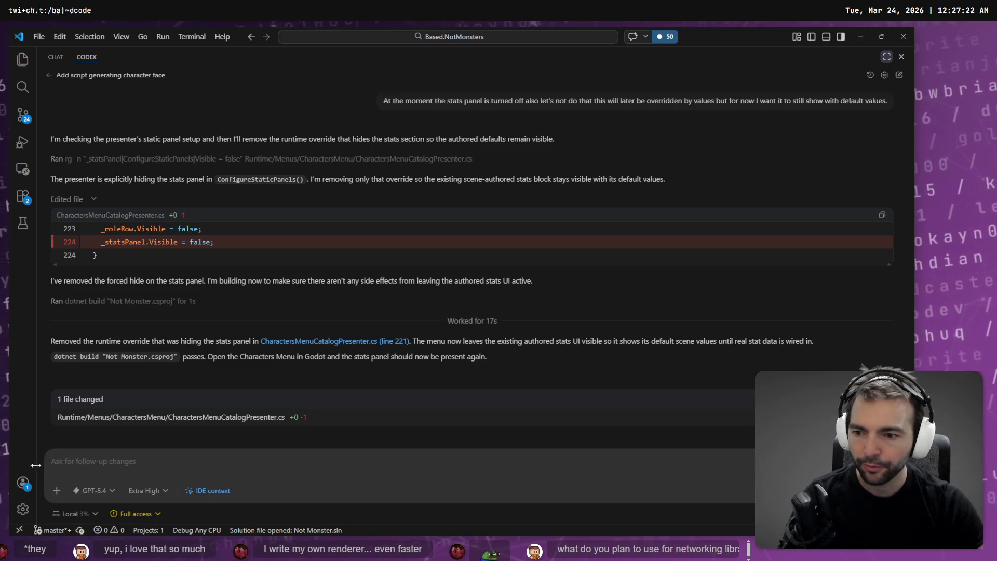
# Step: Attach Cursor_Hover.png from the Menus/Assets/Cursor folder to the Codex prompt
pyautogui.click(56, 491)
pyautogui.click(108, 425)
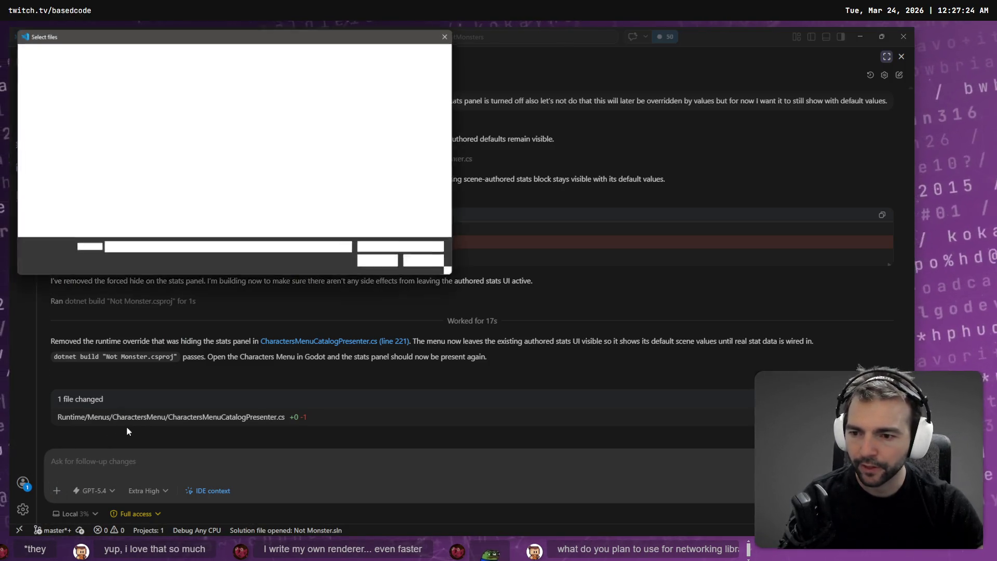
pyautogui.click(227, 55)
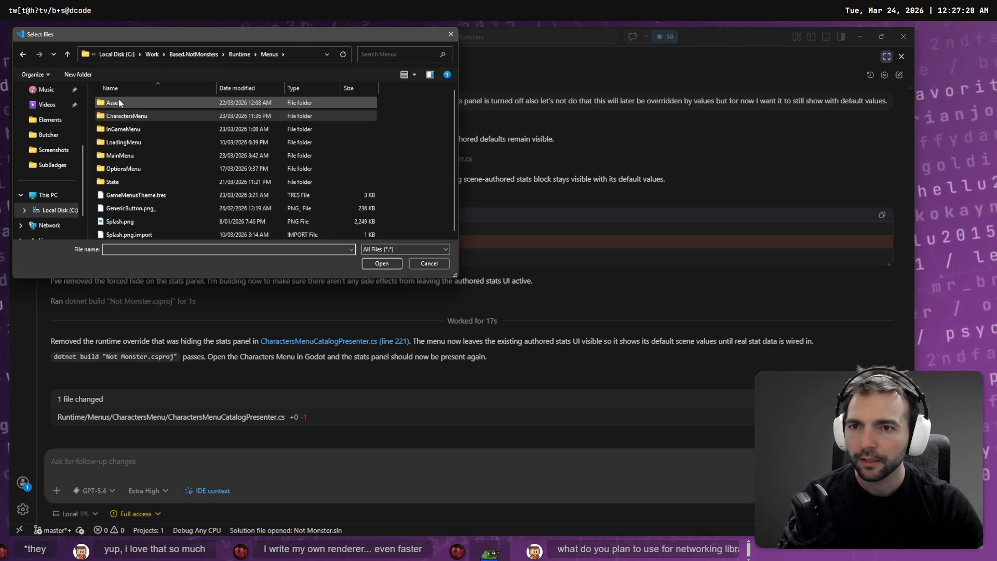
pyautogui.click(231, 55)
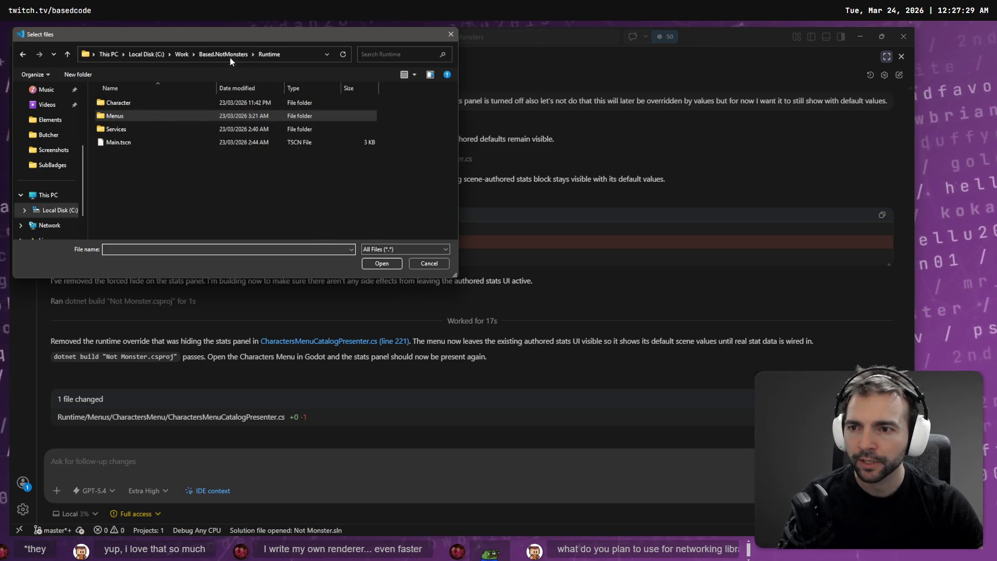
pyautogui.doubleClick(114, 116)
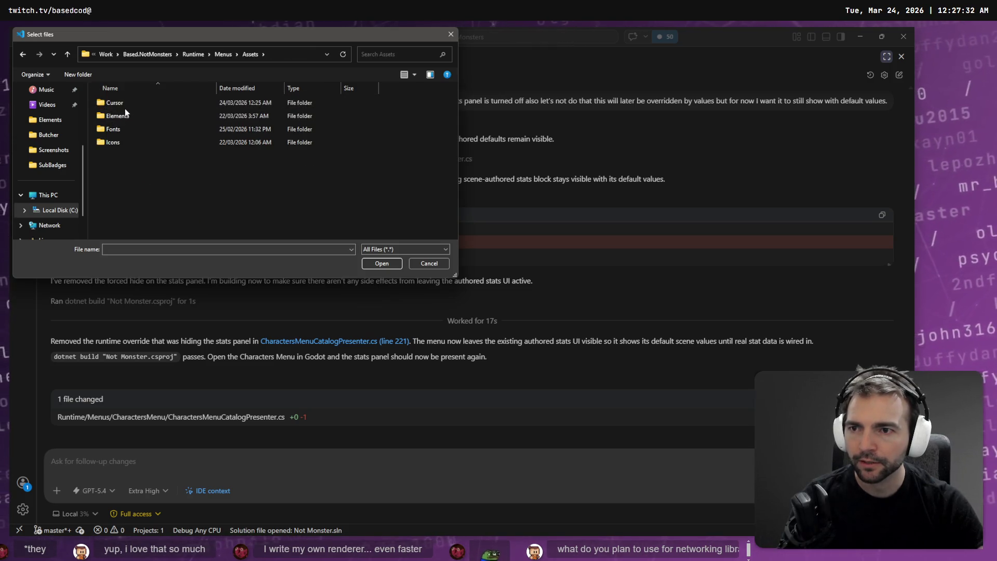
pyautogui.doubleClick(125, 106)
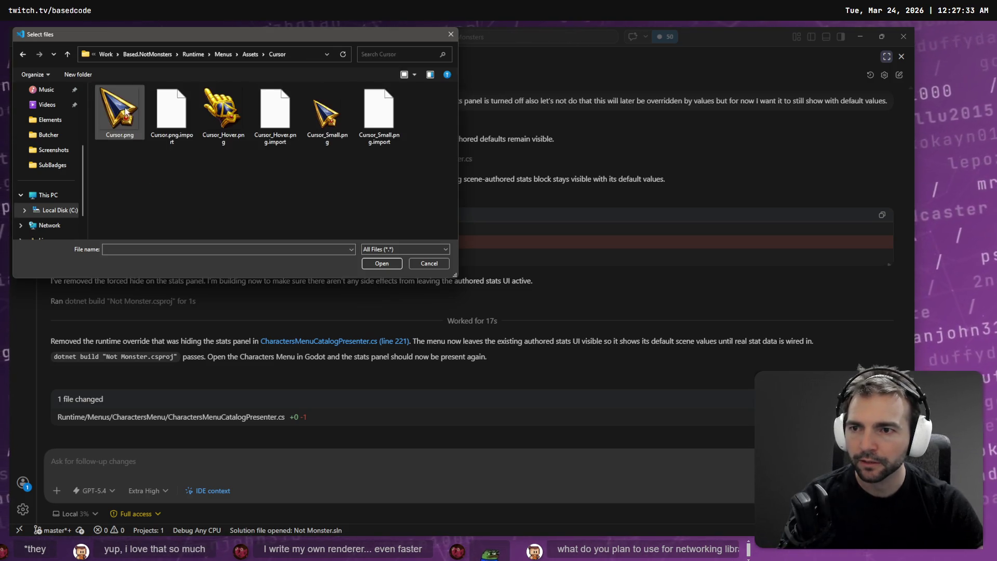
pyautogui.doubleClick(236, 123)
pyautogui.press('super+h')
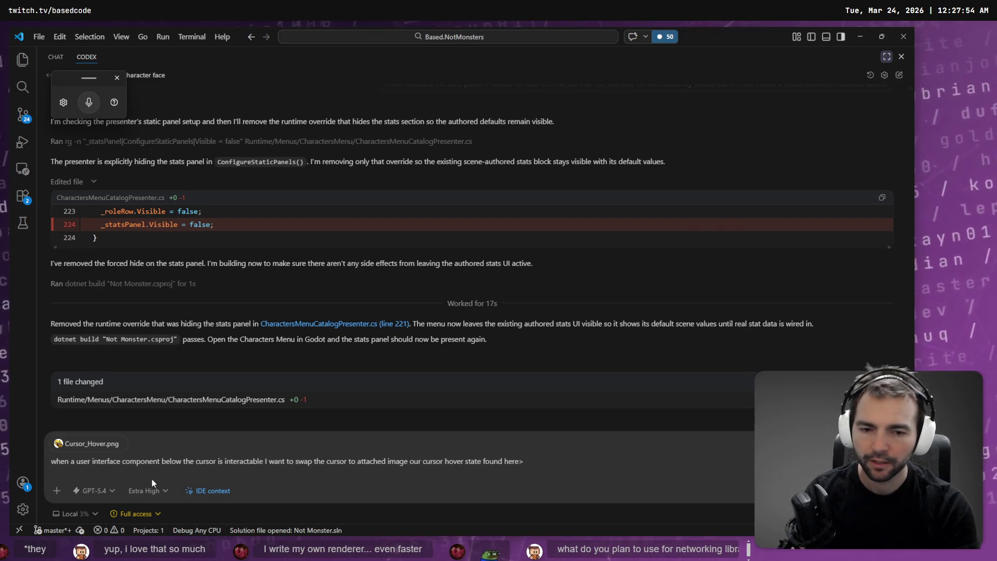
pyautogui.write(':')
pyautogui.hotkey('shift', 'Return')
pyautogui.write('@Curs')
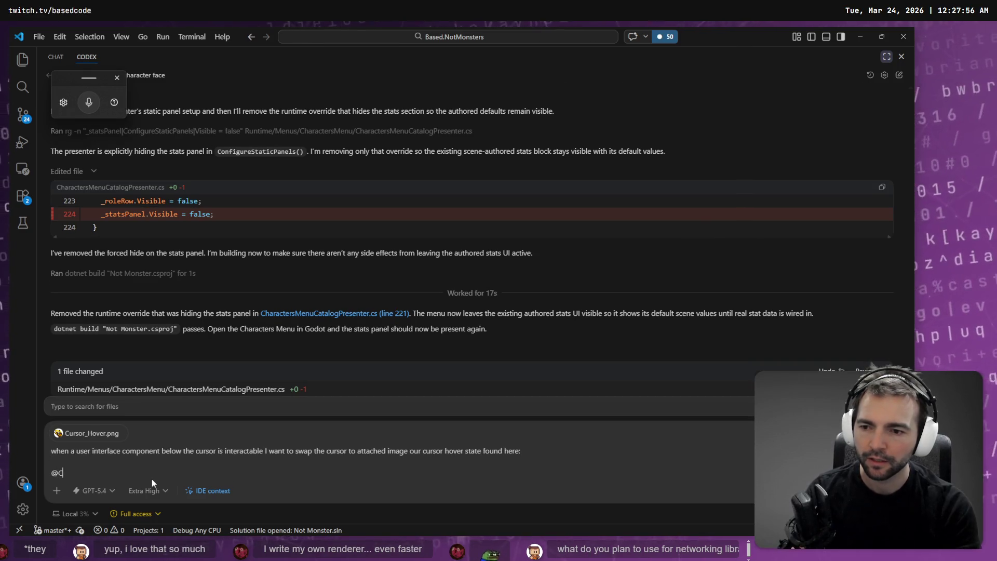
pyautogui.write('orHover')
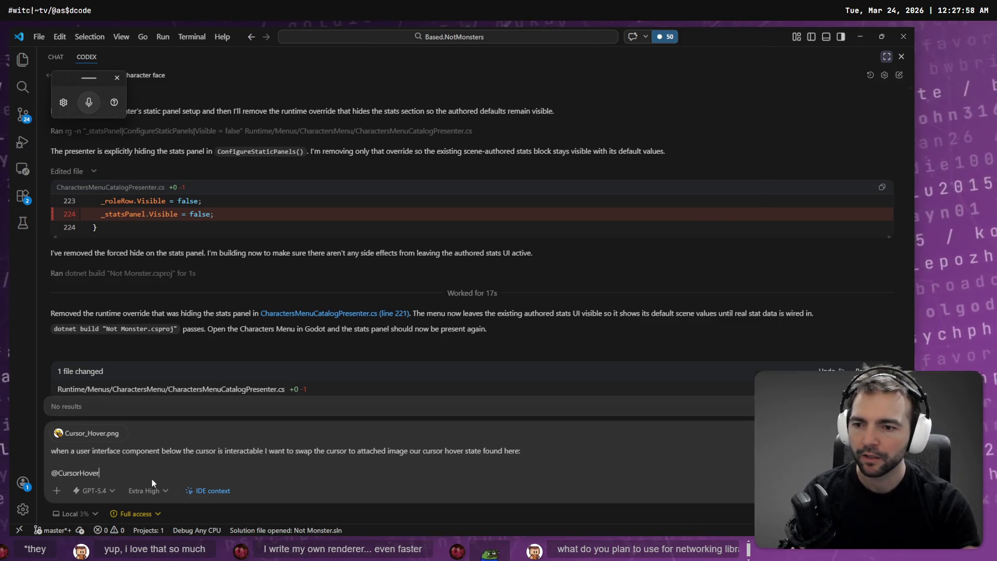
pyautogui.click(123, 433)
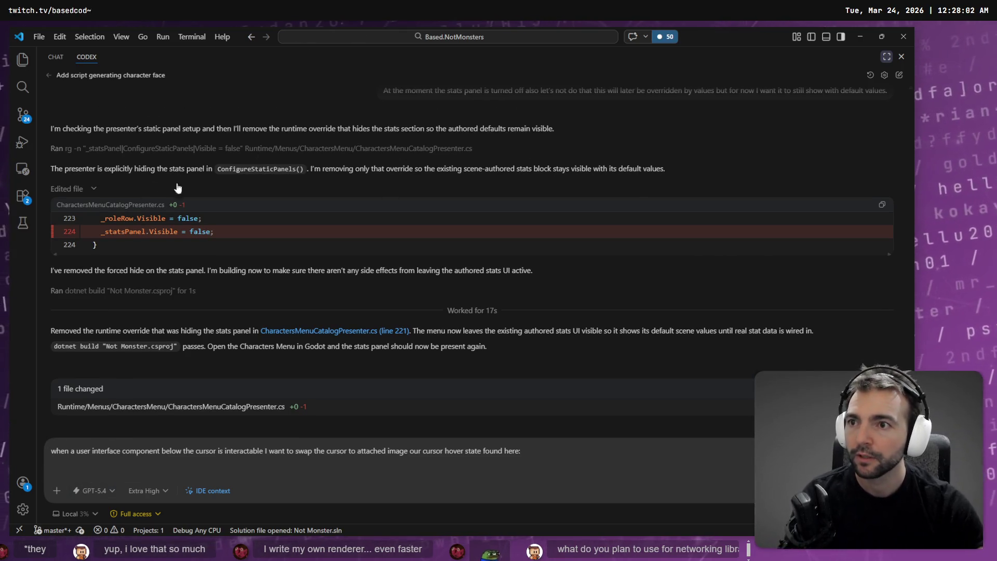
# Step: Copy the full path of Cursor_Hover.png from the project file tree
pyautogui.click(22, 61)
pyautogui.scroll(5, 134, 312)
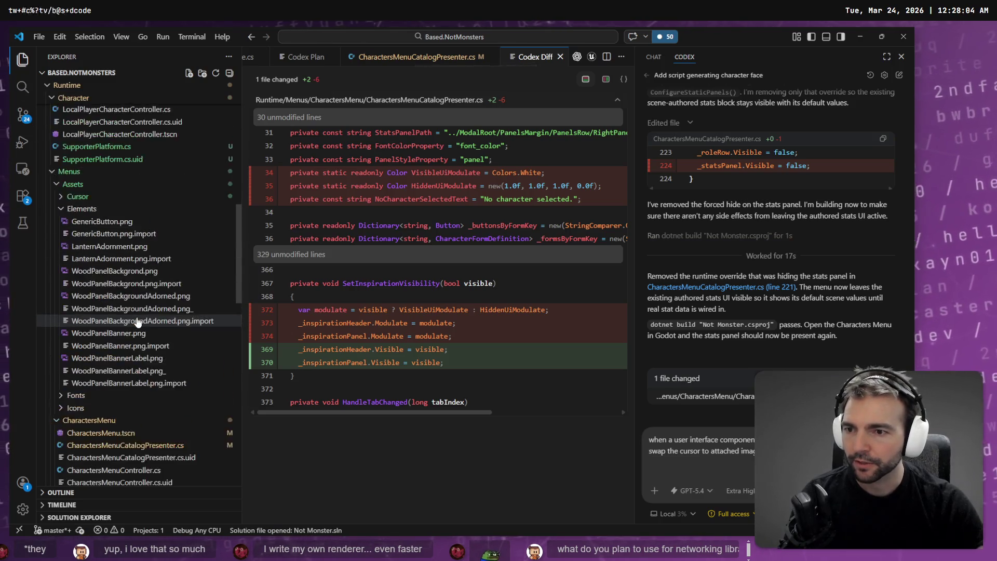
pyautogui.scroll(10, 116, 260)
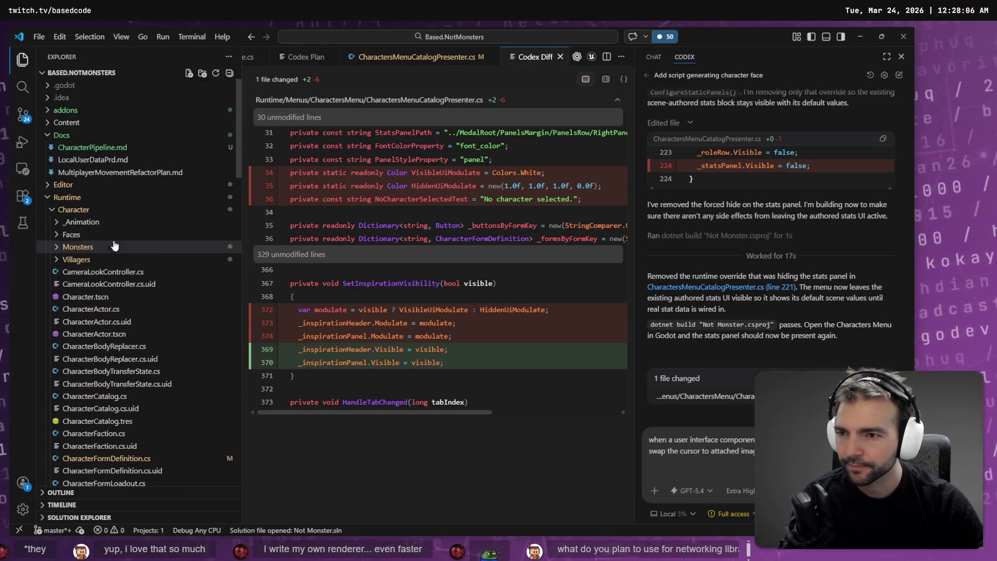
pyautogui.scroll(-3, 73, 222)
pyautogui.moveTo(238, 135)
pyautogui.mouseDown()
pyautogui.moveTo(228, 435)
pyautogui.moveTo(229, 271)
pyautogui.mouseUp()
pyautogui.click(63, 192)
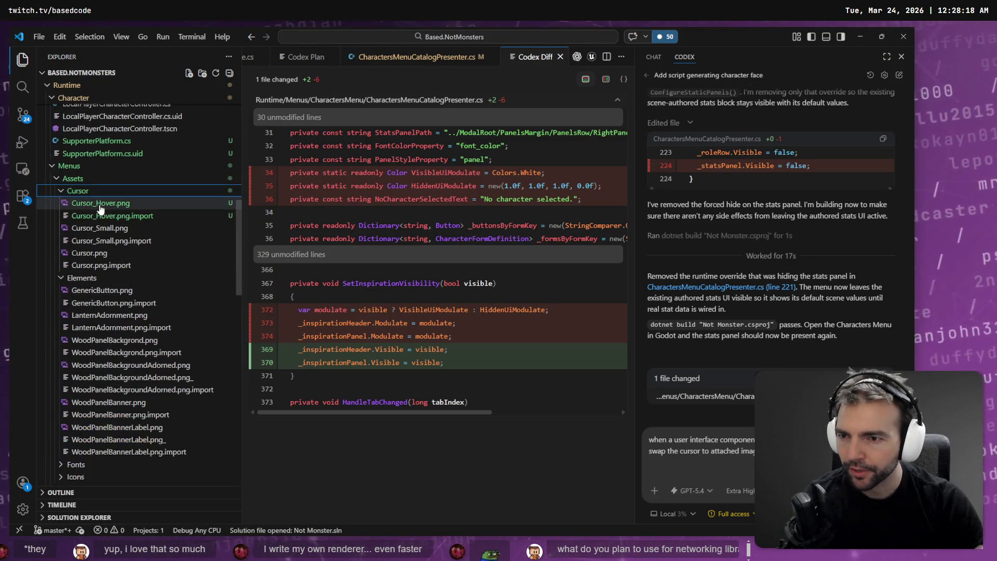
pyautogui.rightClick(100, 206)
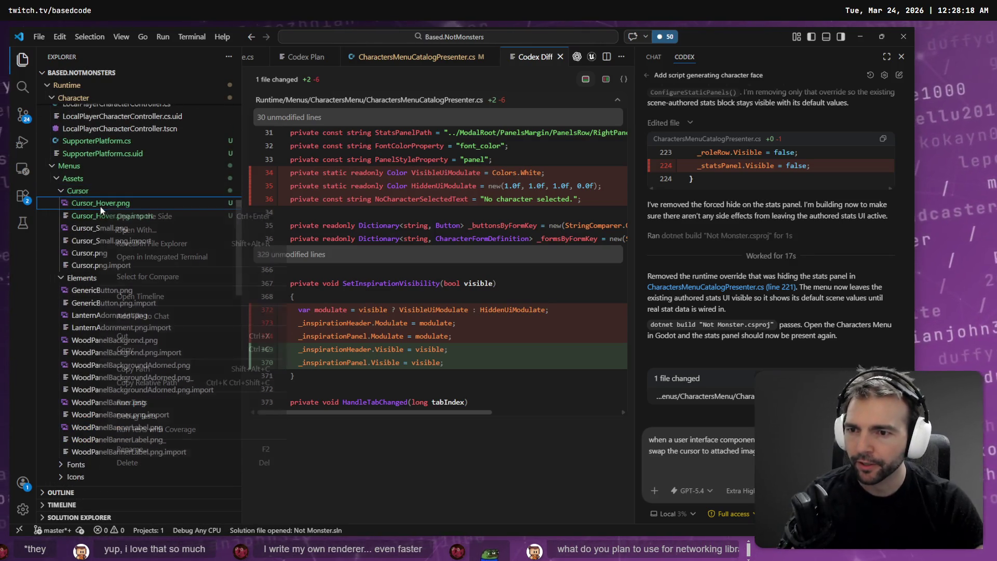
pyautogui.click(155, 370)
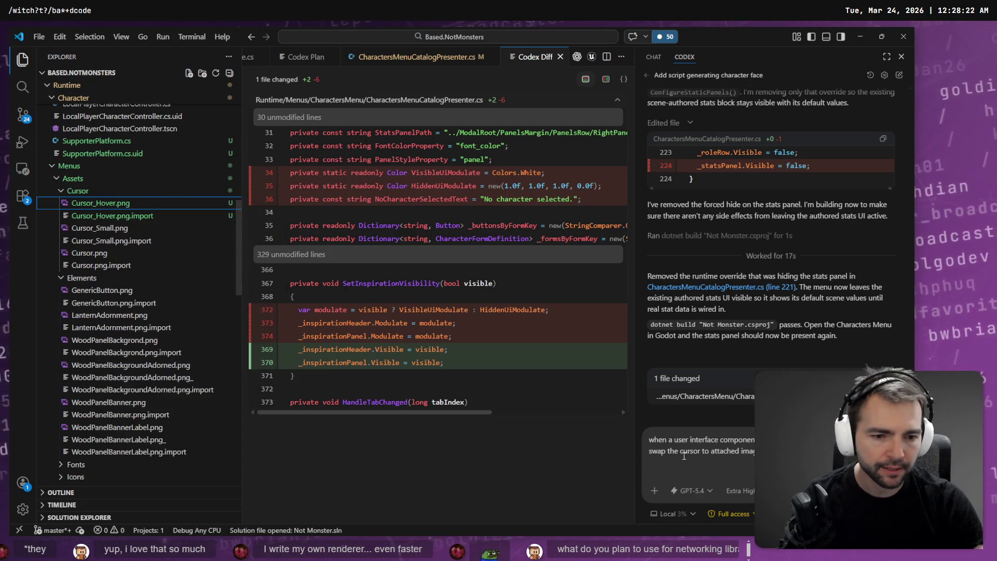
# Step: Paste the Cursor_Hover.png path into the prompt after '>' and send the request
pyautogui.click(729, 472)
pyautogui.write('>')
pyautogui.hotkey('ctrl', 'v')
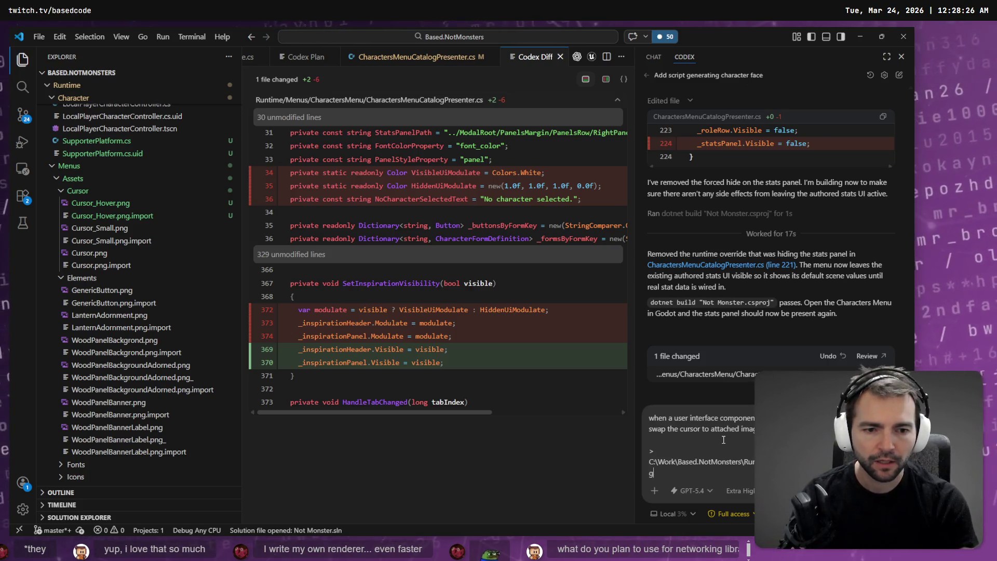
pyautogui.press('Return')
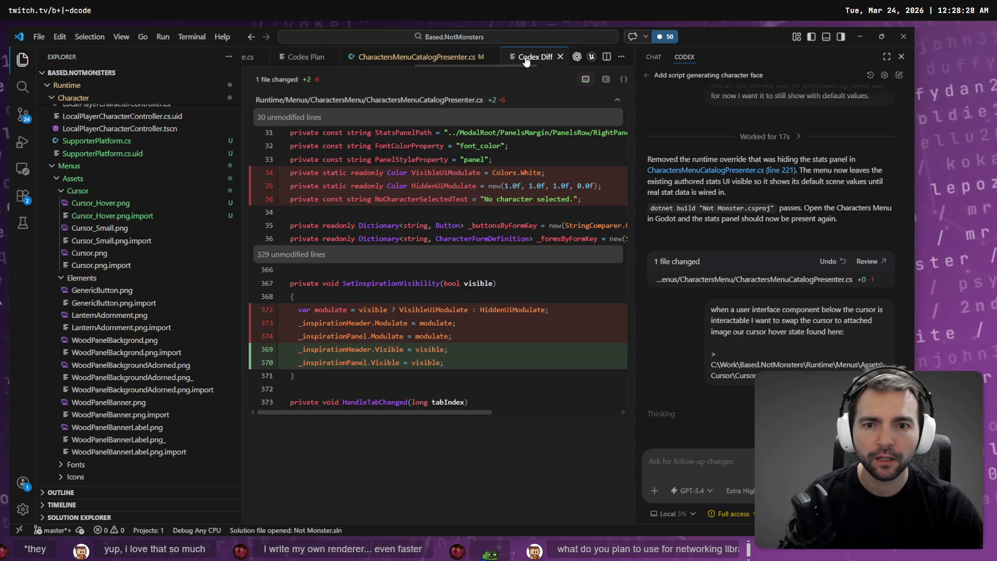
# Step: Close the Codex diff, CharactersMenuCatalogPresenter.cs and plan tabs
pyautogui.middleClick(526, 58)
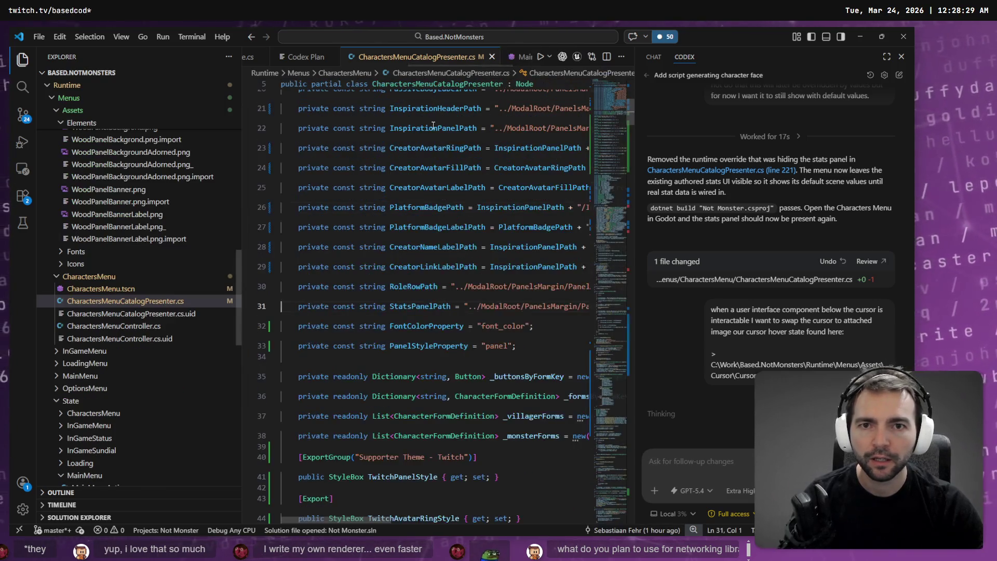
pyautogui.middleClick(403, 60)
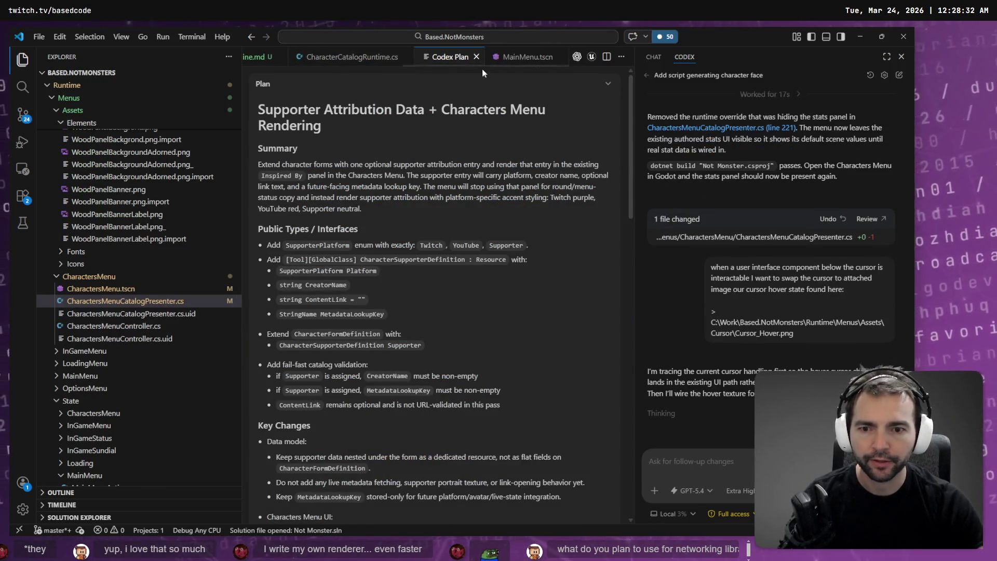
pyautogui.middleClick(462, 55)
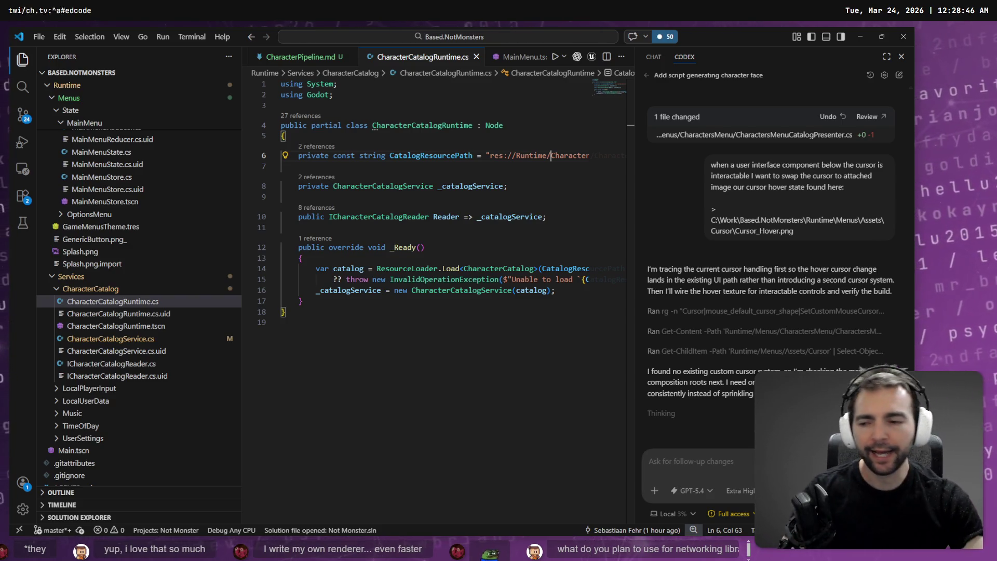
pyautogui.hotkey('alt', 'Tab')
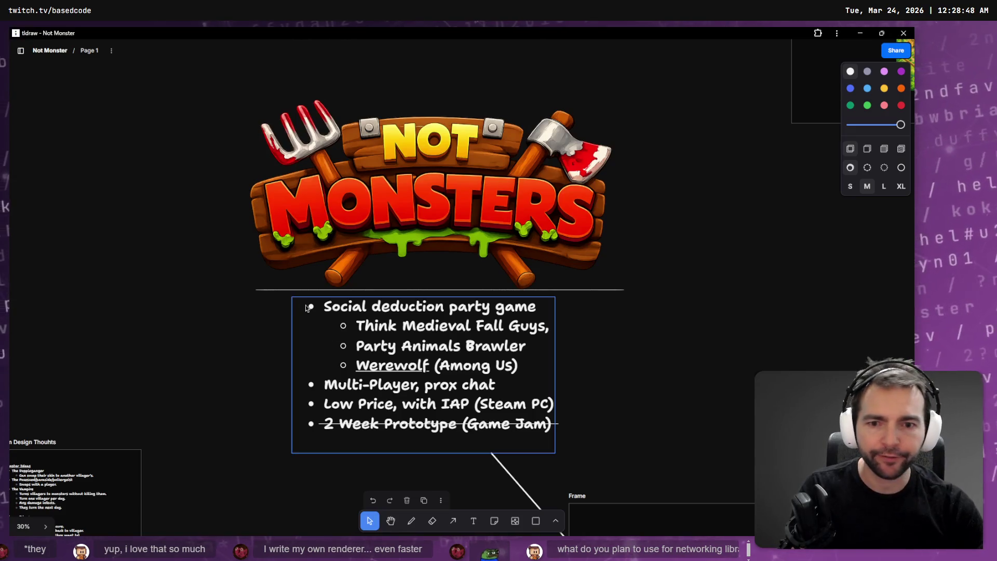
# Step: Activate the Multiplayer Basics video card on the board and open it on YouTube
pyautogui.scroll(-5, 470, 183)
pyautogui.scroll(10, 495, 249)
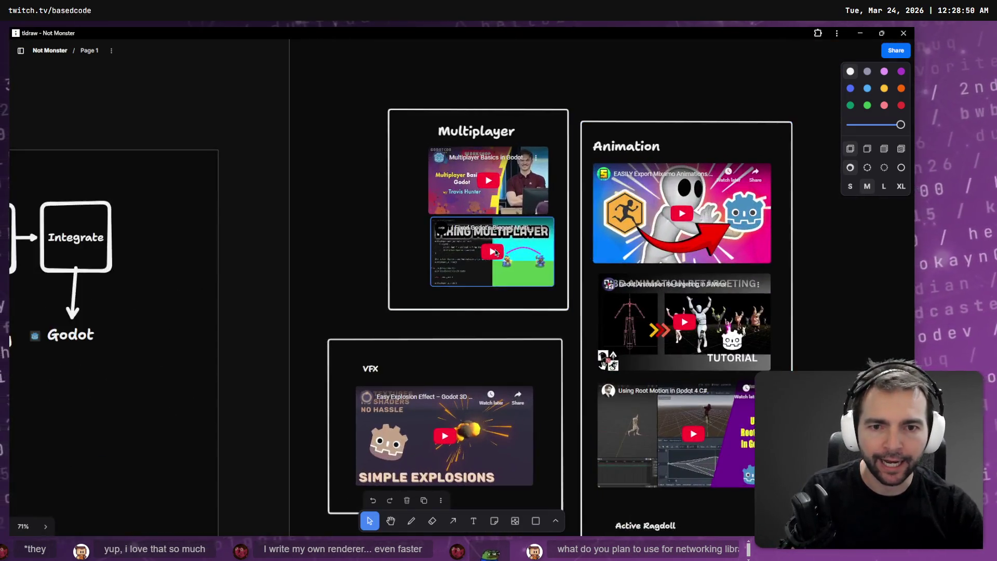
pyautogui.scroll(5, 503, 226)
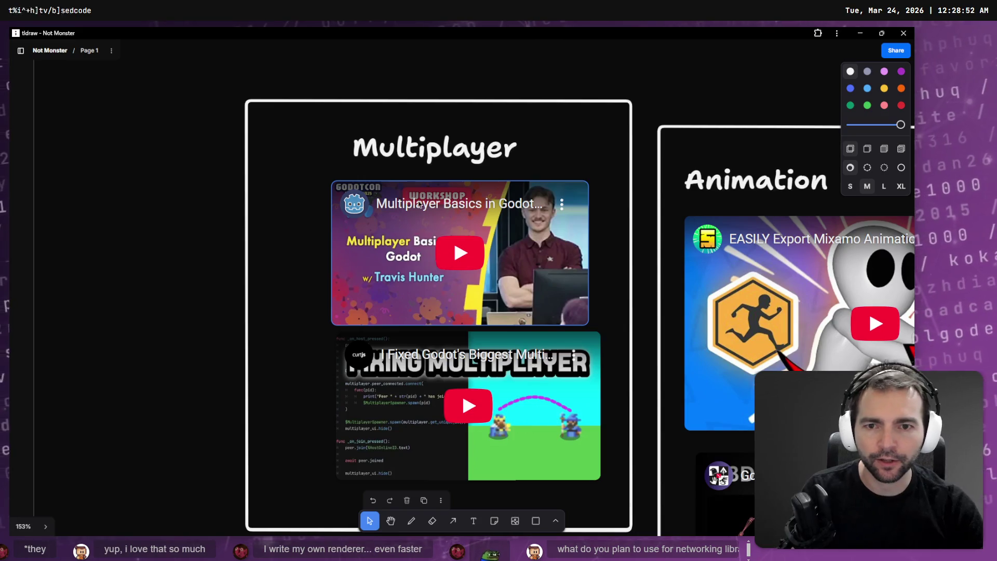
pyautogui.click(410, 210)
pyautogui.click(450, 264)
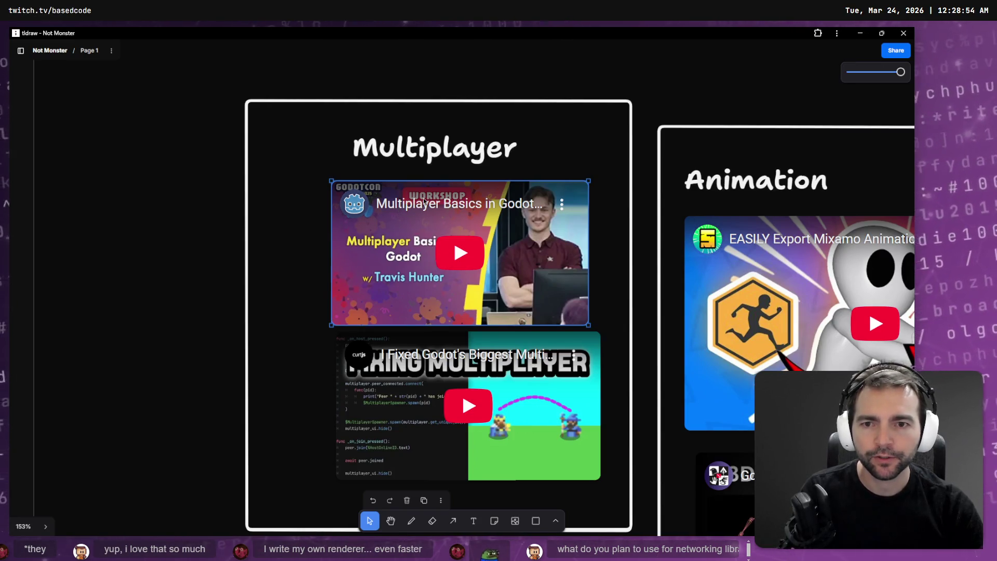
pyautogui.click(450, 264)
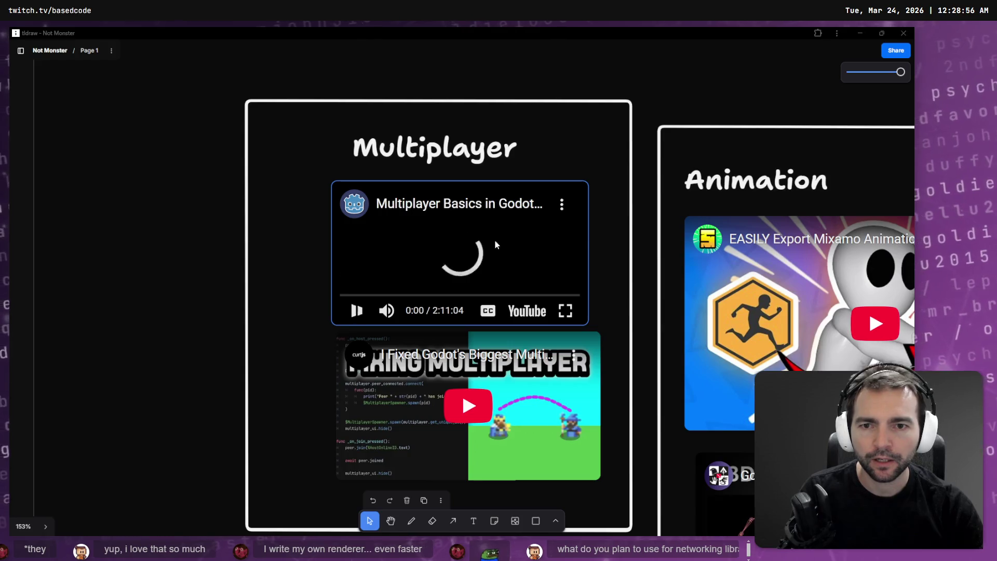
pyautogui.click(528, 310)
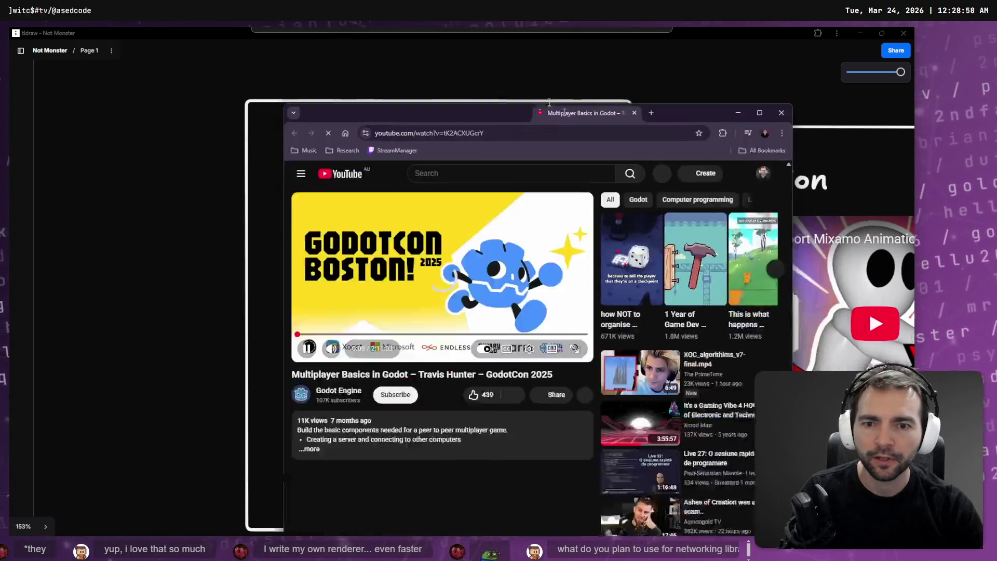
# Step: Maximize, mute and fullscreen the talk, seeking to 8:31 then rewinding to about 6:08
pyautogui.doubleClick(538, 82)
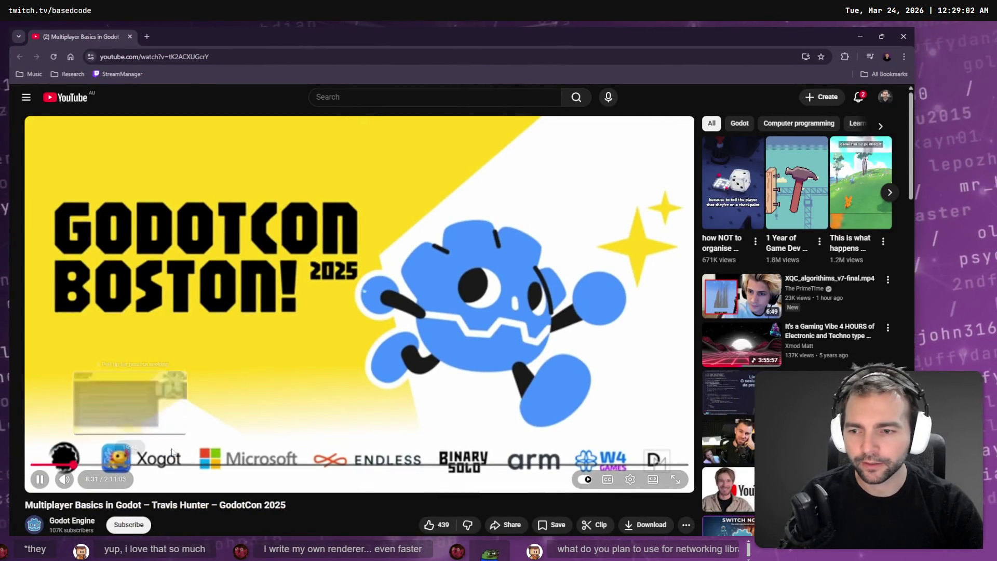
pyautogui.click(73, 465)
pyautogui.click(64, 479)
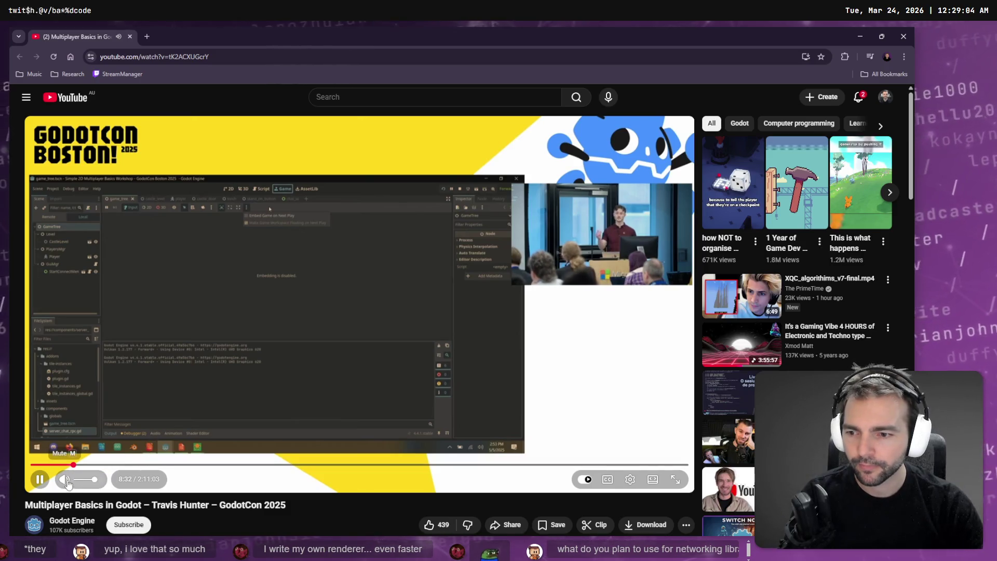
pyautogui.doubleClick(168, 444)
pyautogui.press('l')
pyautogui.press('l')
pyautogui.press('l')
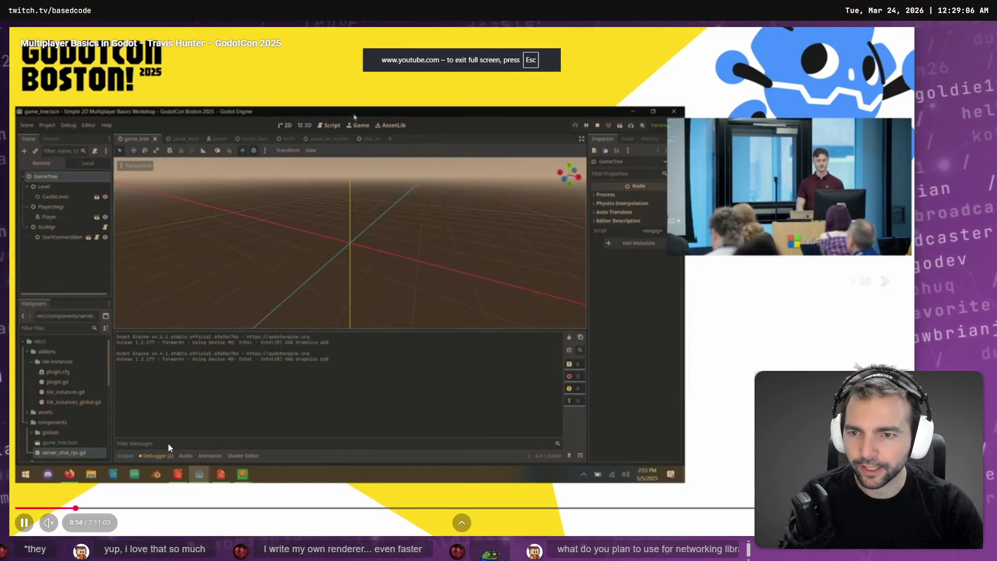
pyautogui.press('j')
pyautogui.press('j')
pyautogui.press('j')
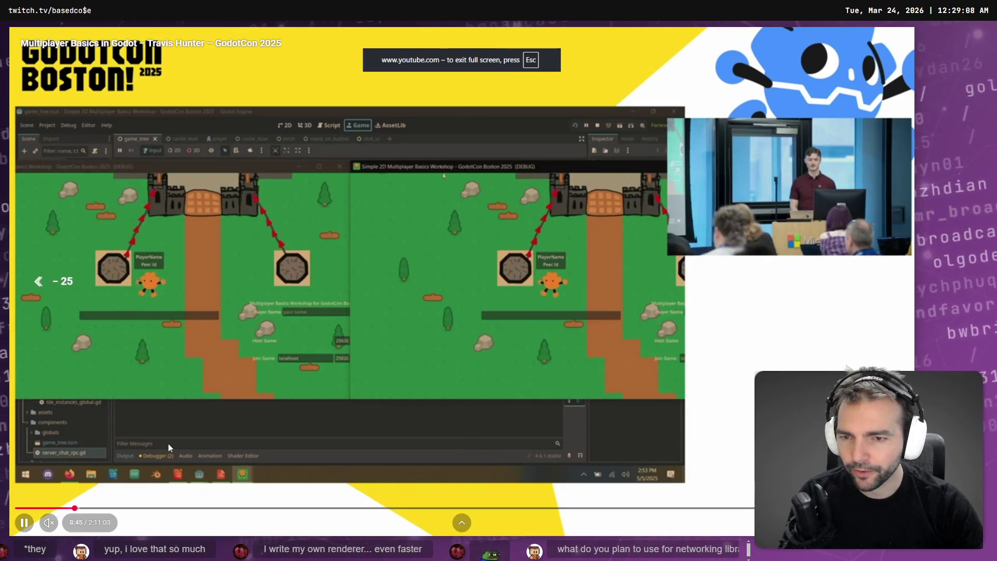
pyautogui.press('j')
pyautogui.press('j')
pyautogui.press('j')
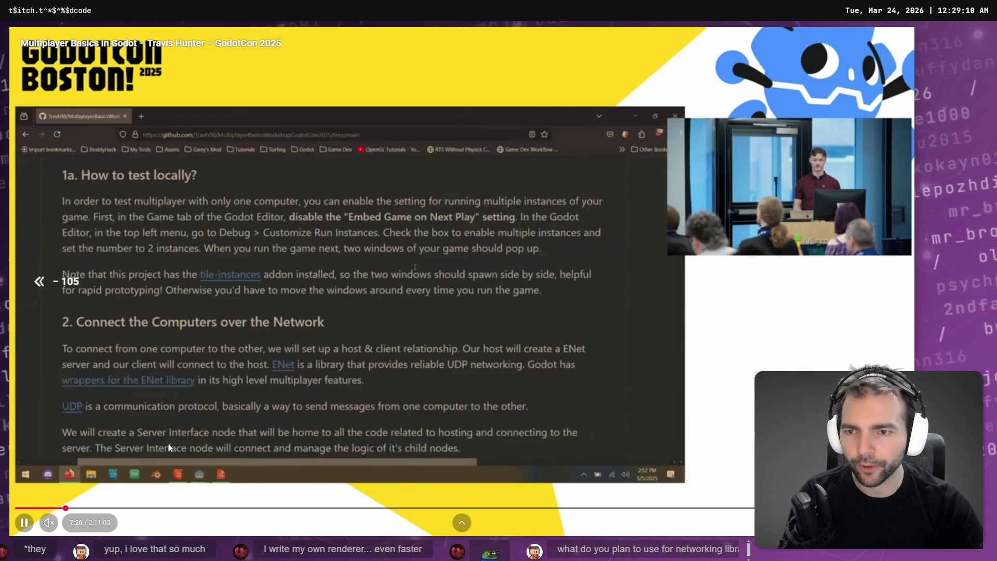
pyautogui.press('j')
pyautogui.press('j')
pyautogui.press('j')
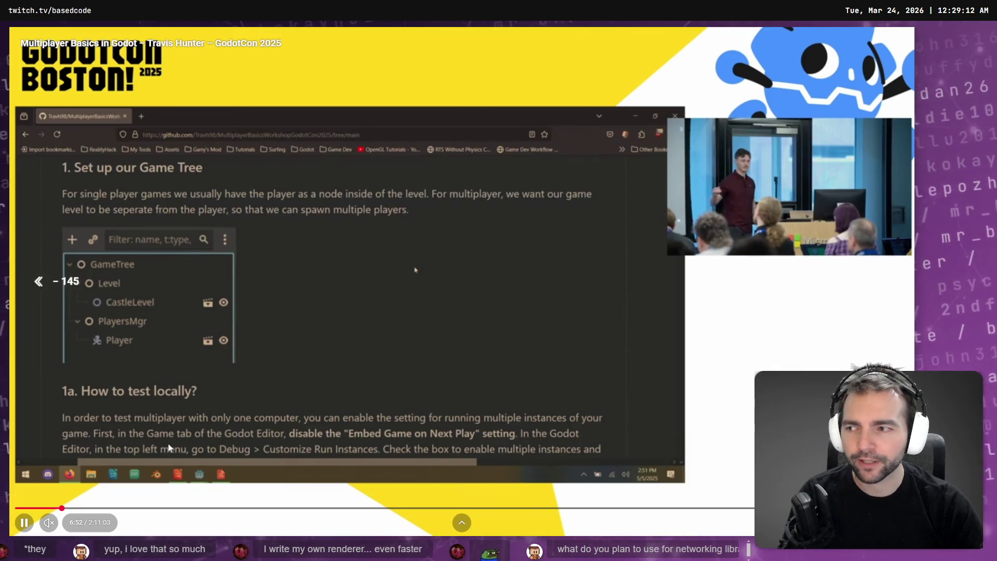
pyautogui.press('Left')
pyautogui.press('Left')
pyautogui.press('Left')
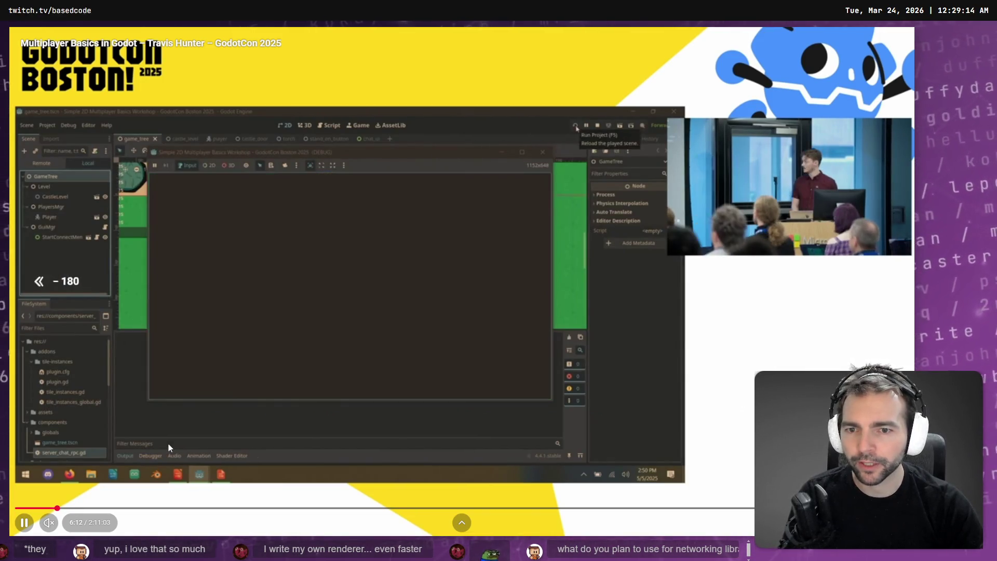
pyautogui.press('Left')
pyautogui.press('Left')
pyautogui.press('Left')
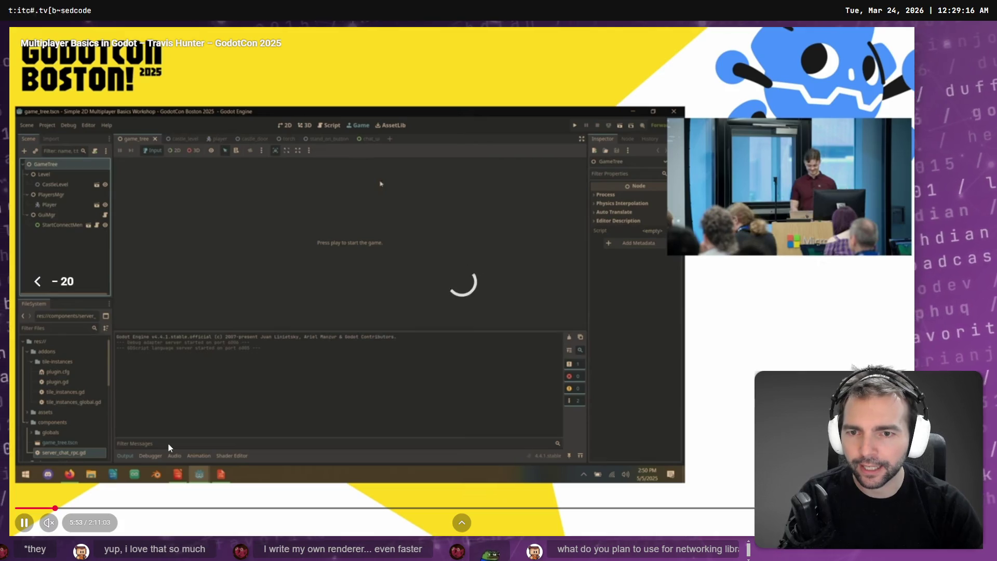
pyautogui.press('Left')
pyautogui.press('Left')
# Step: Skip ahead from 15:00 to the StartConnectMenu code, then exit fullscreen and close the tab
pyautogui.click(118, 509)
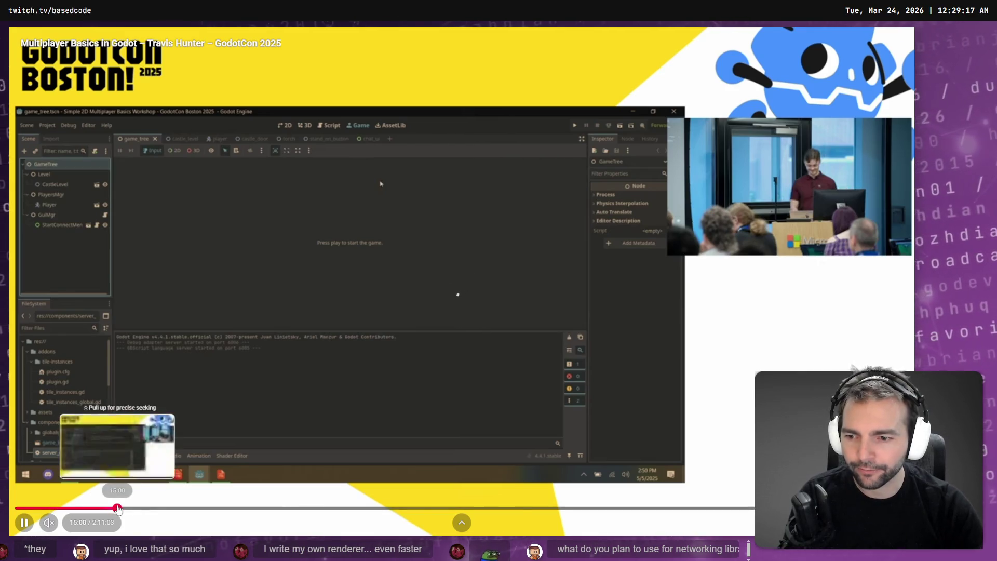
pyautogui.click(162, 509)
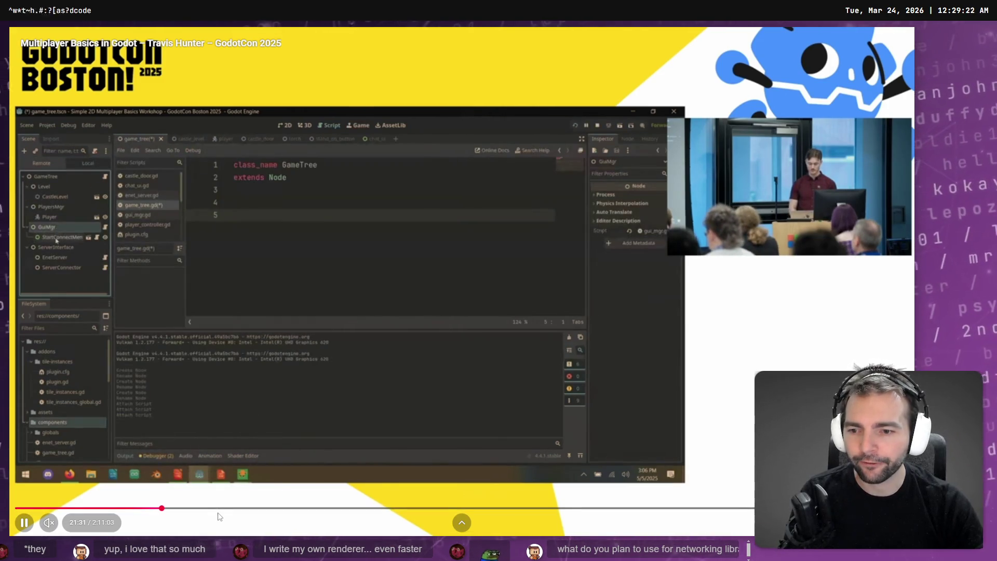
pyautogui.click(218, 509)
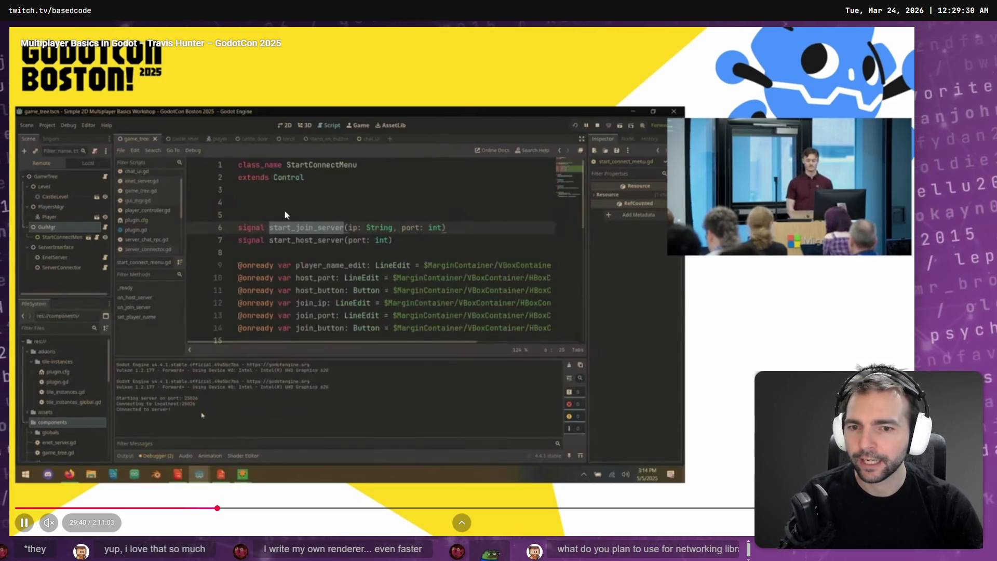
pyautogui.press('Escape')
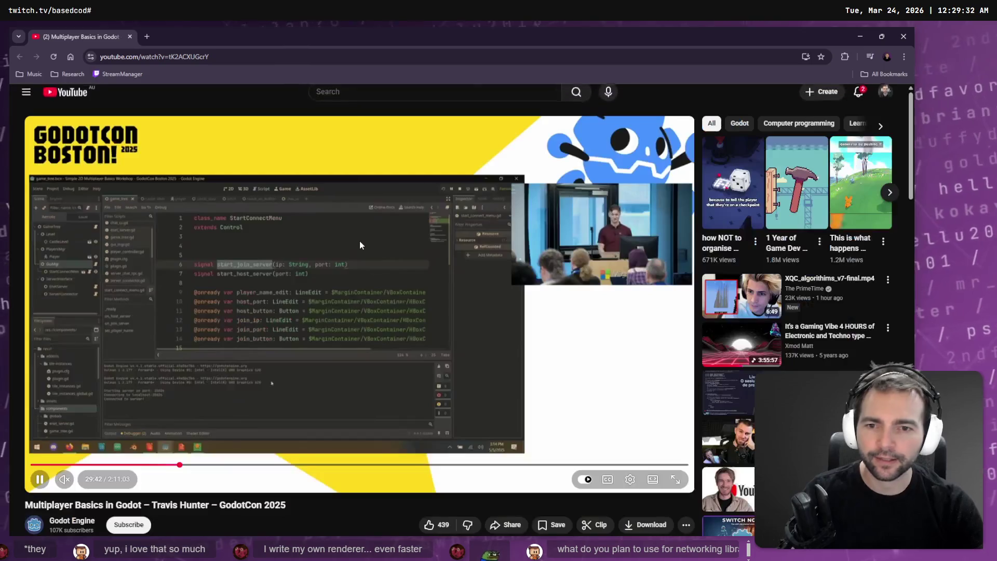
pyautogui.hotkey('ctrl', 'w')
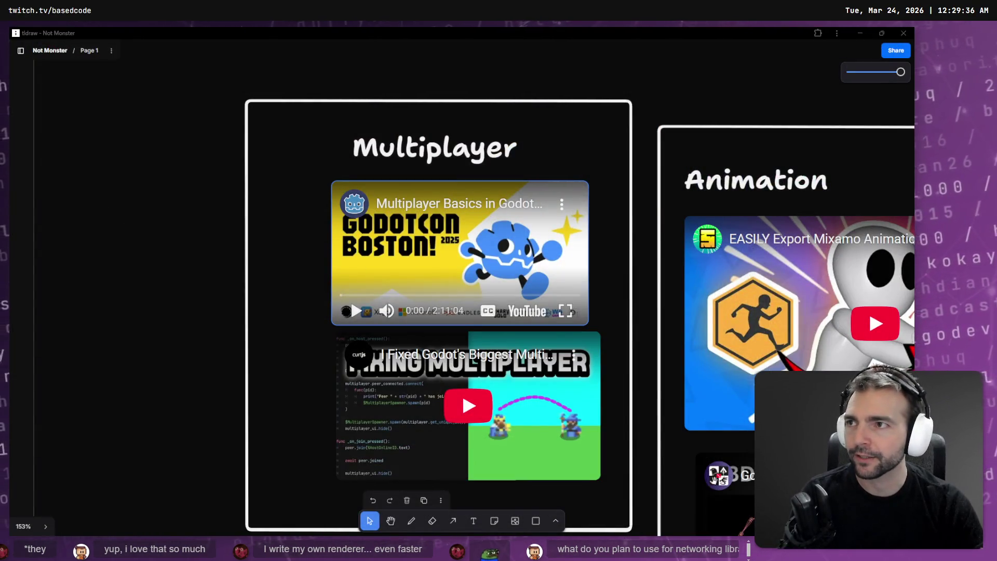
# Step: Open 'I Fixed Godot's Biggest Multiplayer Problem' maximized and expand its description
pyautogui.click(476, 354)
pyautogui.moveTo(356, 131); pyautogui.dragTo(401, 155)
pyautogui.doubleClick(401, 155)
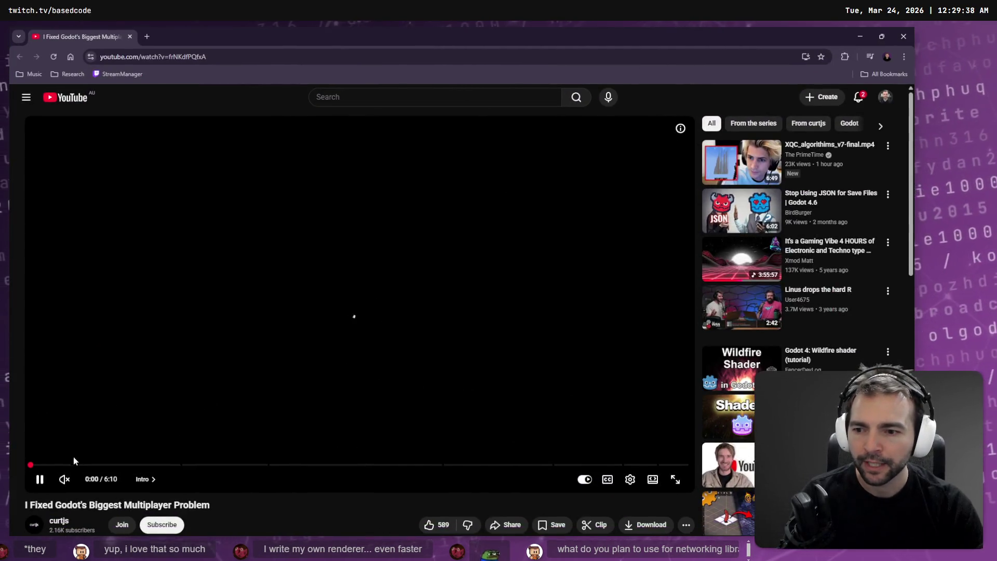
pyautogui.scroll(-2, 212, 508)
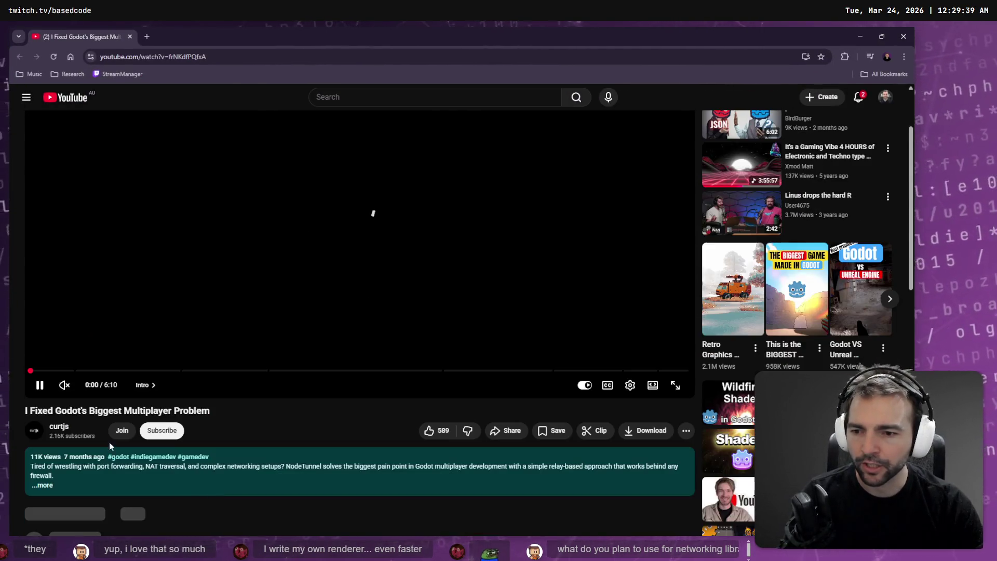
pyautogui.click(207, 472)
pyautogui.scroll(-1, 207, 471)
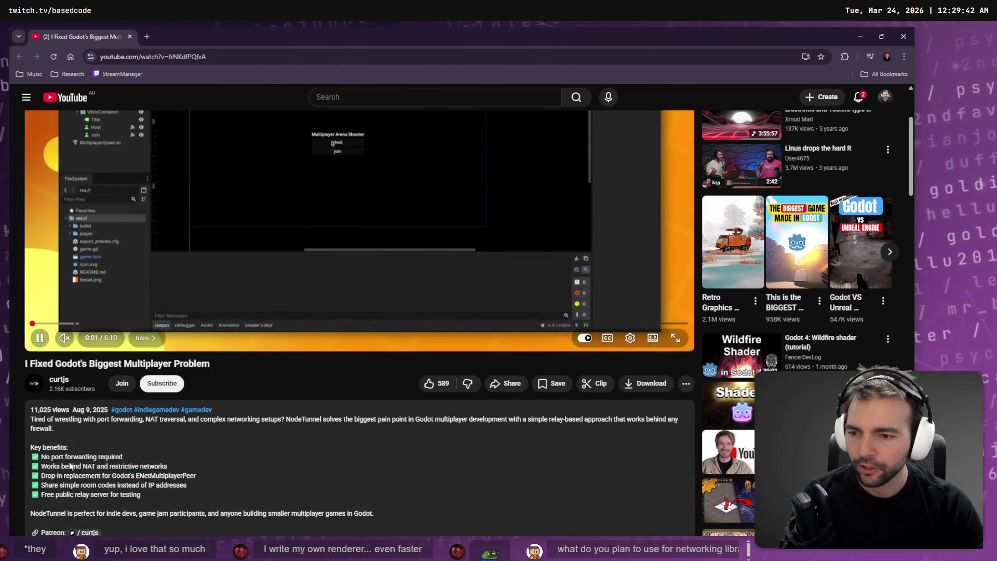
pyautogui.moveTo(33, 457); pyautogui.dragTo(183, 485)
pyautogui.scroll(3, 367, 392)
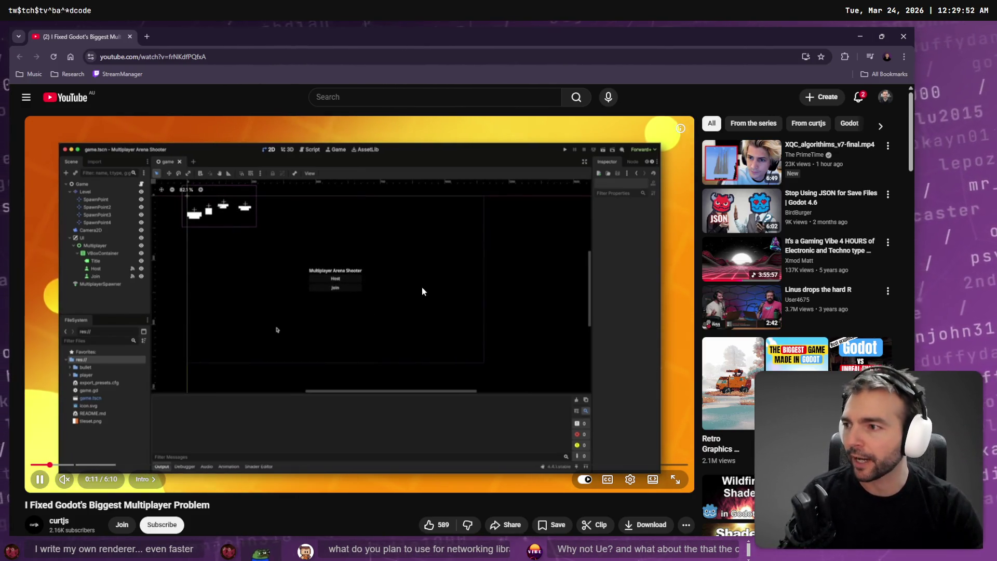
# Step: Pause the video and switch back to the Not Monsters game
pyautogui.click(397, 284)
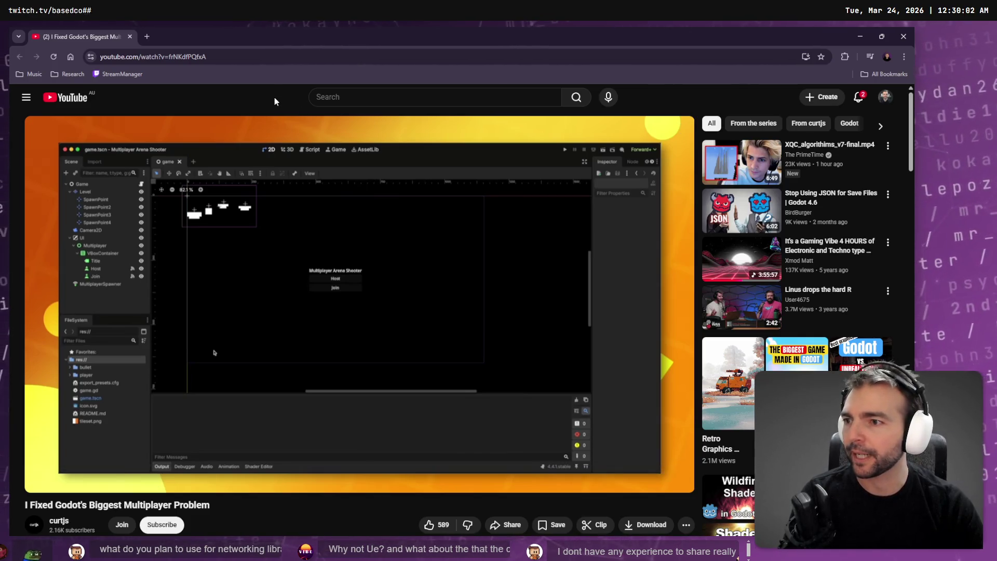
pyautogui.hotkey('alt', 'Tab')
pyautogui.scroll(-3, 429, 217)
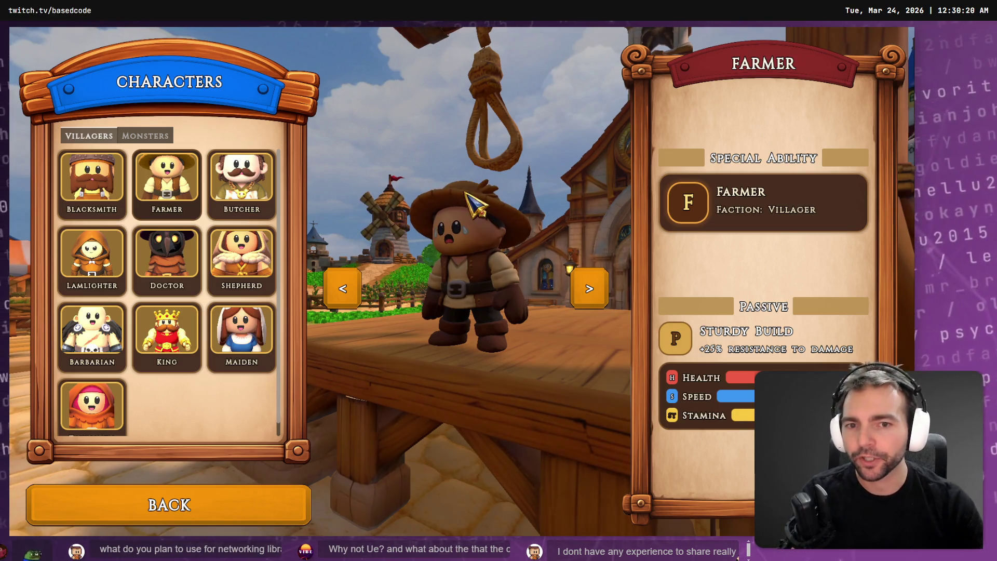
pyautogui.click(307, 506)
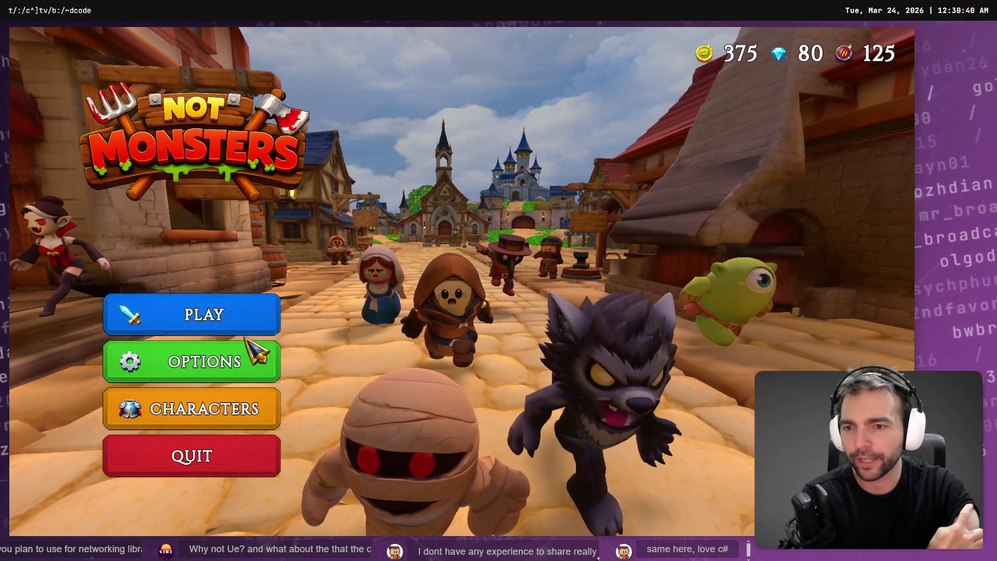
pyautogui.click(226, 403)
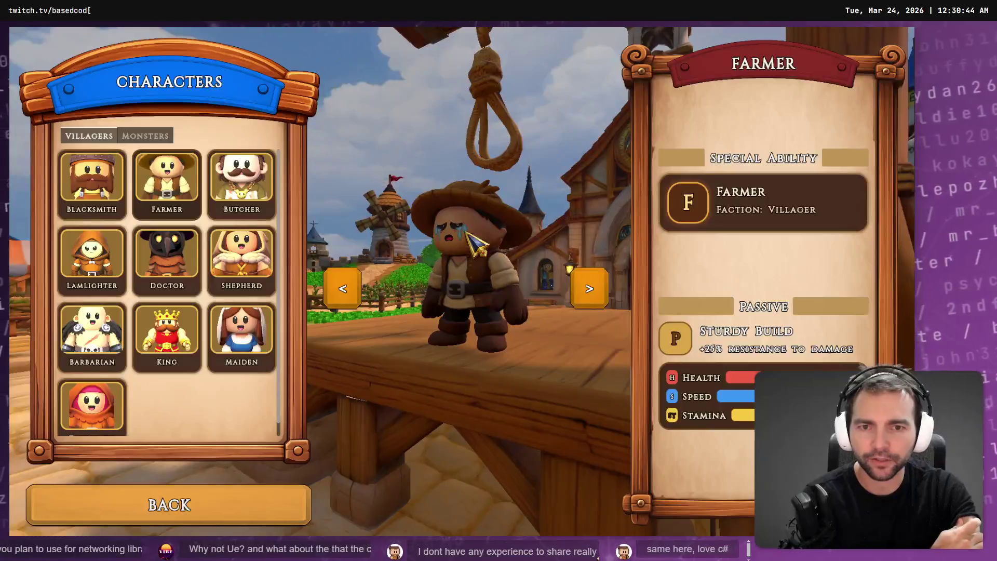
pyautogui.click(185, 501)
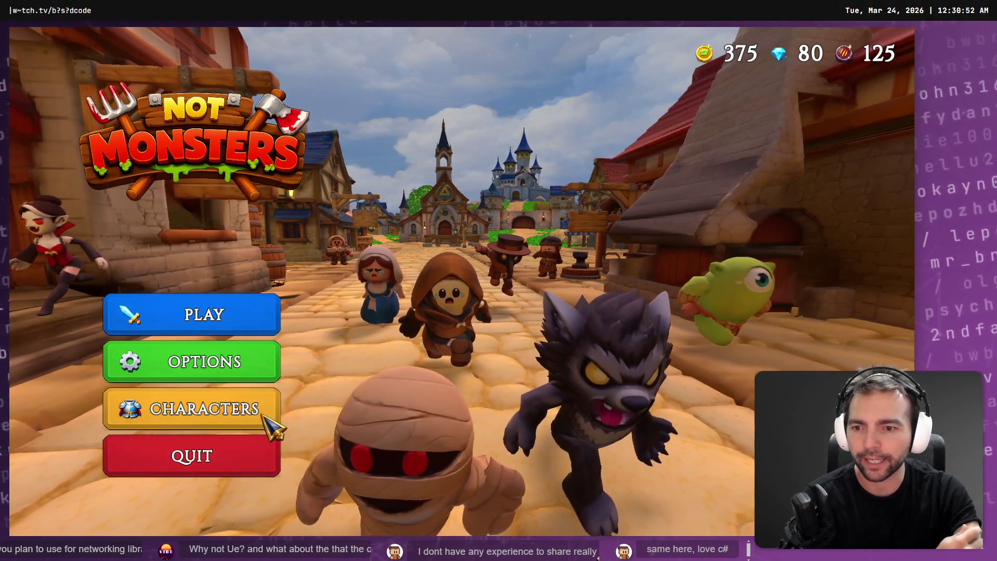
pyautogui.click(219, 322)
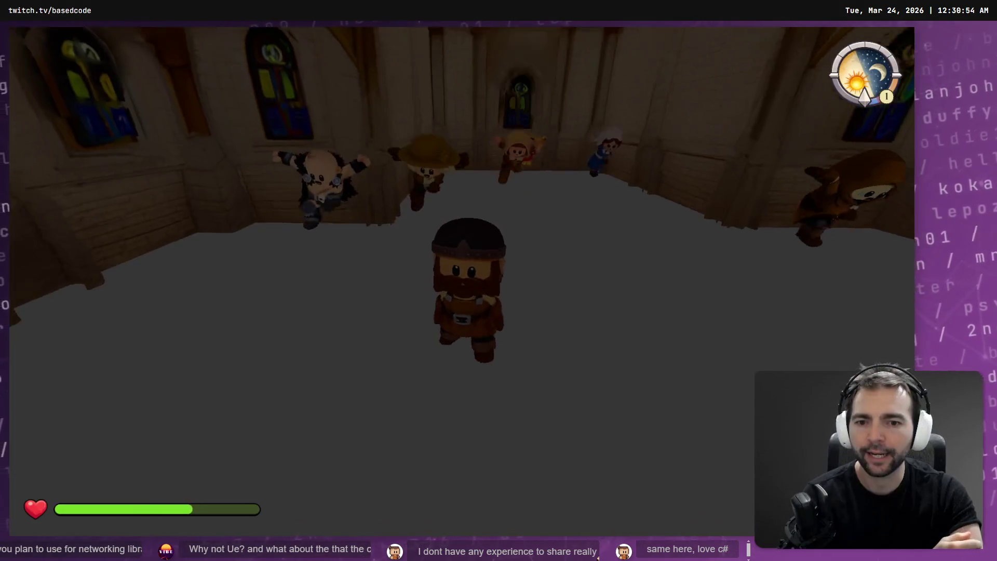
pyautogui.press('Escape')
pyautogui.click(479, 314)
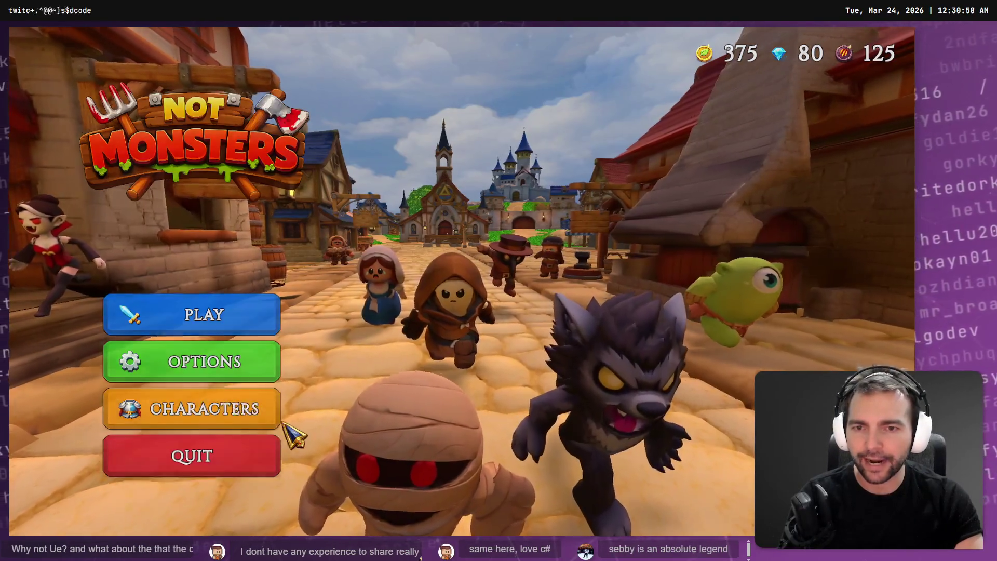
pyautogui.click(278, 419)
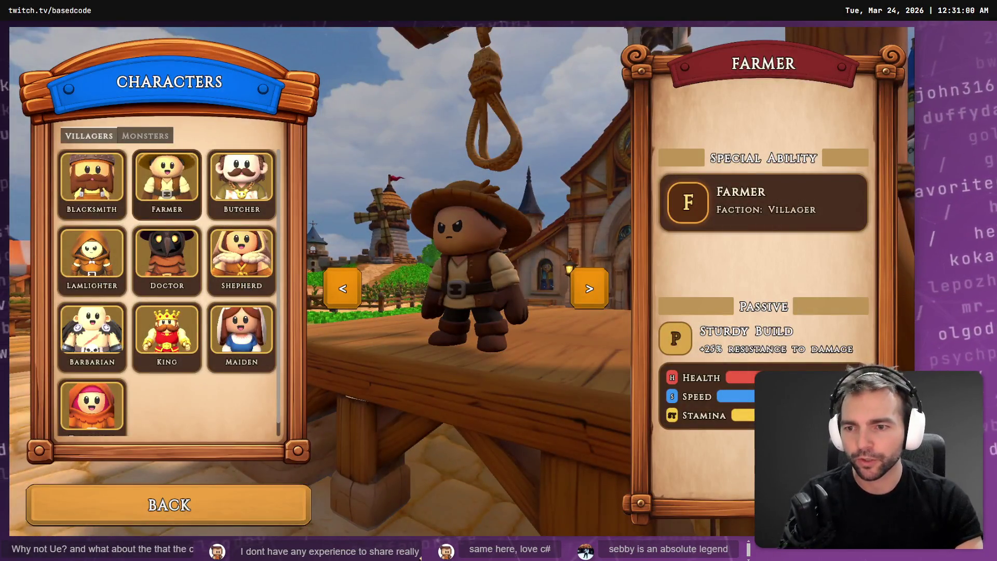
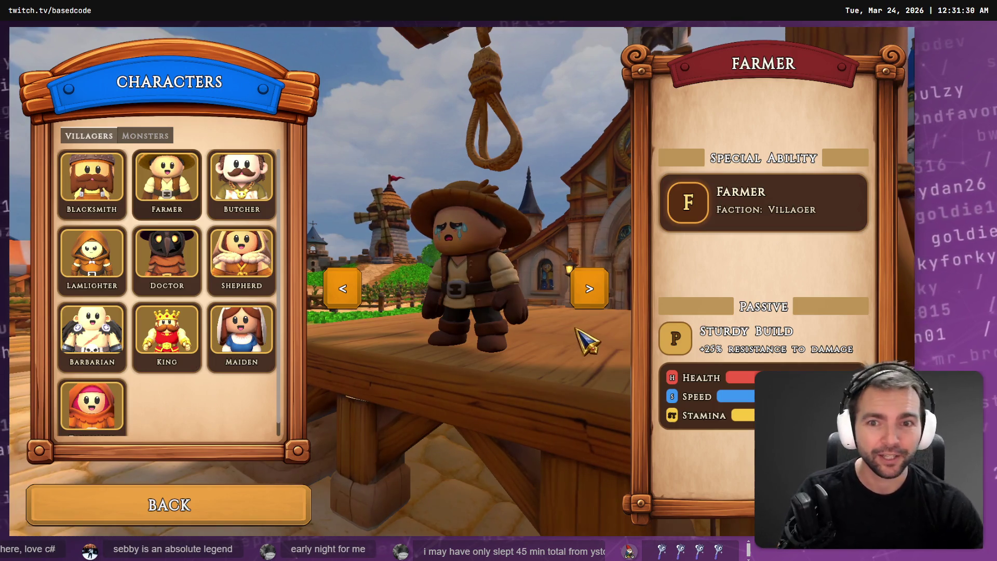
# Step: Leave the Farmer's character screen for the main menu and switch to the tldraw planning board
pyautogui.click(270, 491)
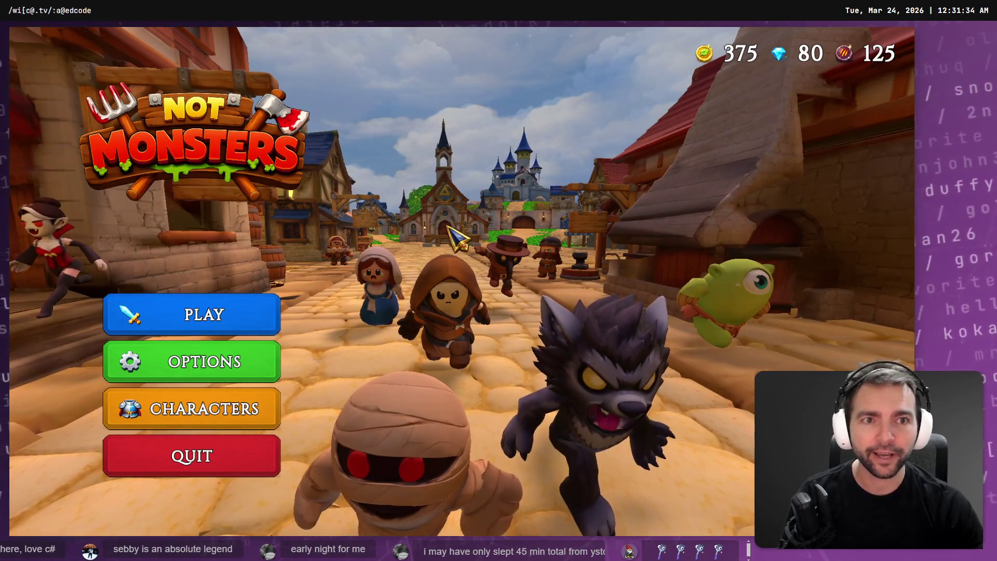
pyautogui.hotkey('alt', 'Tab')
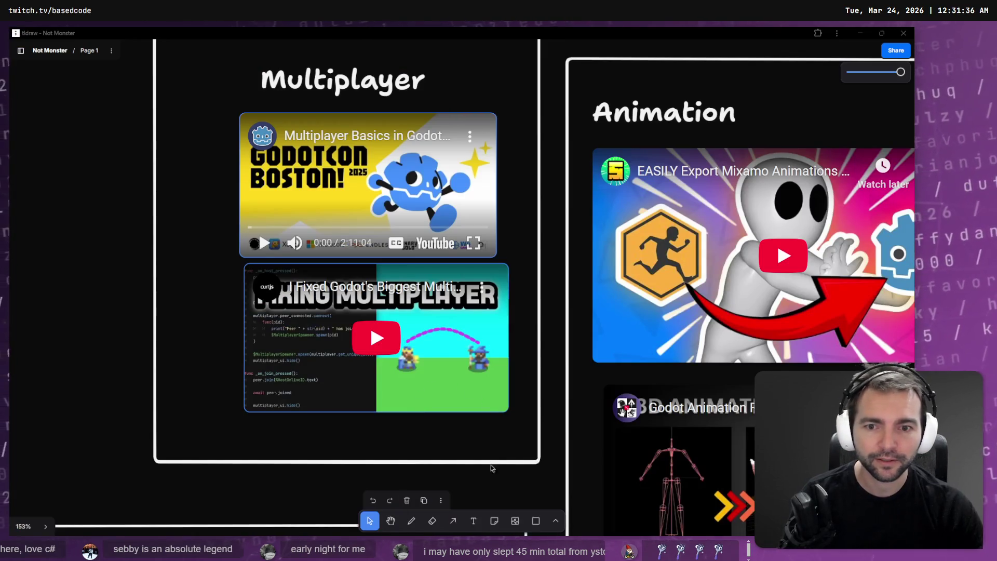
# Step: Move the board view to the Multiplayer section and select, then deselect, its lower video embed
pyautogui.moveTo(515, 481); pyautogui.dragTo(488, 434)
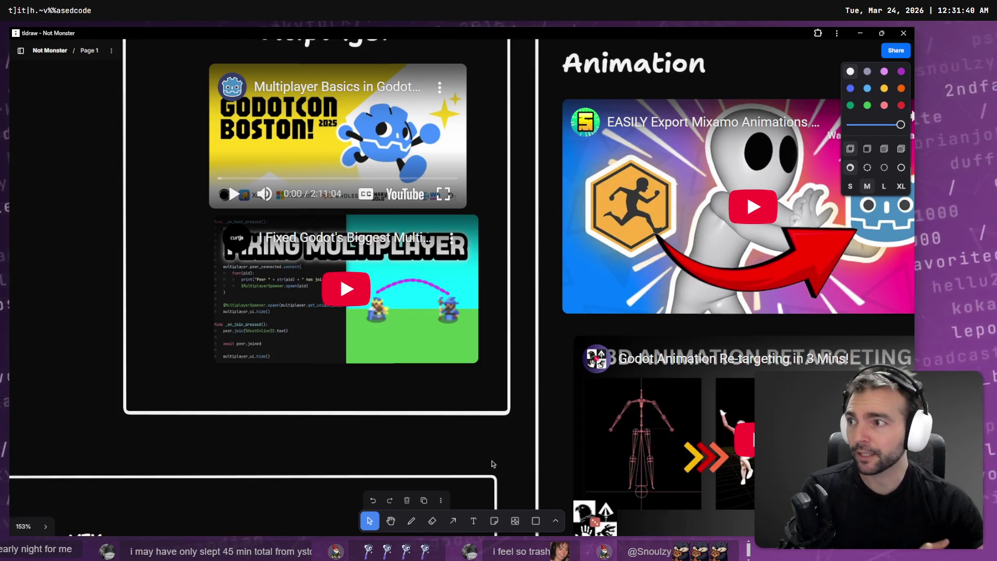
pyautogui.scroll(2, 503, 339)
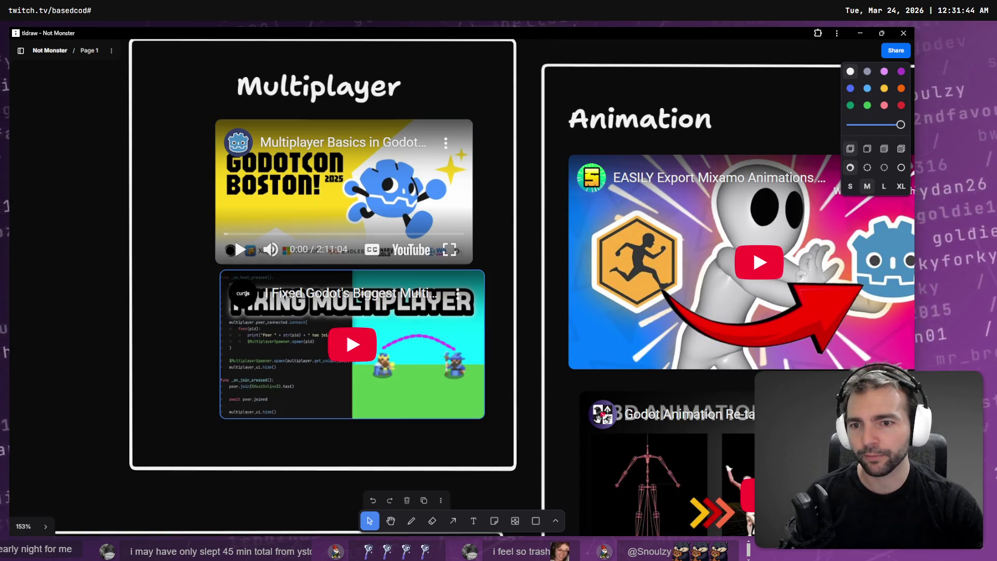
pyautogui.click(329, 344)
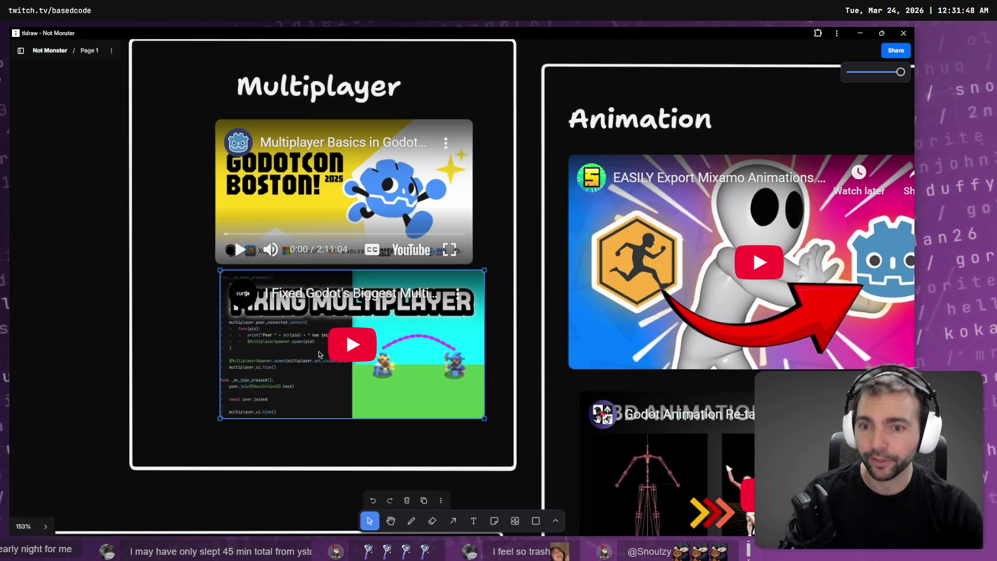
pyautogui.click(264, 427)
# Step: Scroll through the Animation, VFX and Visual Style frames to the five key art variants
pyautogui.scroll(-10, 238, 252)
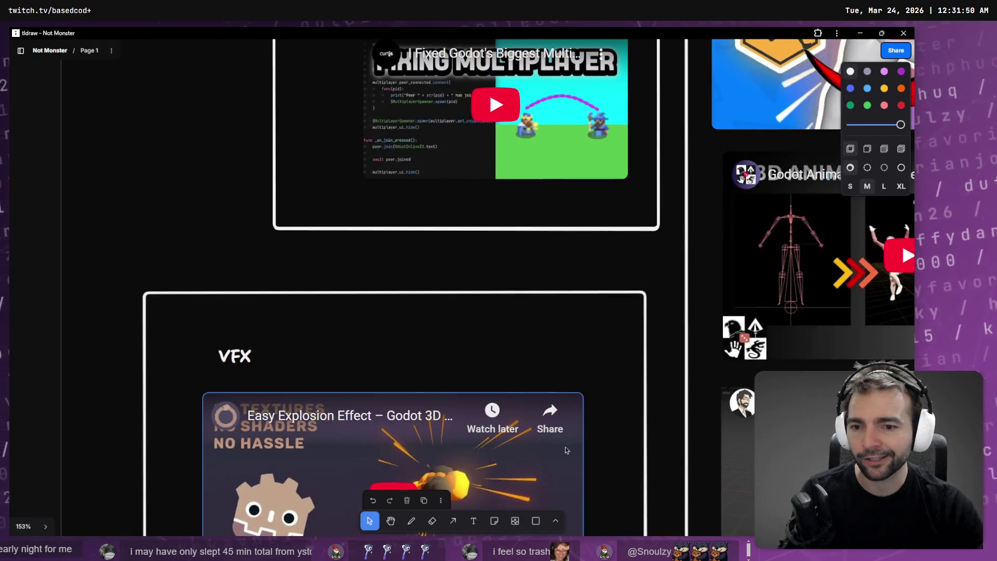
pyautogui.scroll(-10, 511, 202)
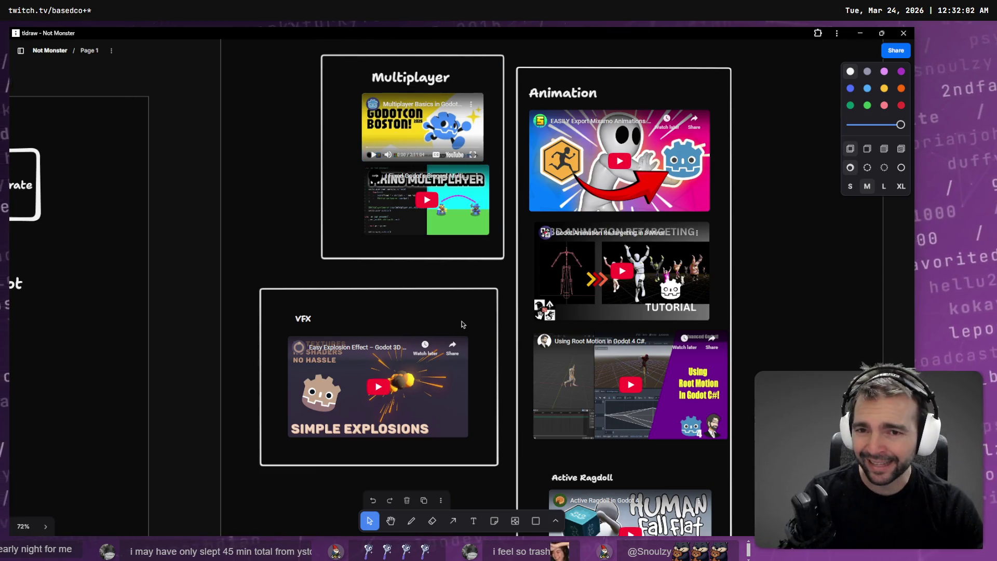
pyautogui.hscroll(-10, 327, 229)
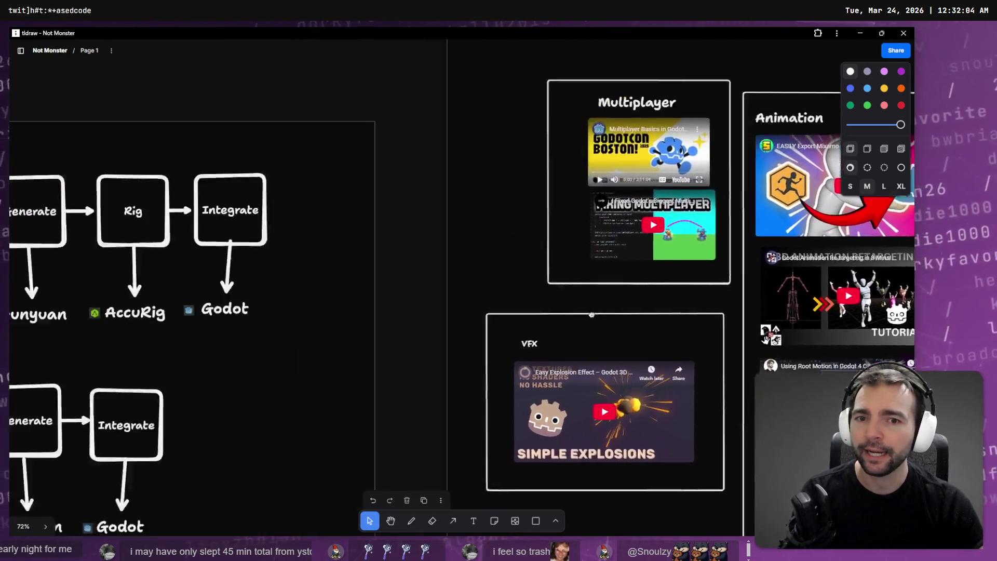
pyautogui.hscroll(10, 807, 241)
pyautogui.scroll(-10, 274, 127)
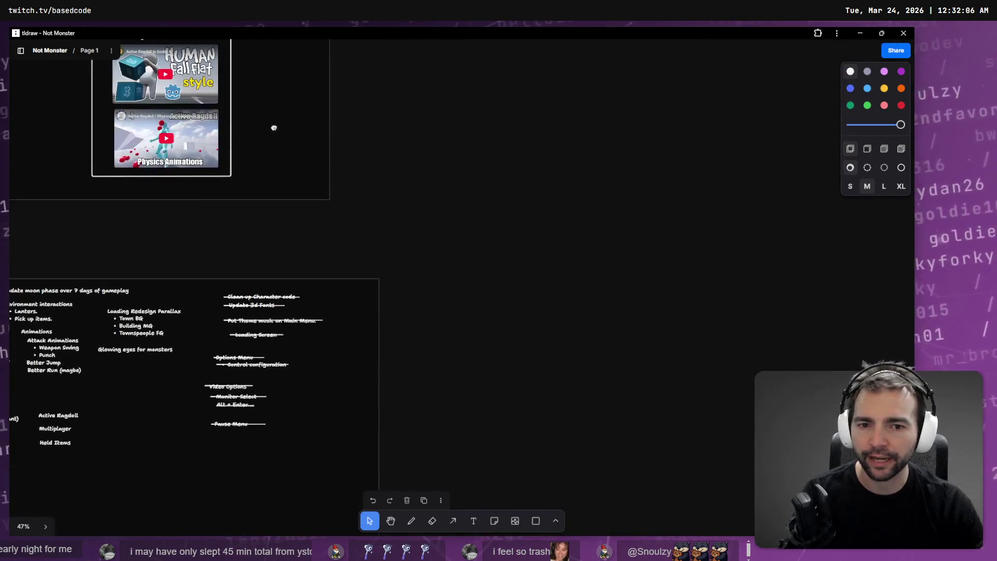
pyautogui.scroll(-10, 277, 391)
pyautogui.scroll(5, 392, 369)
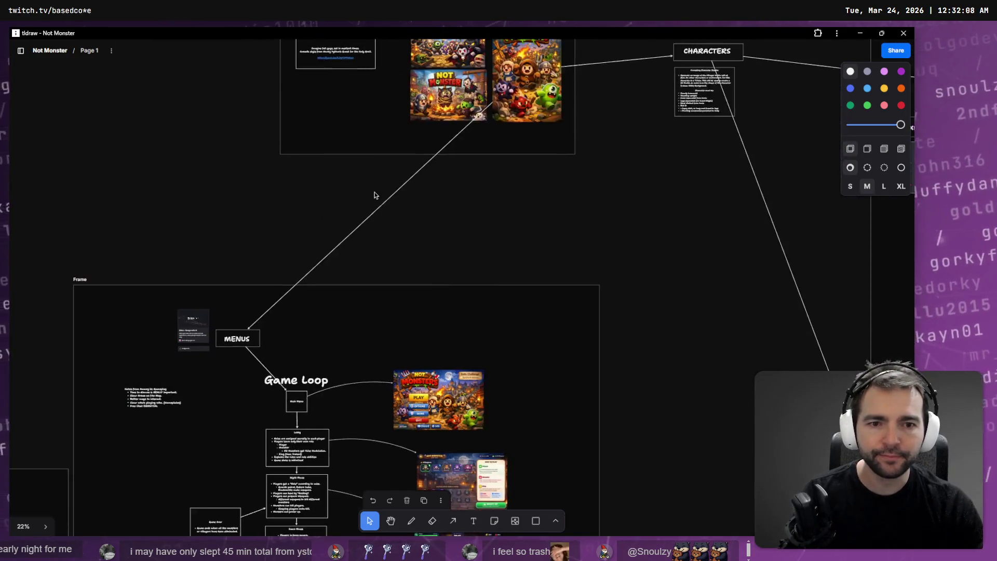
pyautogui.scroll(10, 348, 404)
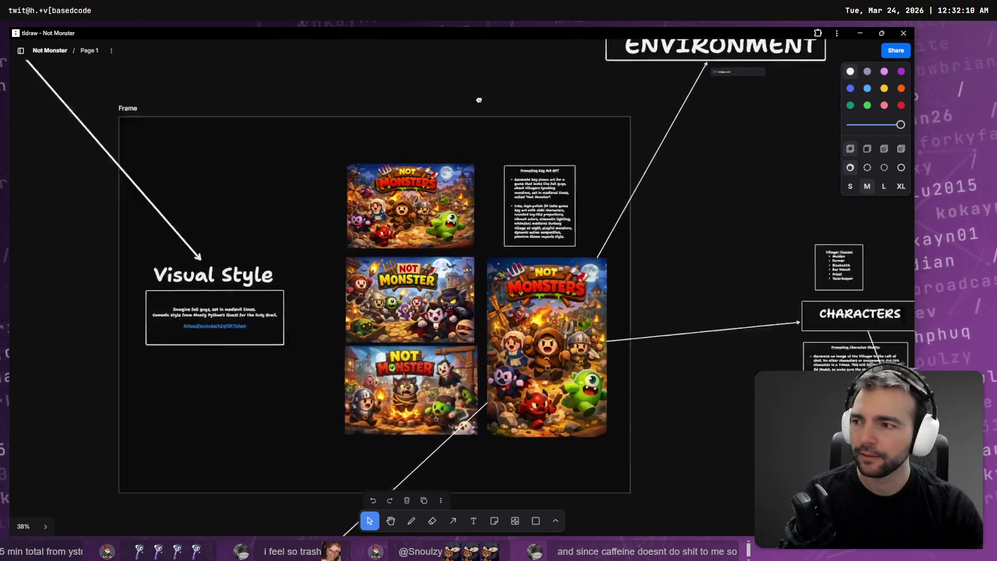
pyautogui.scroll(-3, 478, 104)
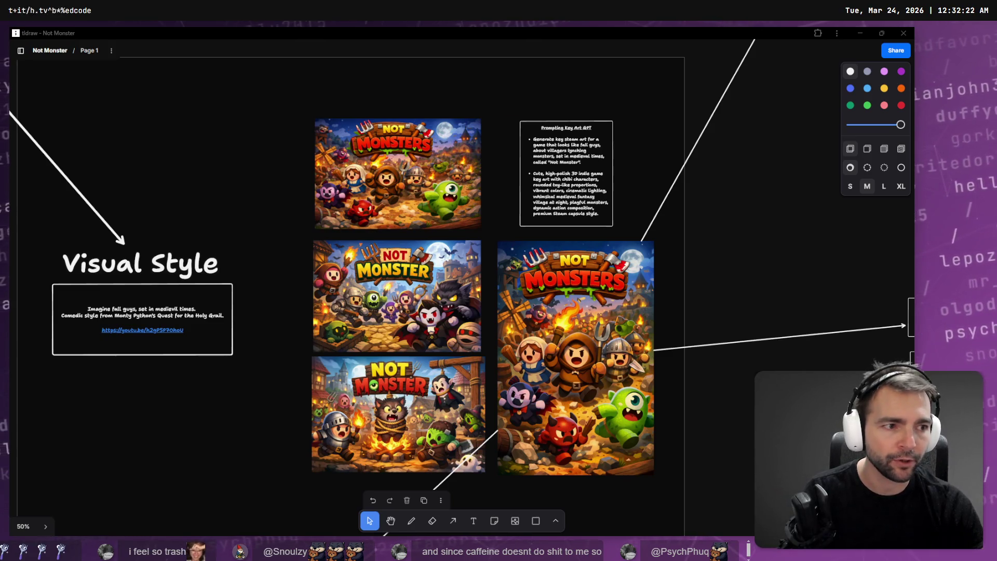
# Step: In Godot, reload the changed project from disk, open the MainMenu scene and test-run the game
pyautogui.hotkey('alt', 'Tab')
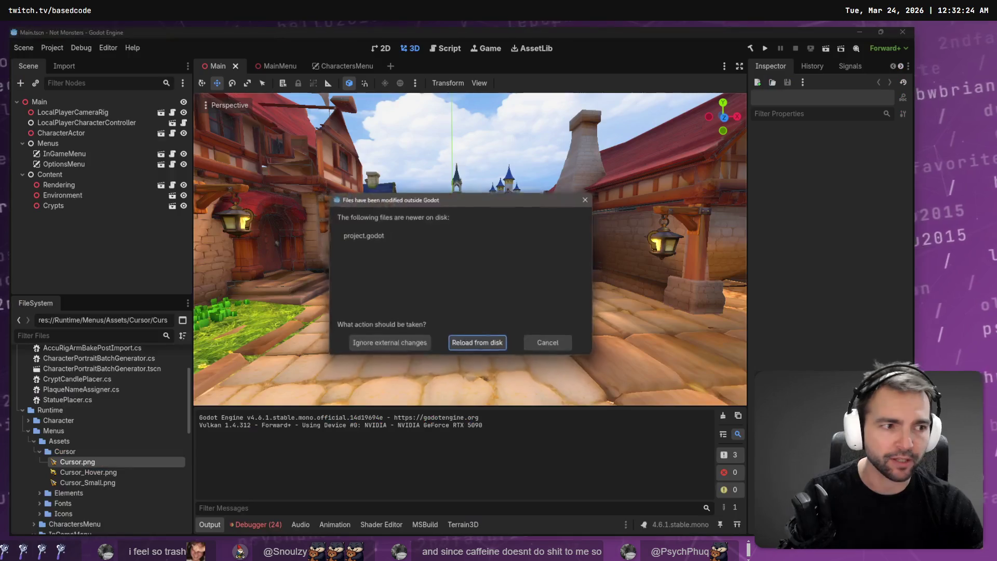
pyautogui.click(478, 345)
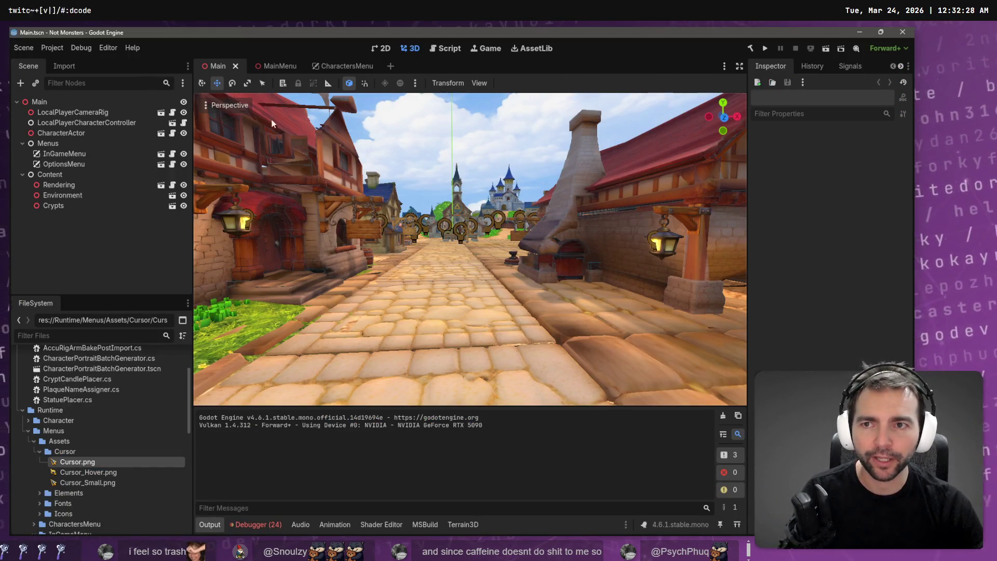
pyautogui.click(275, 66)
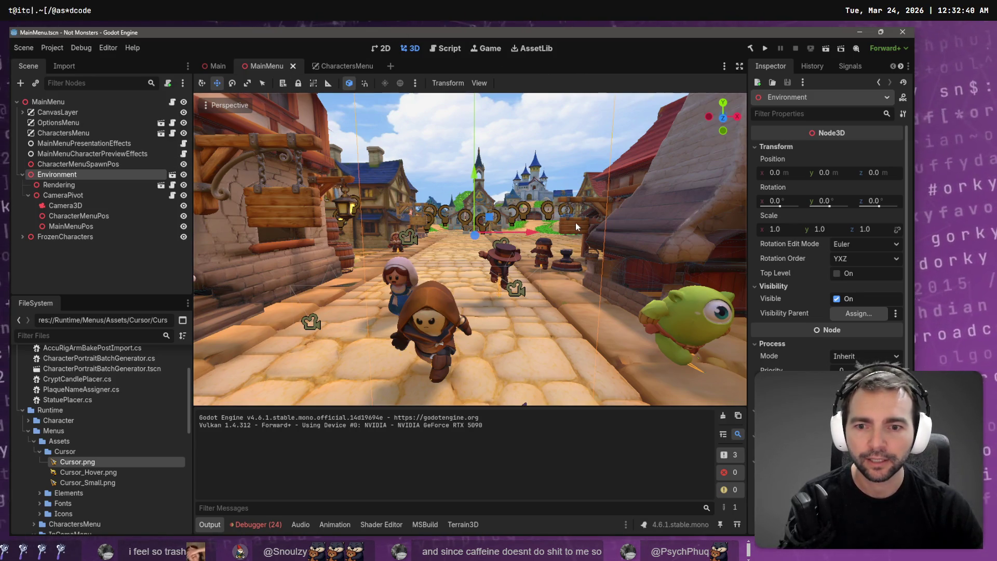
pyautogui.press('F5')
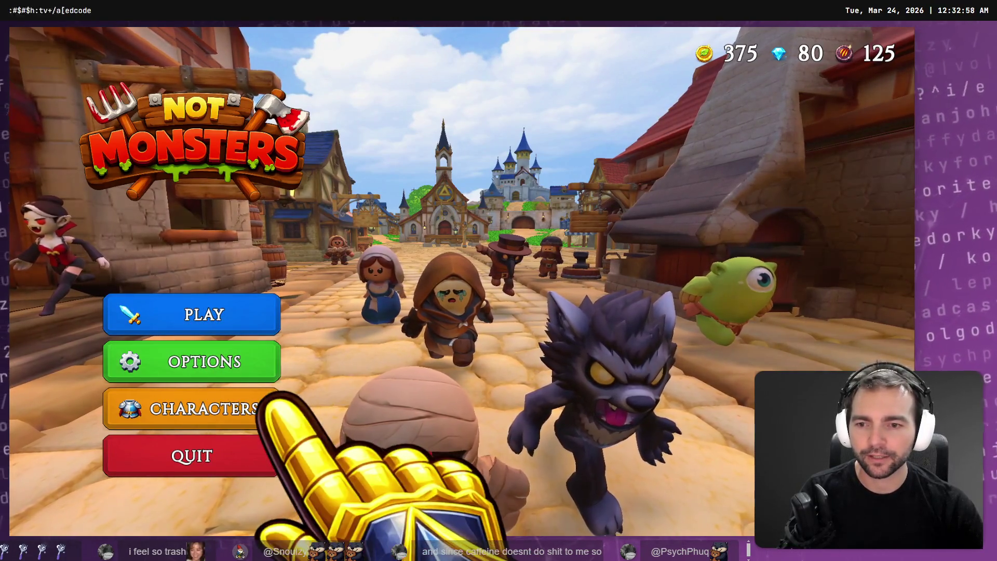
pyautogui.press('F8')
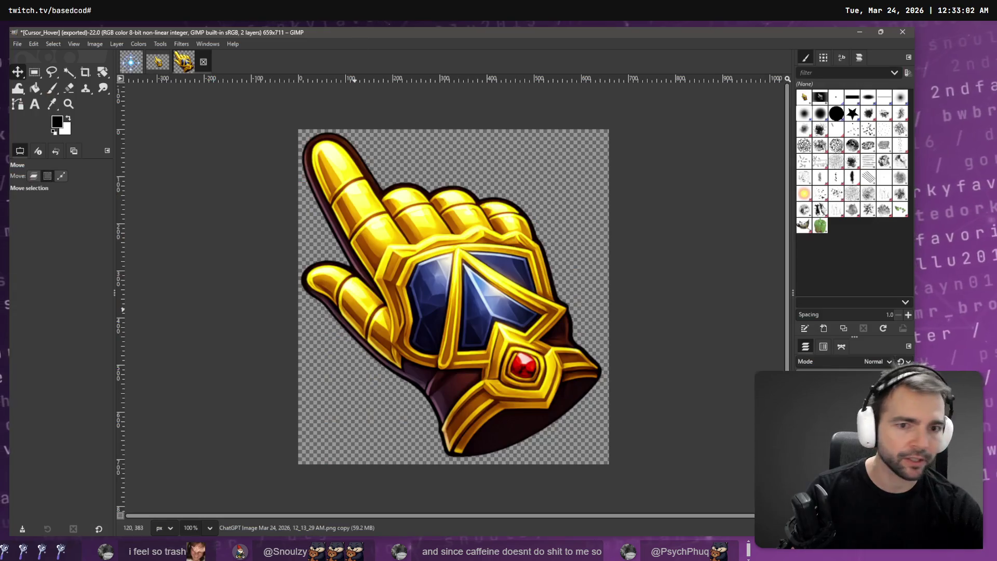
# Step: Bring up GIMP's 659×711 Cursor_Hover gauntlet image
pyautogui.hotkey('alt', 'Tab')
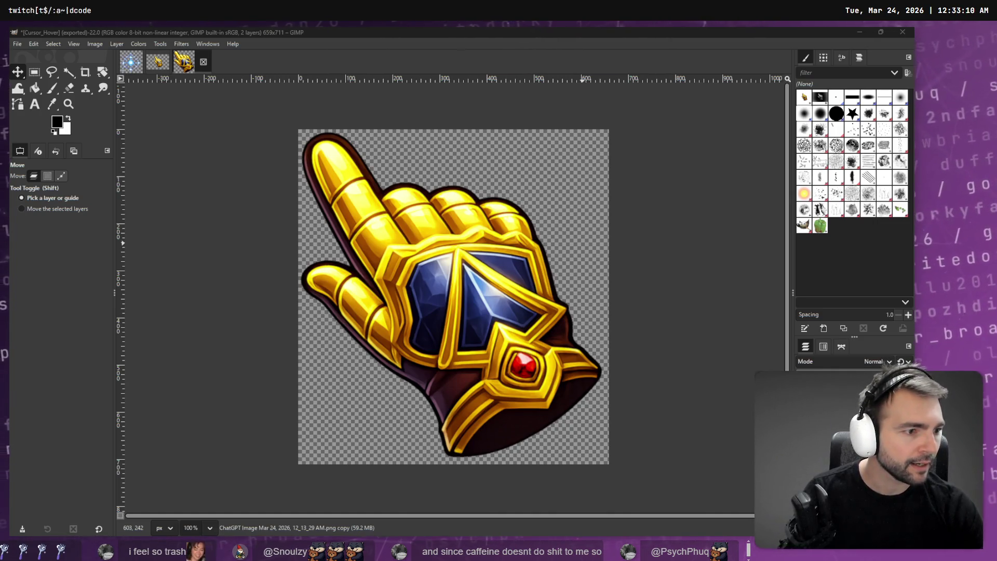
# Step: Show Cursor.png in File Explorer and confirm in its Properties Details that it is 659×711 pixels
pyautogui.hotkey('alt', 'Tab')
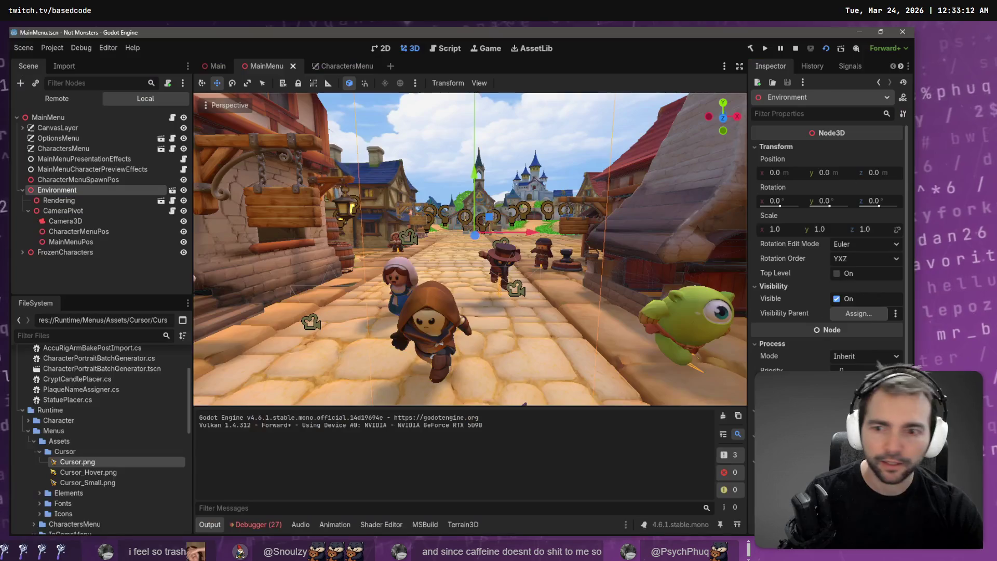
pyautogui.rightClick(95, 465)
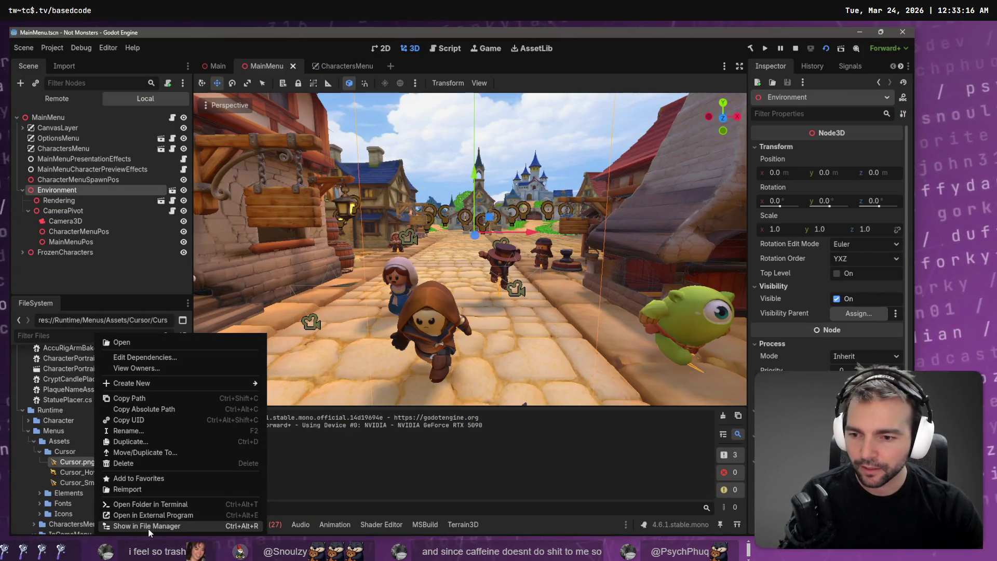
pyautogui.click(149, 527)
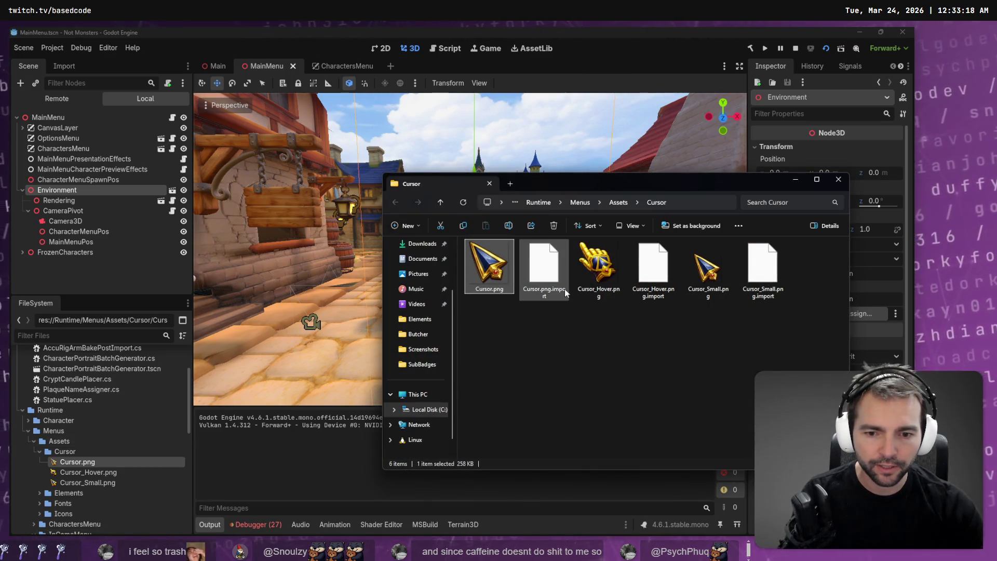
pyautogui.hotkey('alt', 'Return')
pyautogui.click(673, 313)
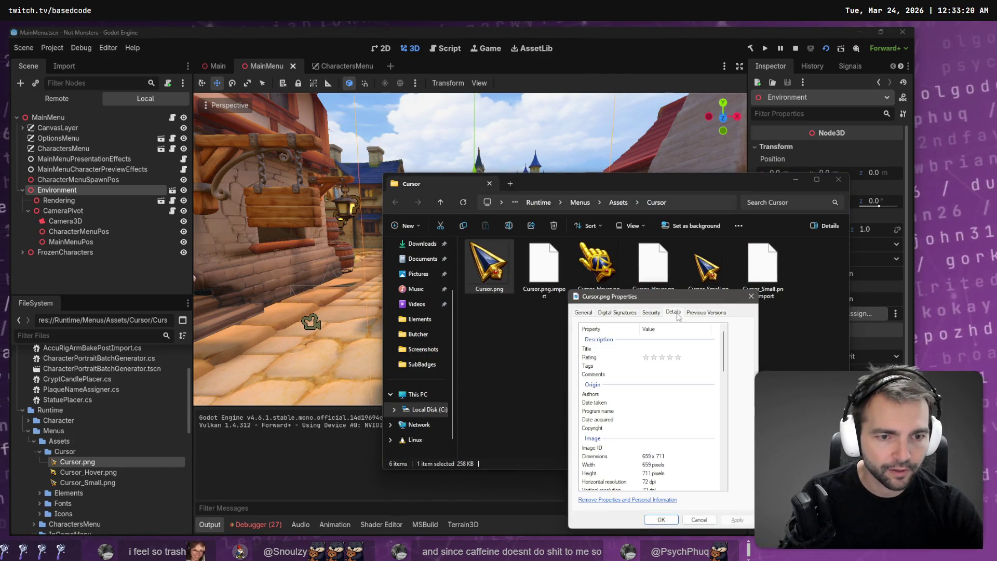
pyautogui.click(662, 457)
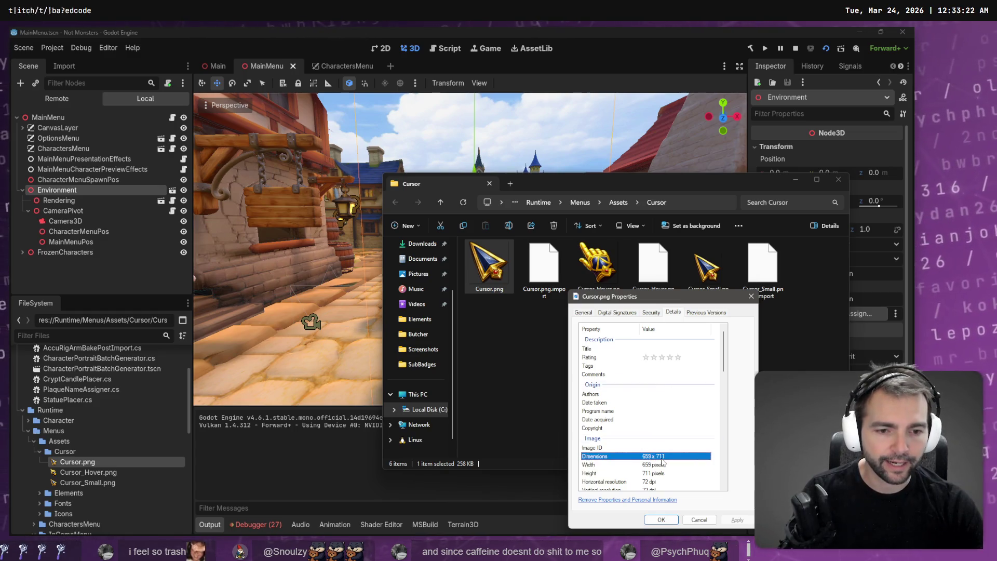
# Step: Check Cursor_Small.png's pixel dimensions in its Properties Details
pyautogui.click(693, 266)
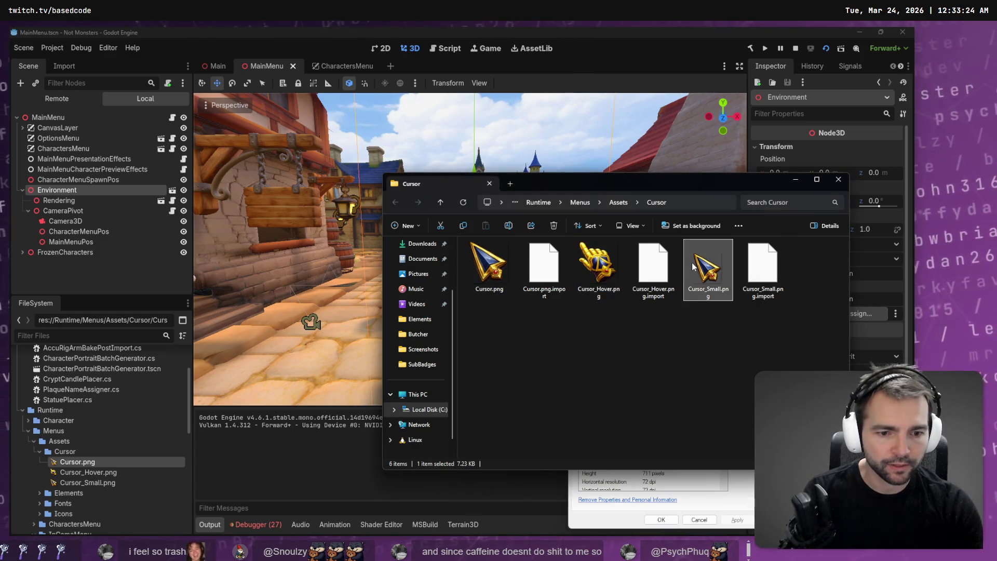
pyautogui.hotkey('alt', 'Return')
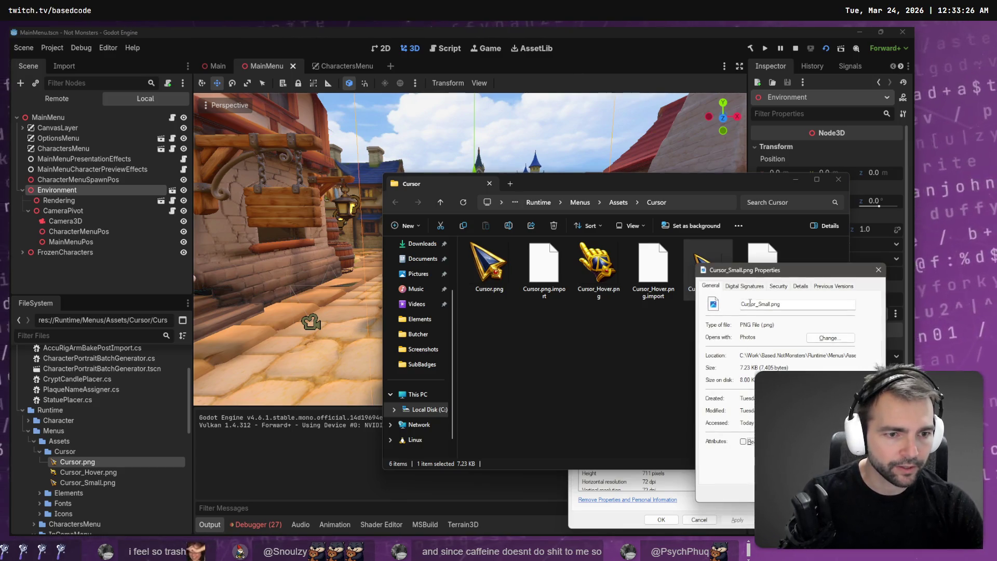
pyautogui.click(801, 286)
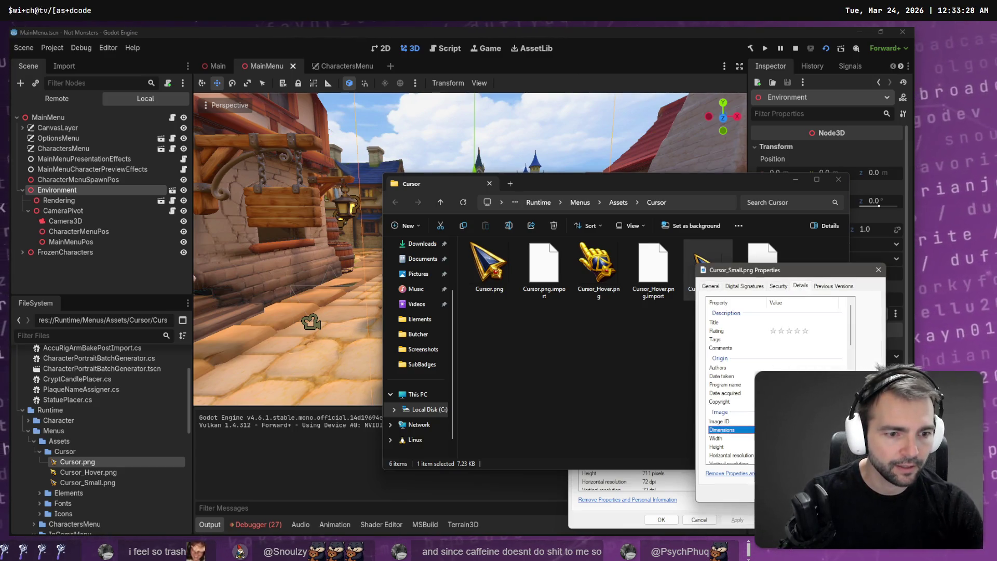
pyautogui.click(878, 271)
pyautogui.hotkey('alt', 'Tab')
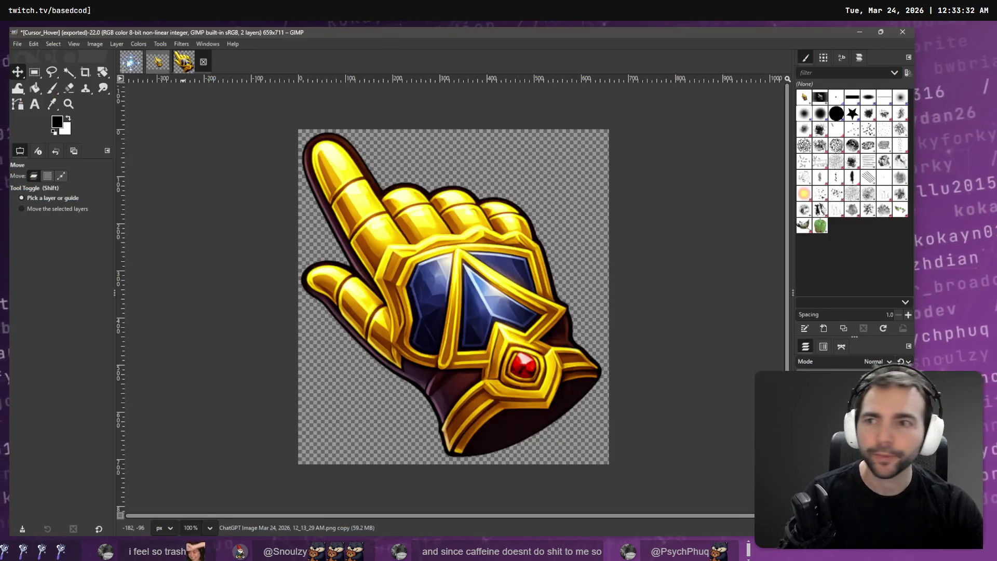
pyautogui.click(16, 44)
pyautogui.moveTo(95, 44)
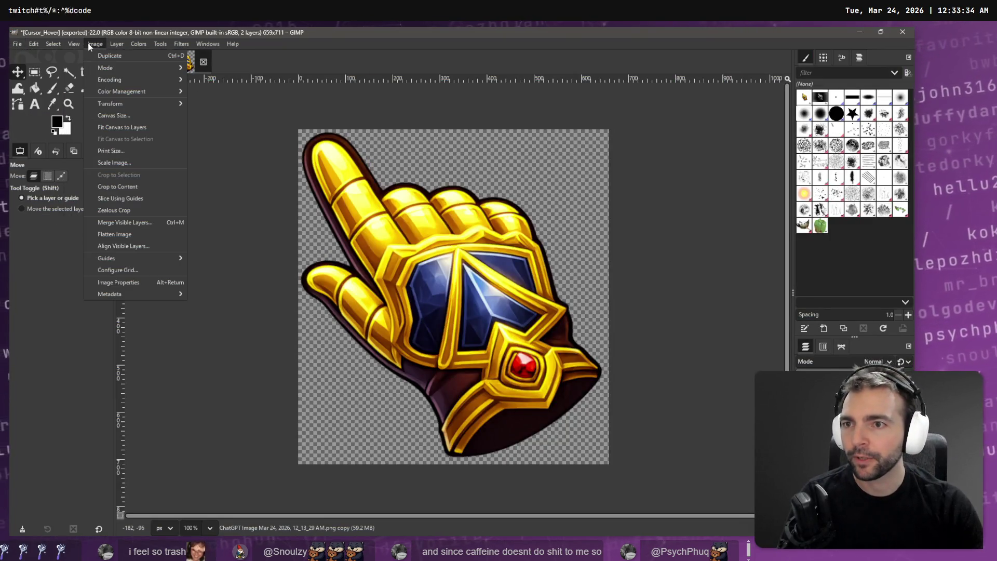
pyautogui.click(130, 115)
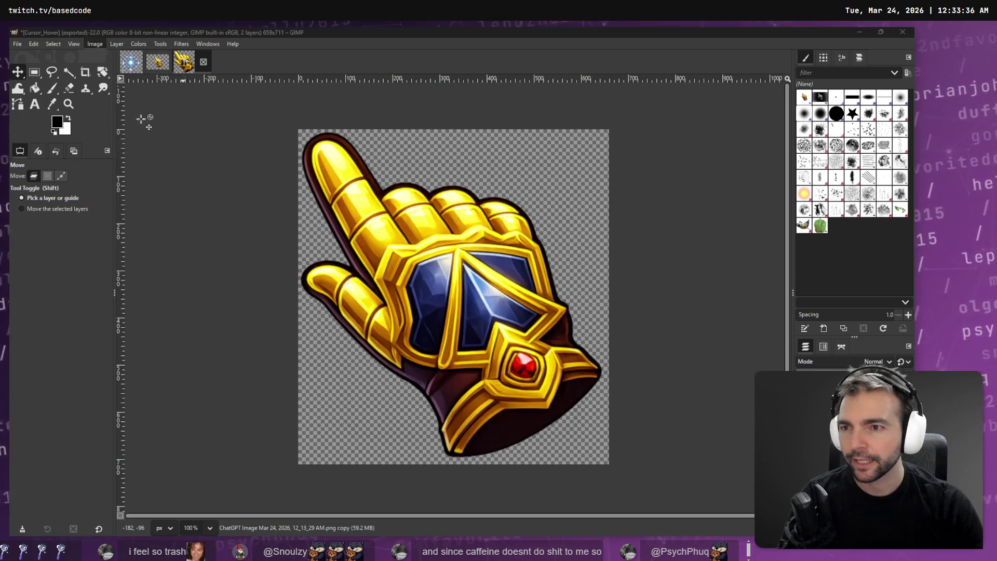
pyautogui.click(400, 243)
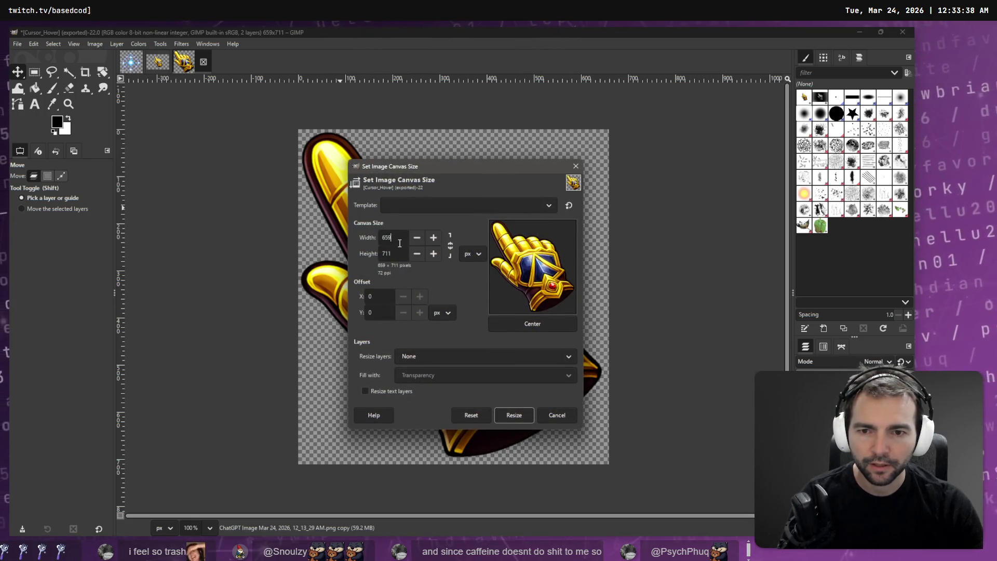
pyautogui.click(451, 245)
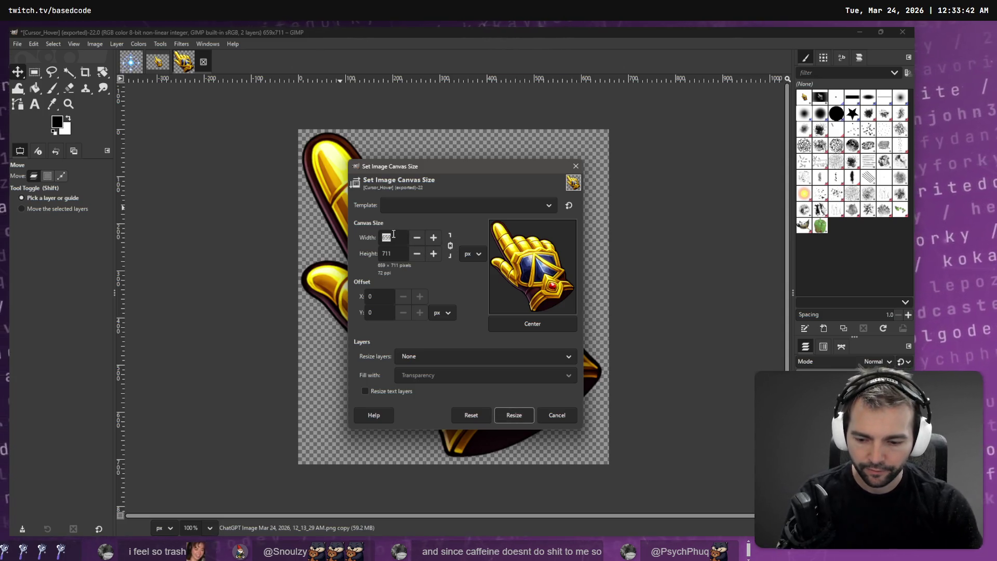
pyautogui.write('58')
pyautogui.press('Tab')
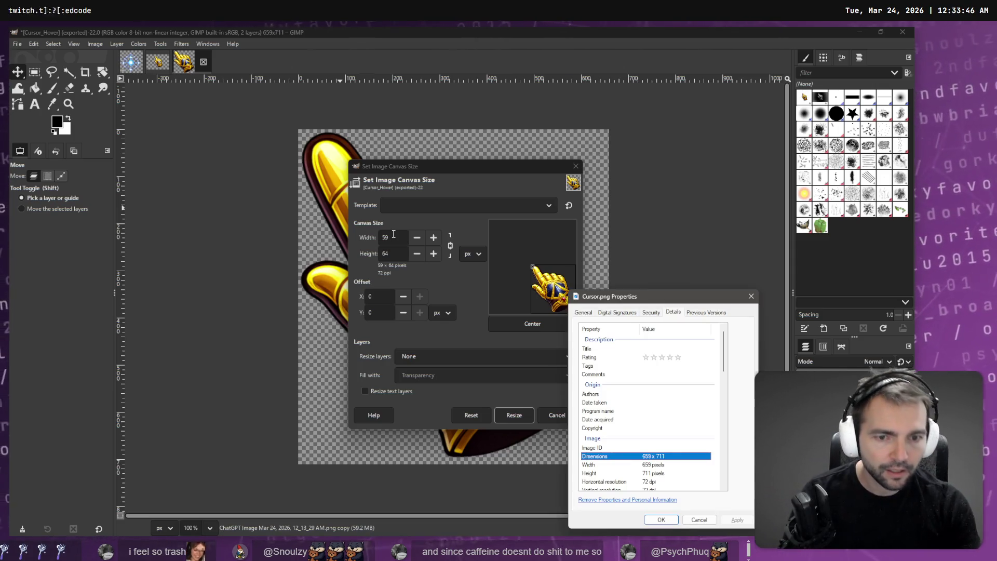
pyautogui.press('Escape')
pyautogui.hotkey('alt', 'Tab')
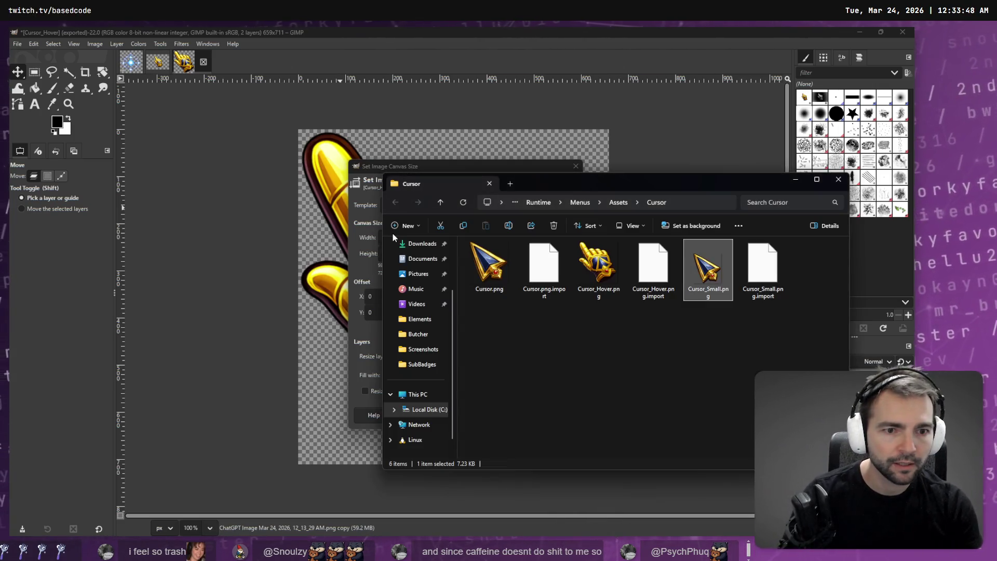
pyautogui.hotkey('alt', 'Return')
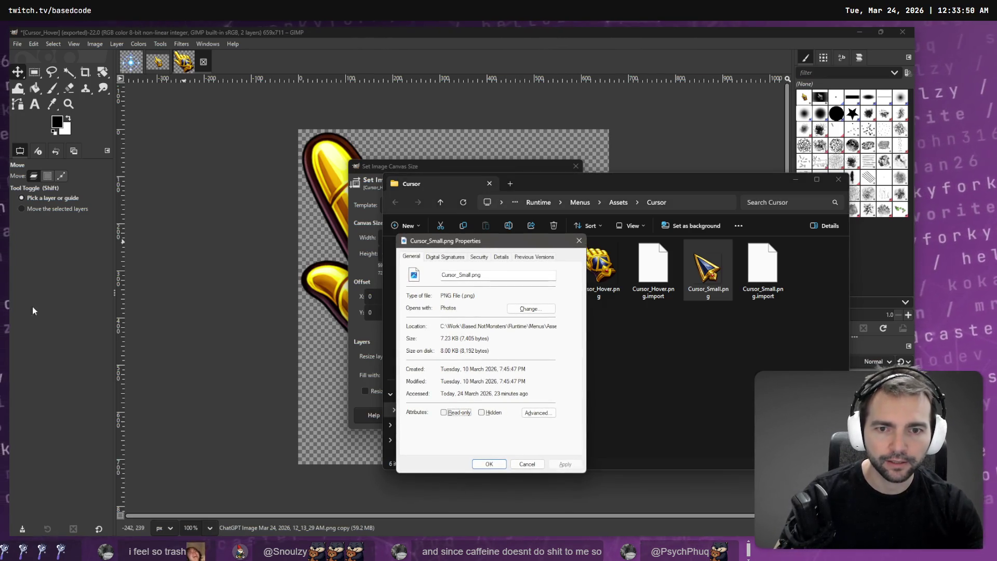
pyautogui.click(501, 259)
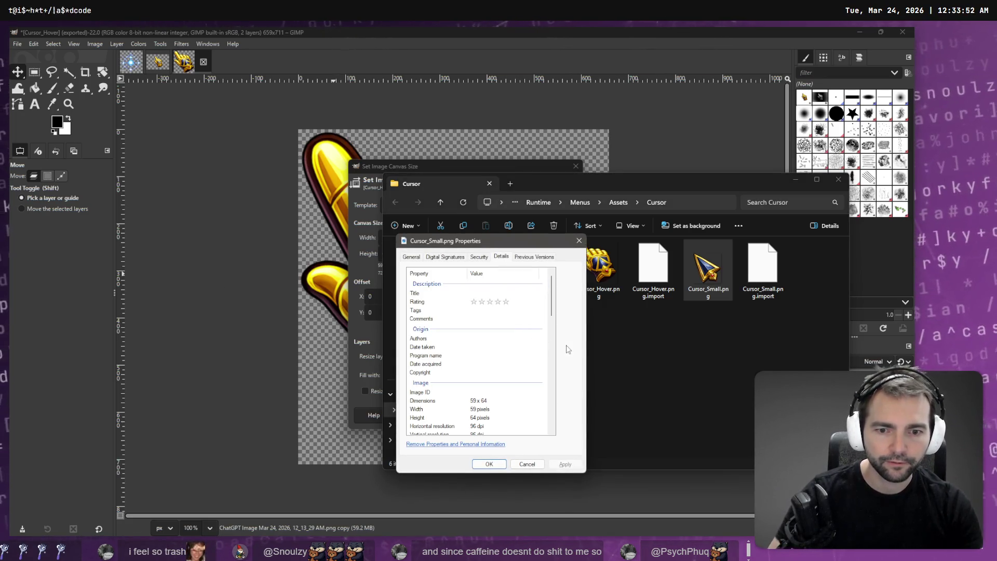
pyautogui.press('Escape')
pyautogui.hotkey('alt', 'Tab')
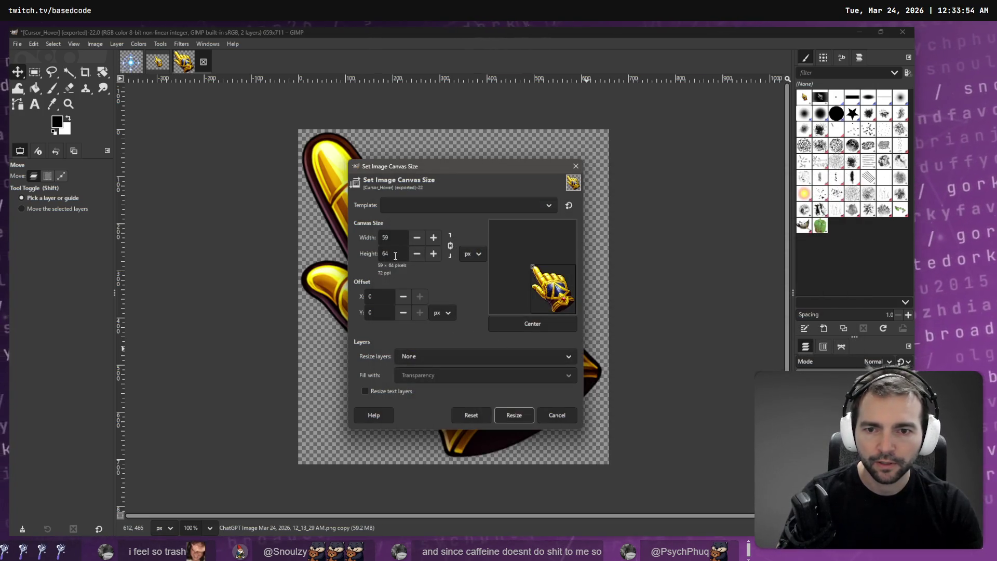
pyautogui.click(512, 416)
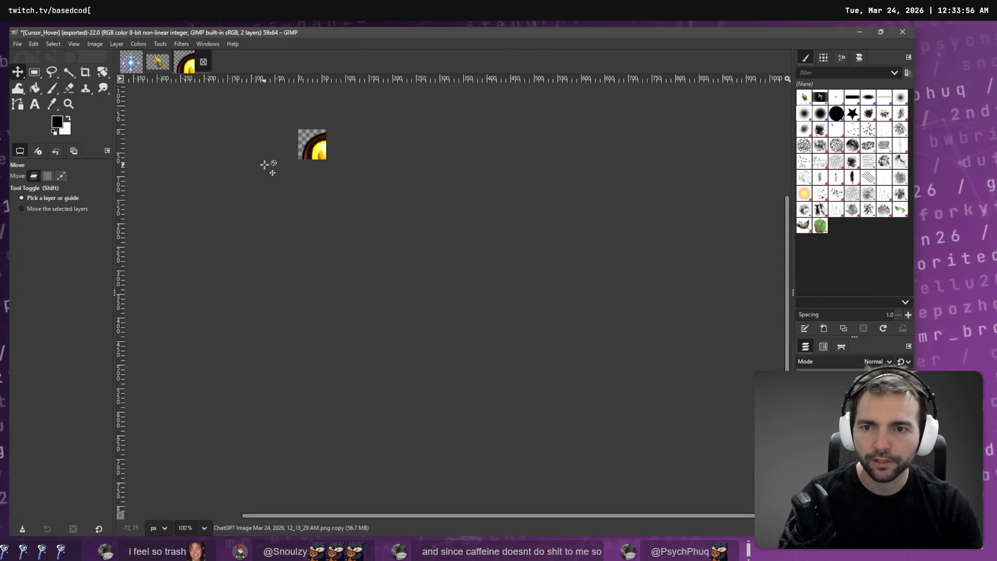
pyautogui.hotkey('ctrl', 'z')
# Step: Scale the gauntlet cursor image down to 59×64
pyautogui.click(34, 175)
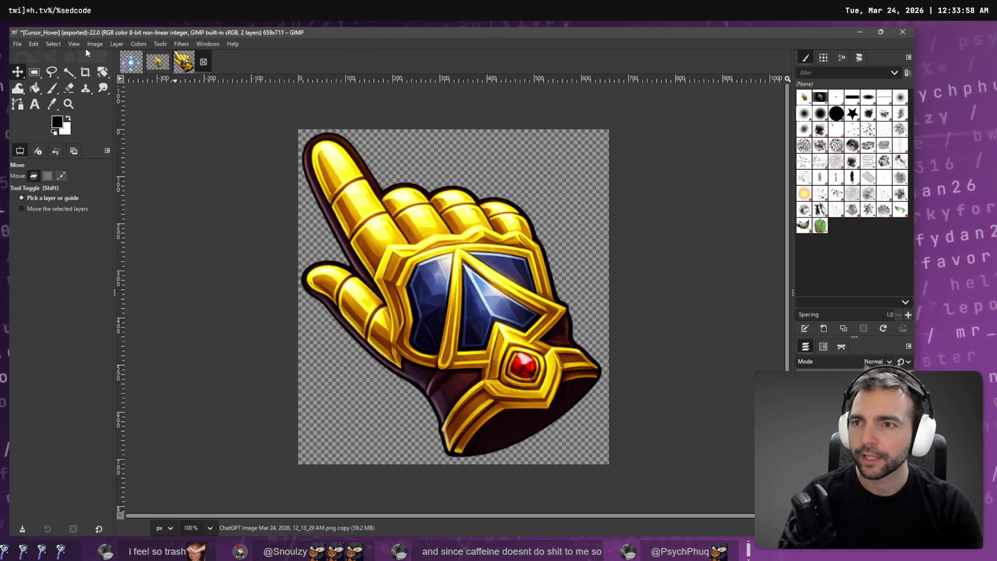
pyautogui.click(95, 43)
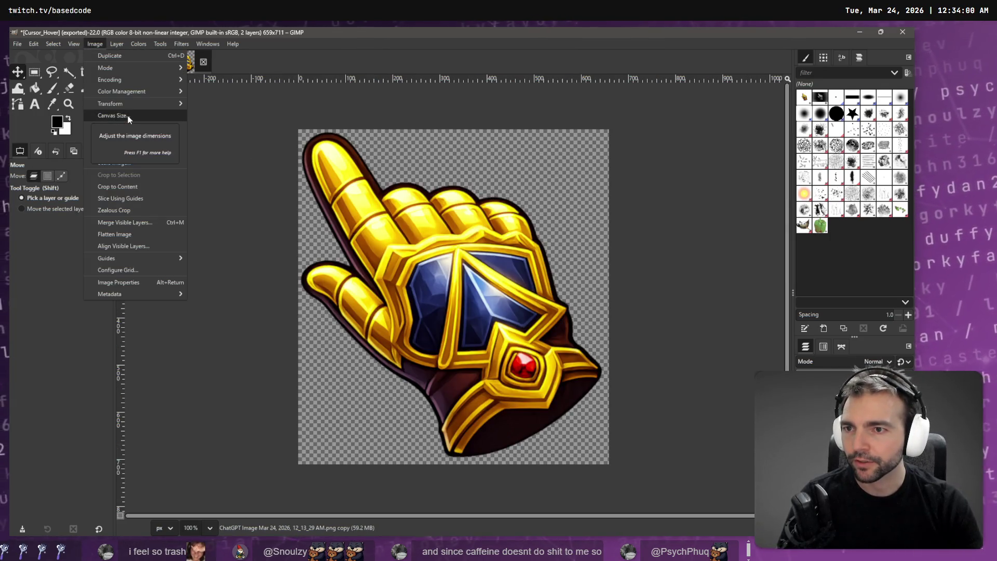
pyautogui.click(166, 162)
pyautogui.write('59')
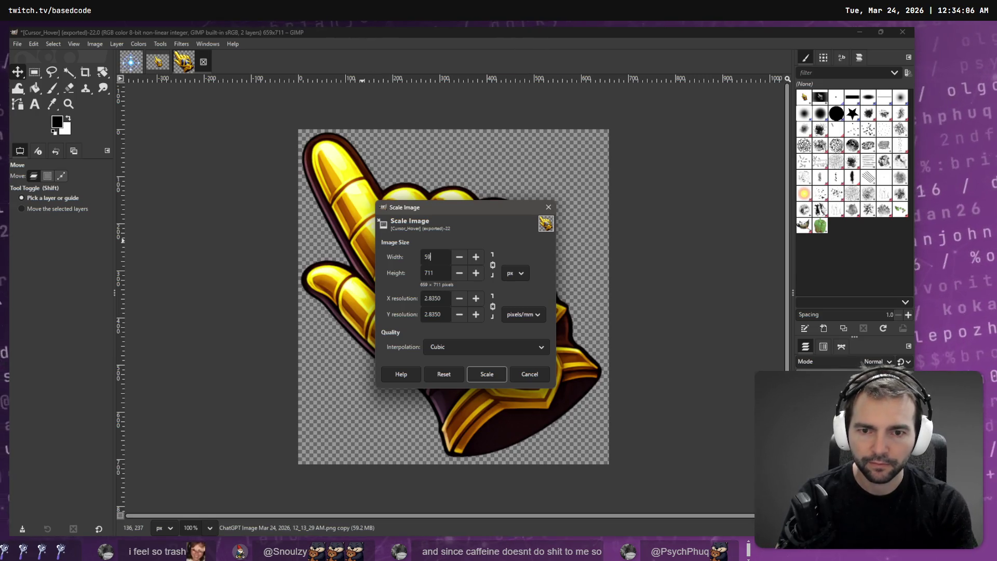
pyautogui.click(487, 374)
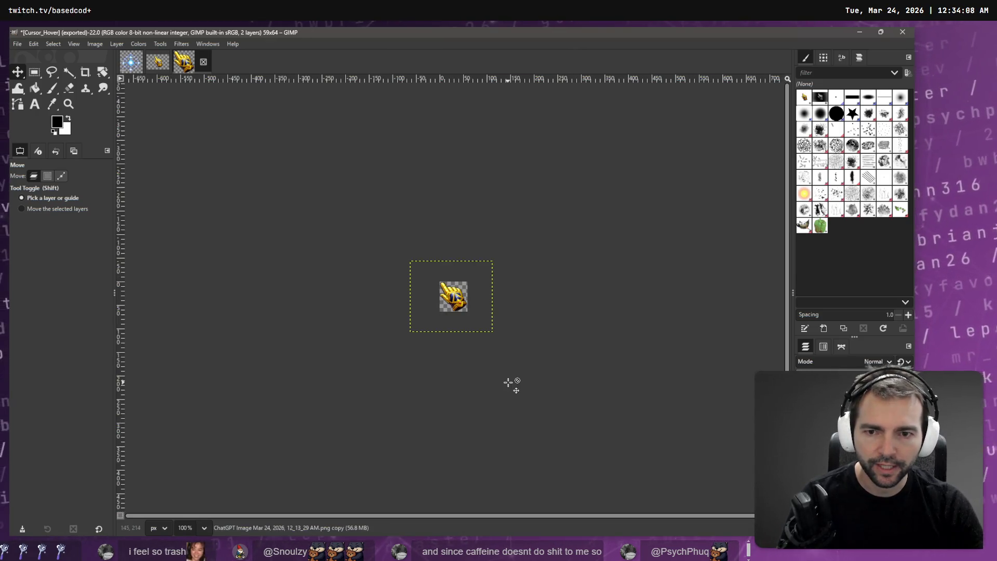
# Step: Export the scaled image as Cursor_Hover_Small.png in the Cursor folder
pyautogui.click(17, 44)
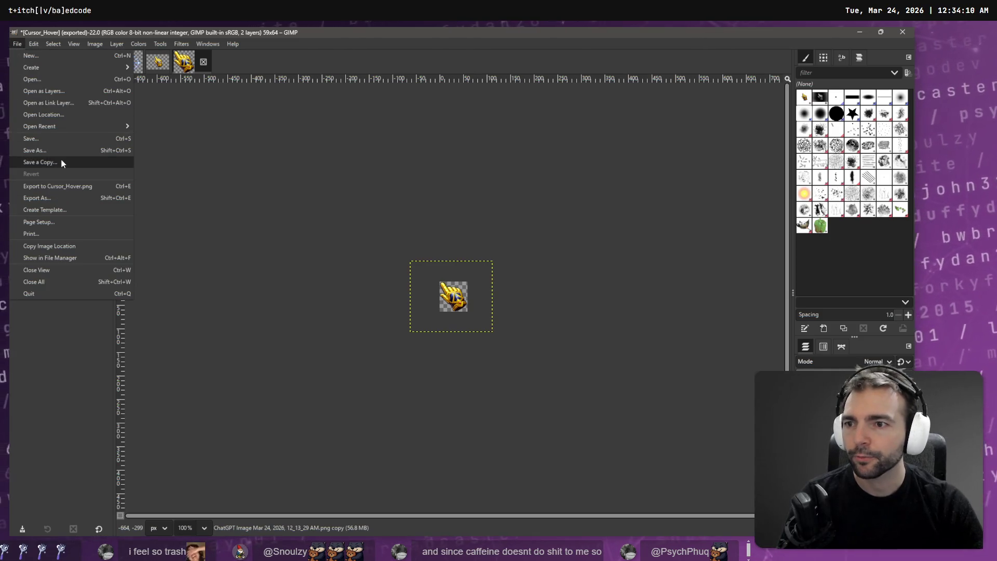
pyautogui.click(79, 199)
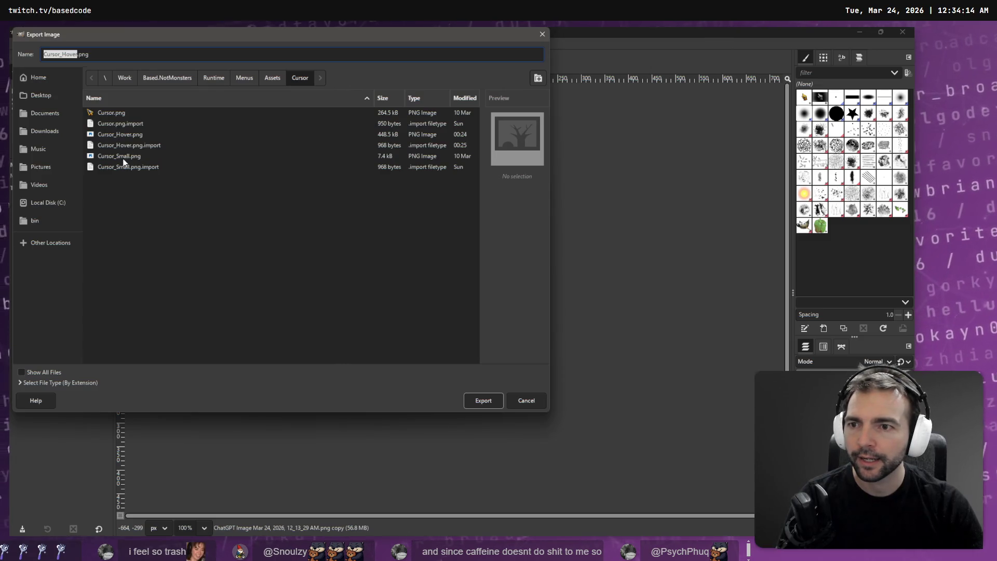
pyautogui.click(127, 134)
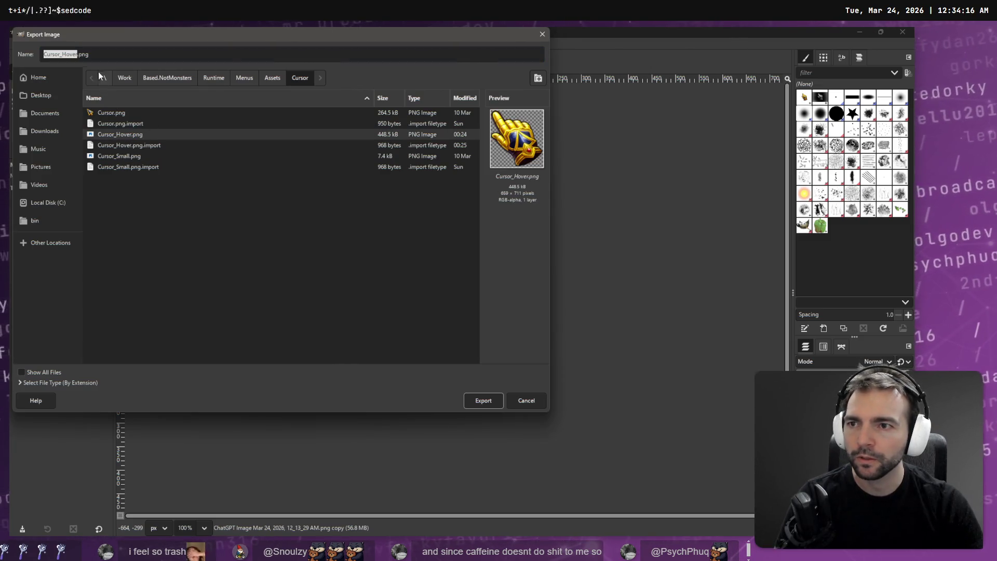
pyautogui.click(78, 54)
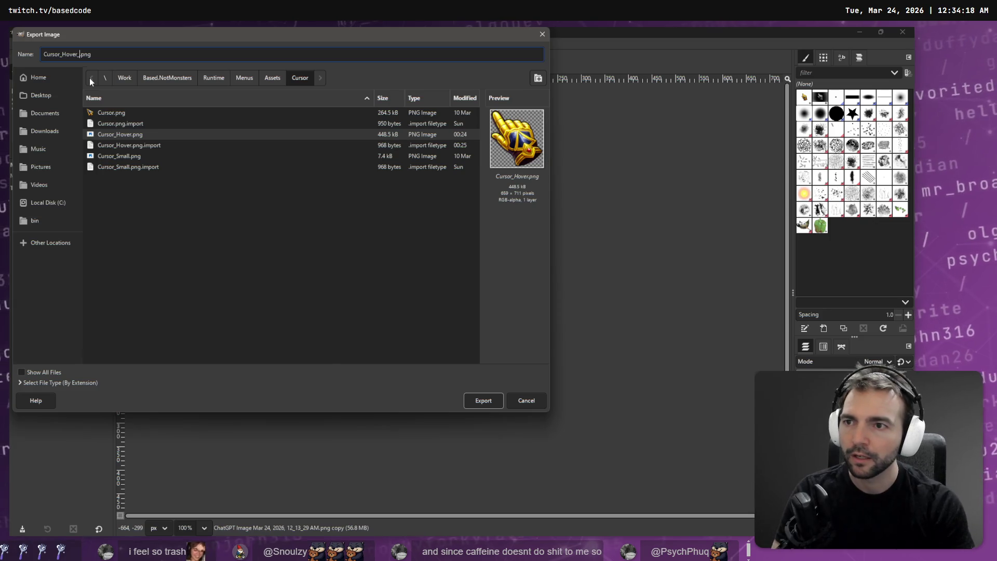
pyautogui.write('_Small')
pyautogui.press('Return')
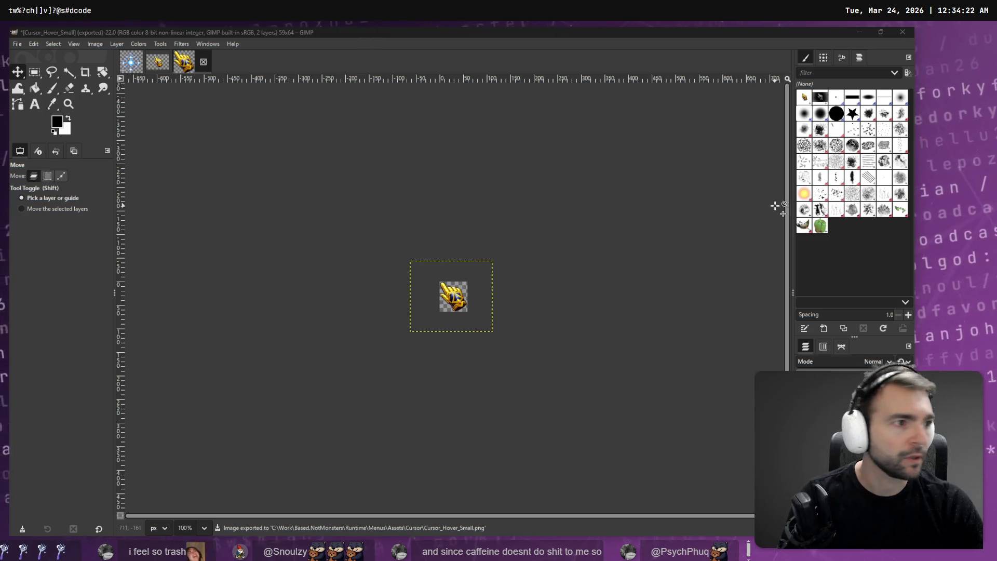
# Step: Copy Cursor_Hover_Small.png's absolute path from Godot's FileSystem dock and switch to VS Code
pyautogui.hotkey('alt', 'Tab')
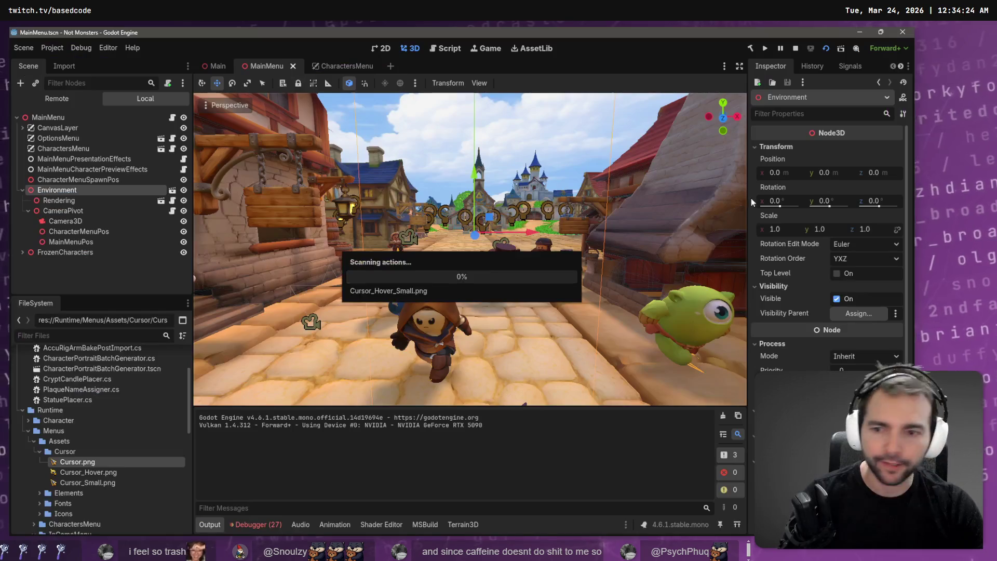
pyautogui.rightClick(99, 483)
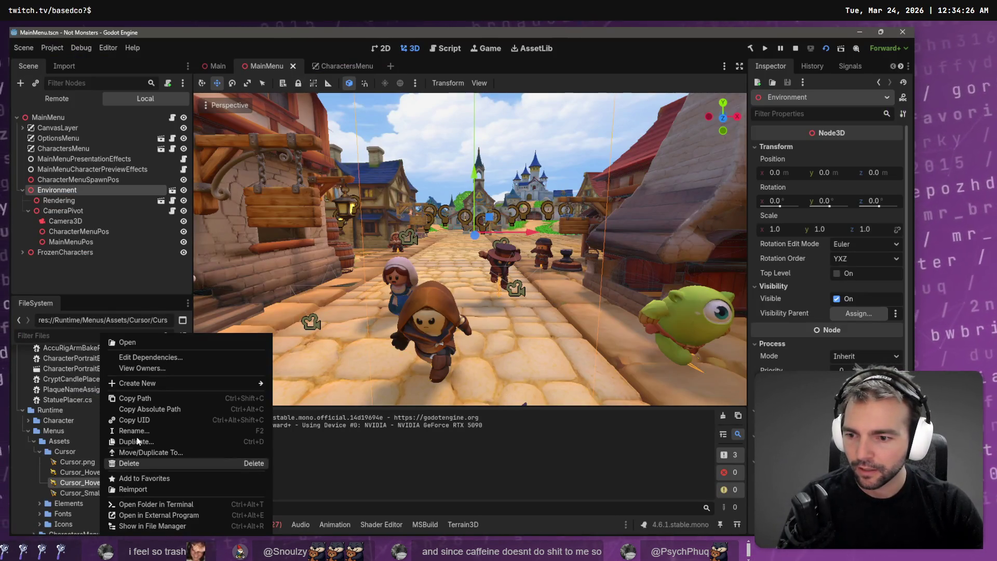
pyautogui.click(180, 411)
pyautogui.hotkey('alt', 'Tab')
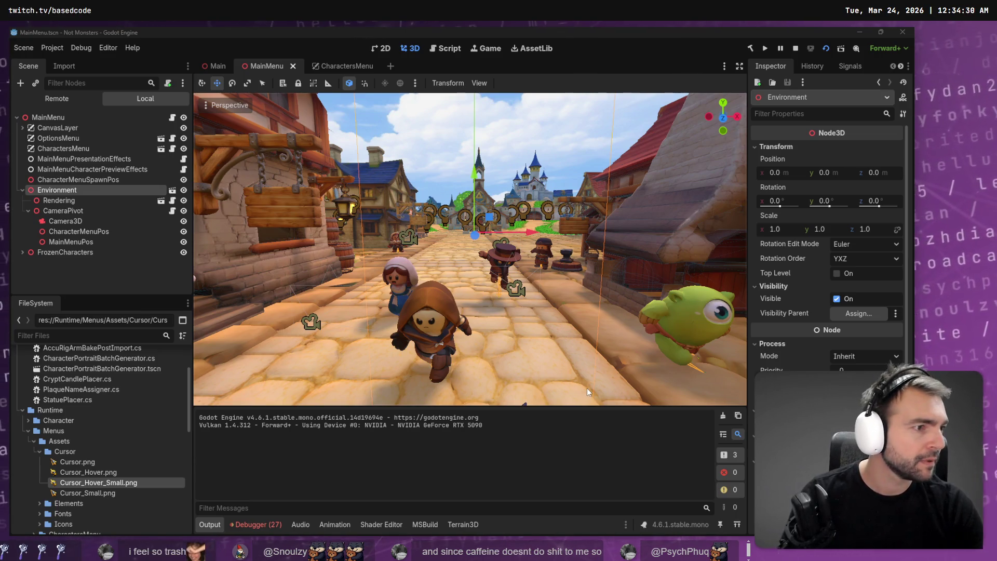
pyautogui.hotkey('alt', 'Tab')
pyautogui.hotkey('alt', 'Tab')
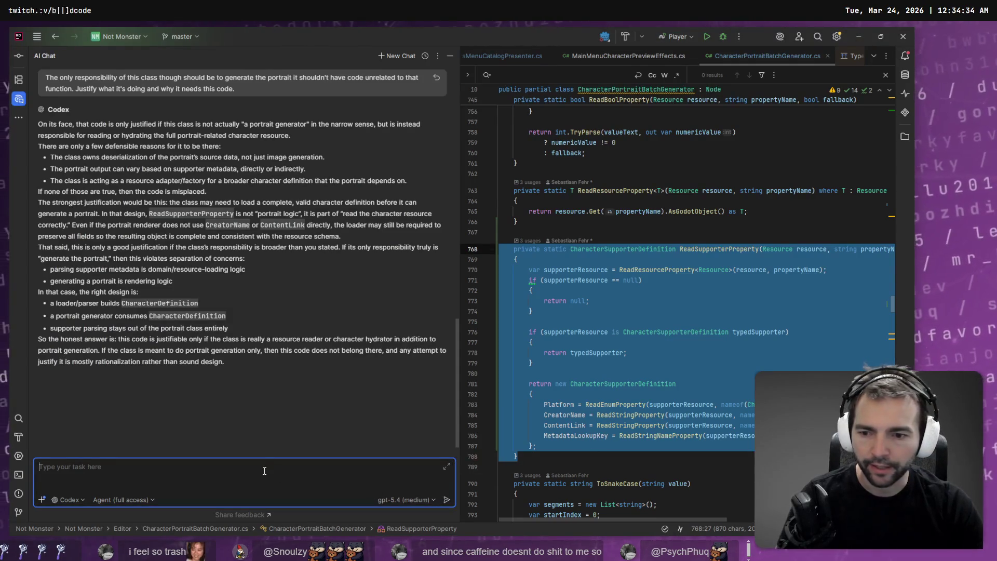
# Step: Send Codex a dictated request to use Cursor_Hover_Small.png with its pasted path, then open CharactersMenu
pyautogui.hotkey('alt', 'Tab')
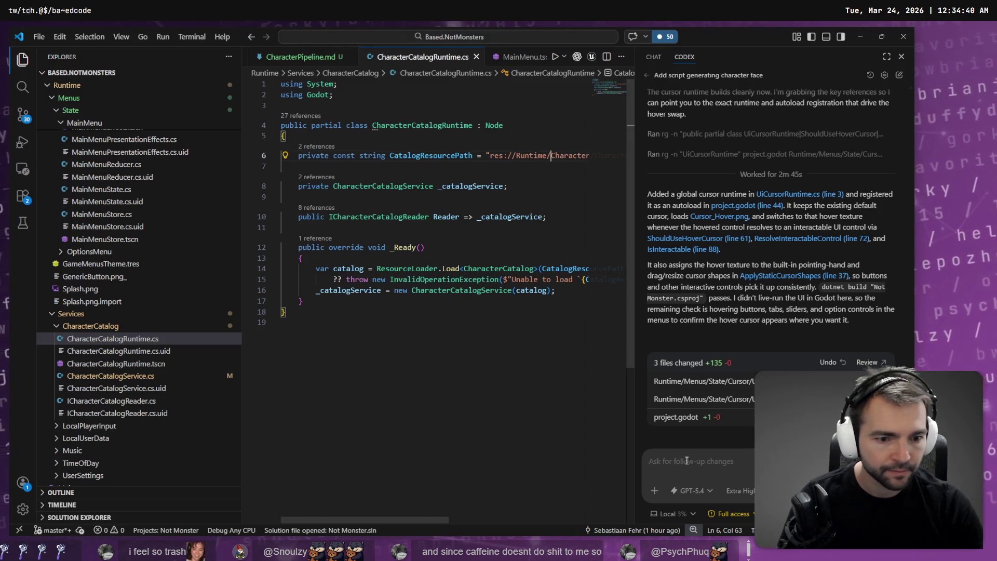
pyautogui.press('super+h')
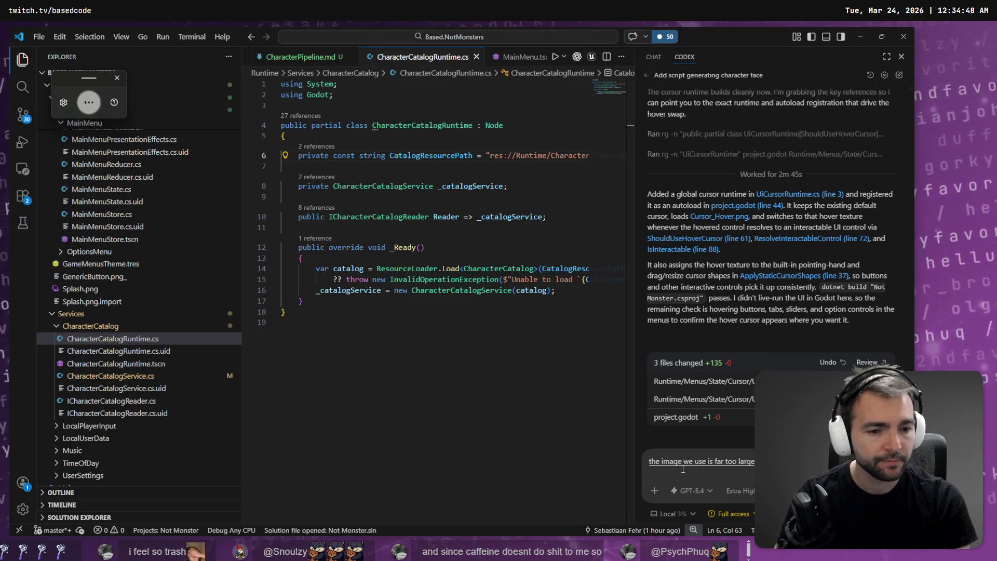
pyautogui.hotkey('shift', 'Return')
pyautogui.write('>')
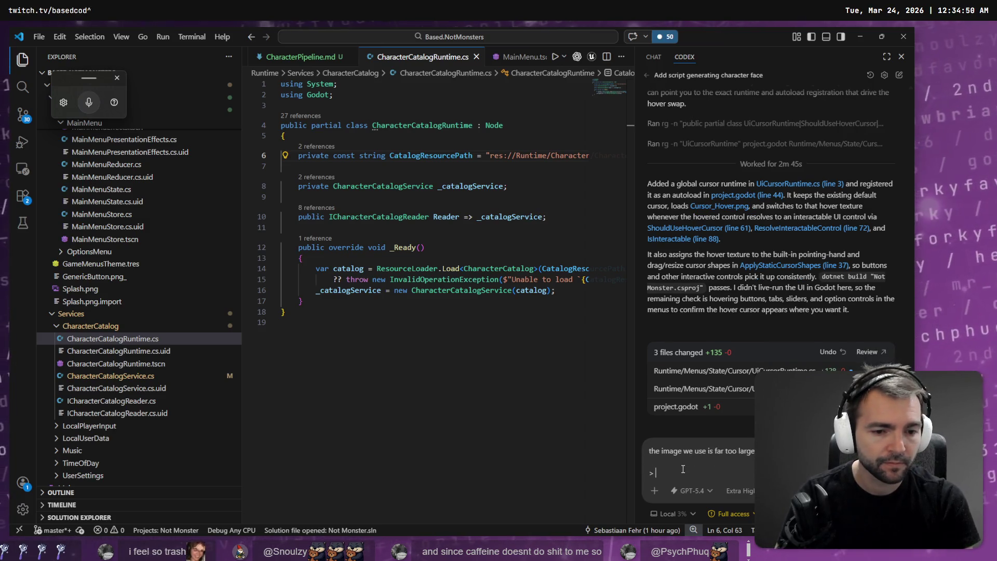
pyautogui.hotkey('ctrl', 'v')
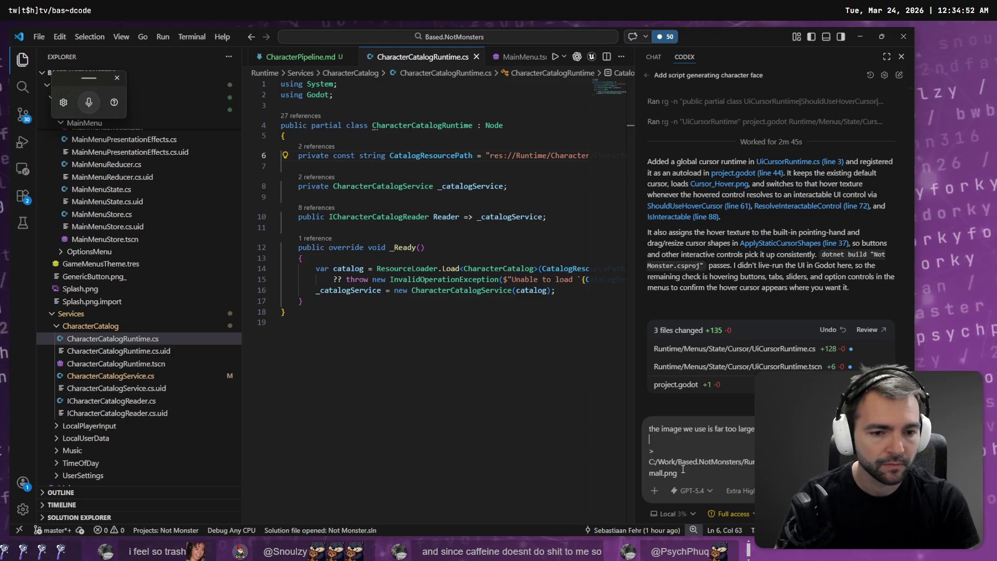
pyautogui.press('Return')
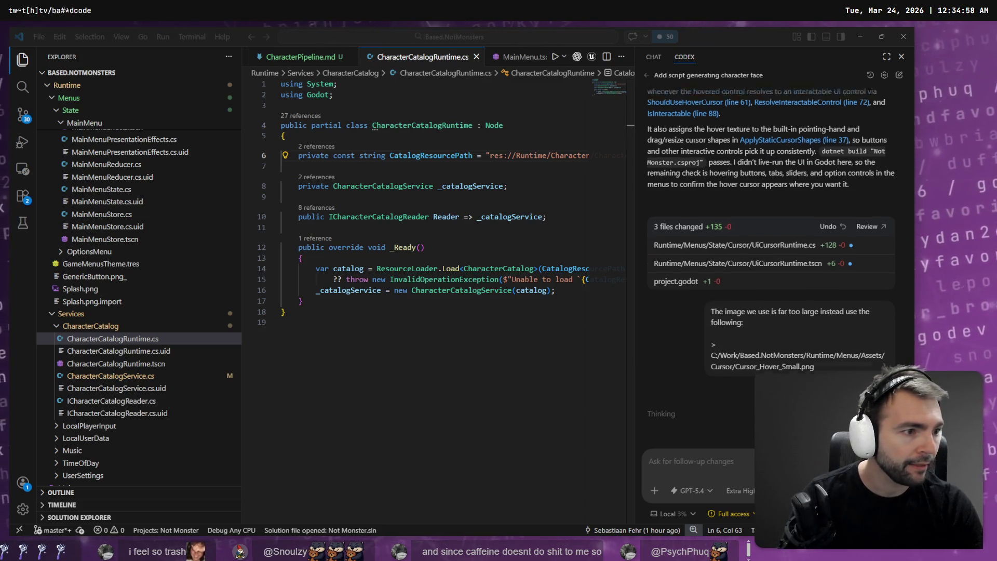
pyautogui.hotkey('alt', 'Tab')
pyautogui.click(338, 66)
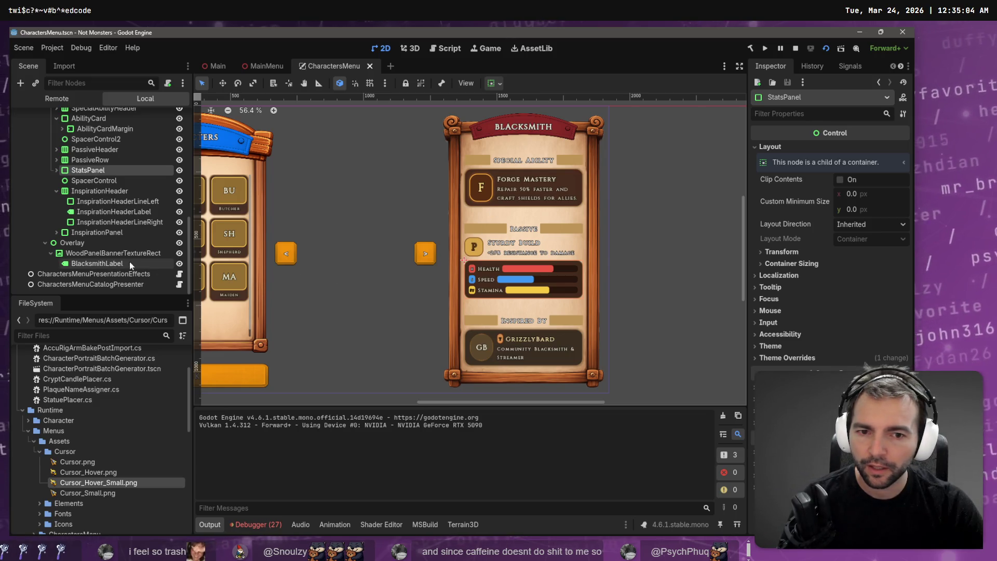
# Step: Inspect the InspirationHeader, InspirationPanel and SpacerControl layout settings in the CharactersMenu scene tree
pyautogui.click(98, 194)
pyautogui.click(56, 190)
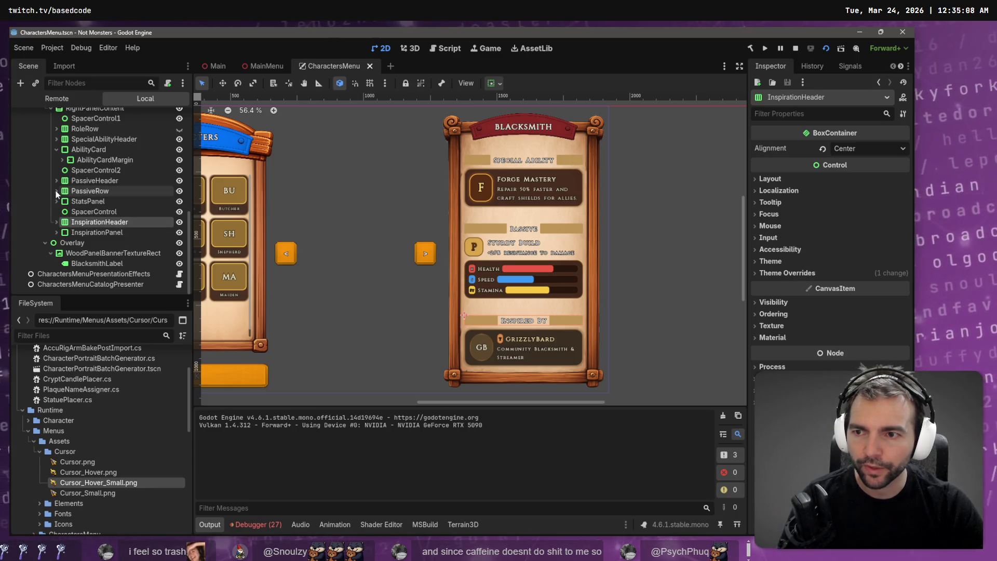
pyautogui.click(82, 233)
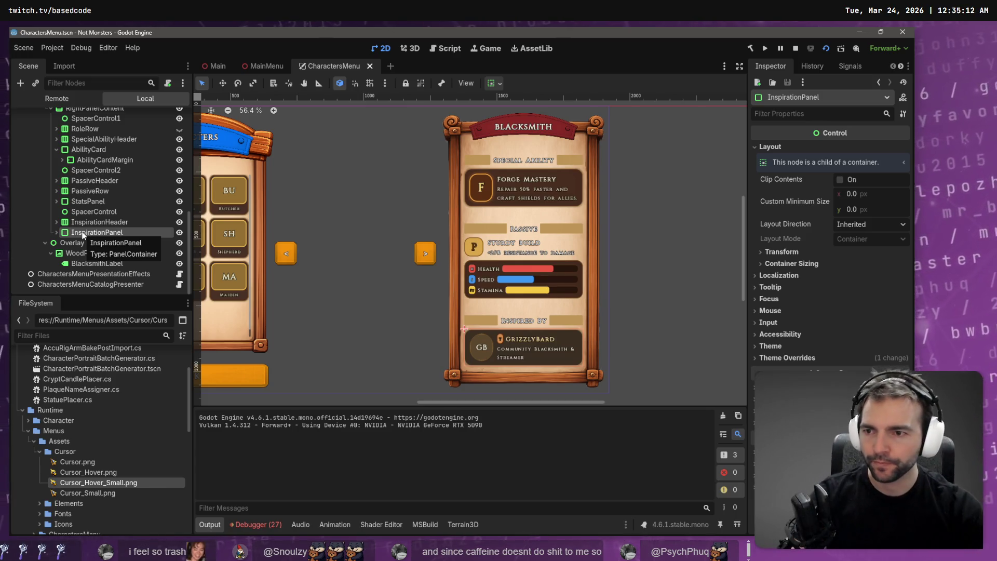
pyautogui.click(96, 211)
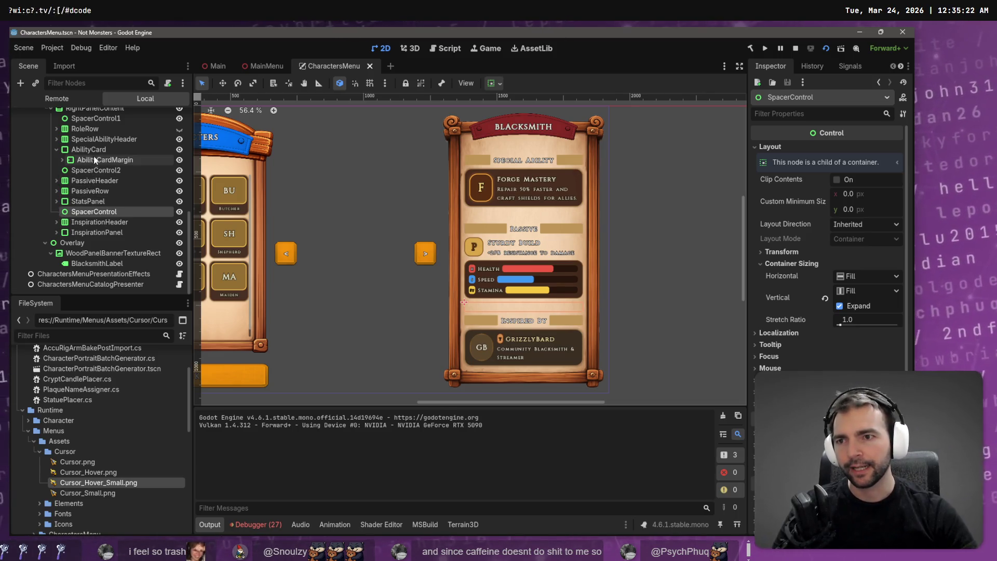
# Step: Start deleting SpacerControl1 but cancel, keeping it, and reselect InspirationHeader
pyautogui.click(103, 121)
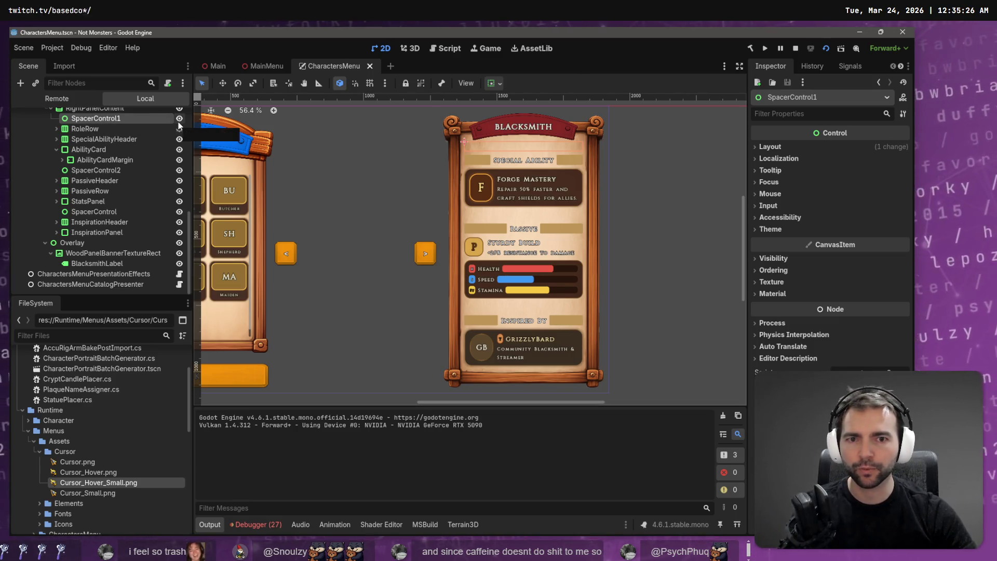
pyautogui.press('Delete')
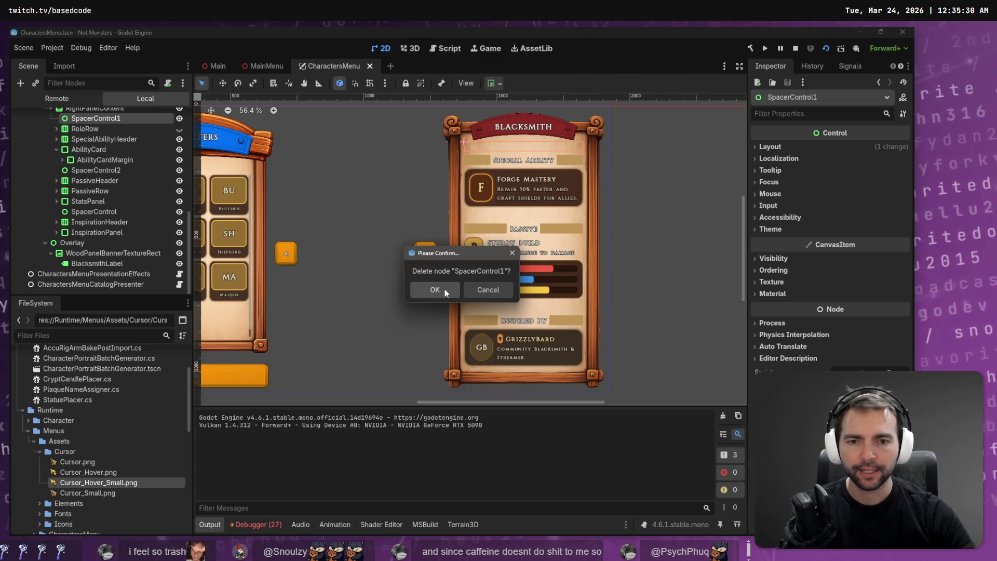
pyautogui.click(489, 290)
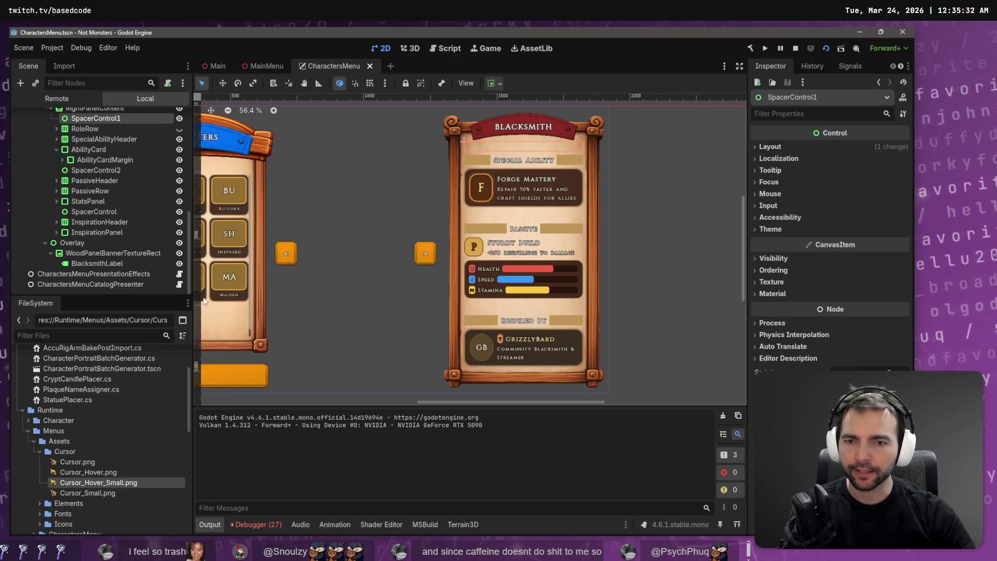
pyautogui.click(83, 222)
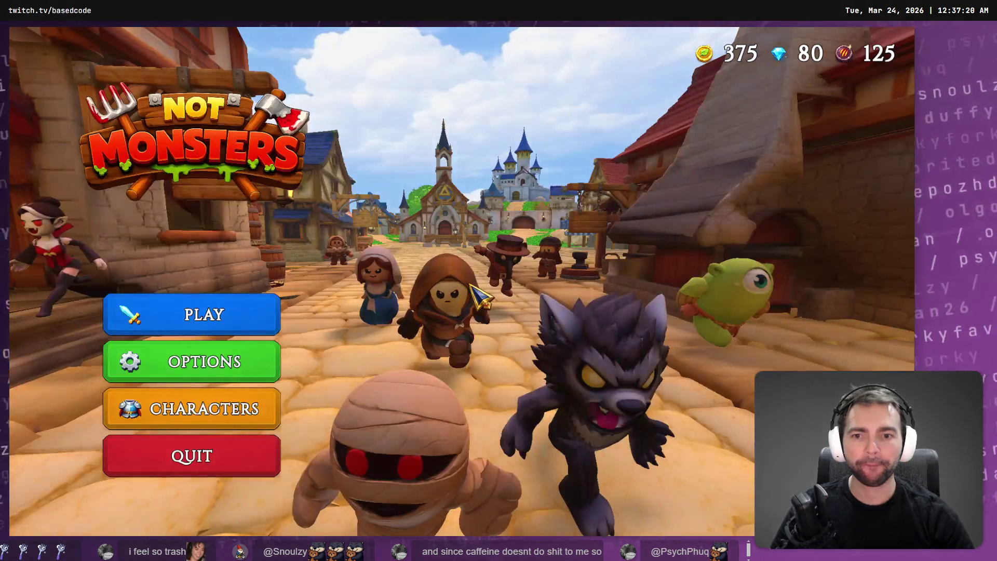
# Step: View the Blacksmith's abilities on the Characters screen, then return to the main menu
pyautogui.click(277, 396)
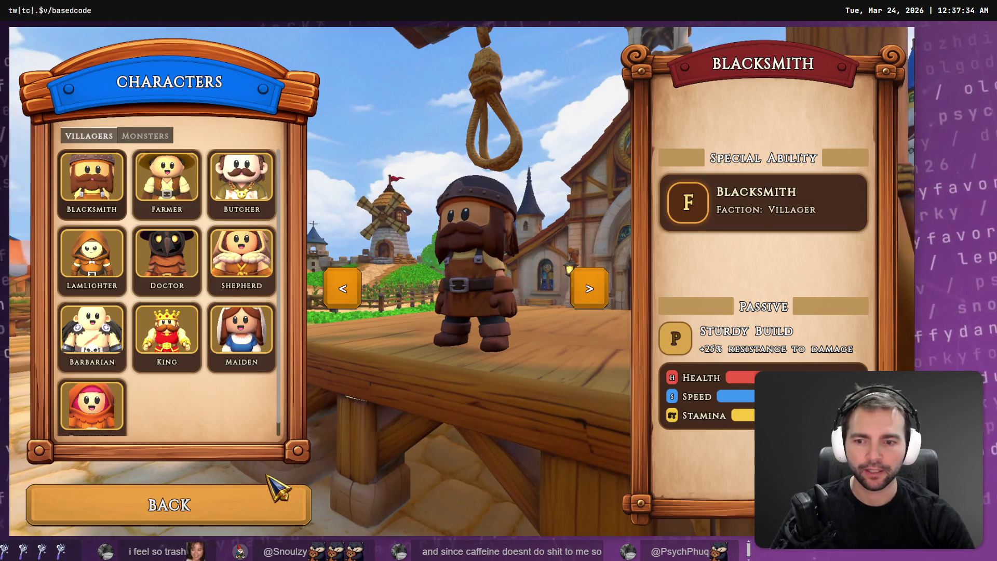
pyautogui.click(263, 503)
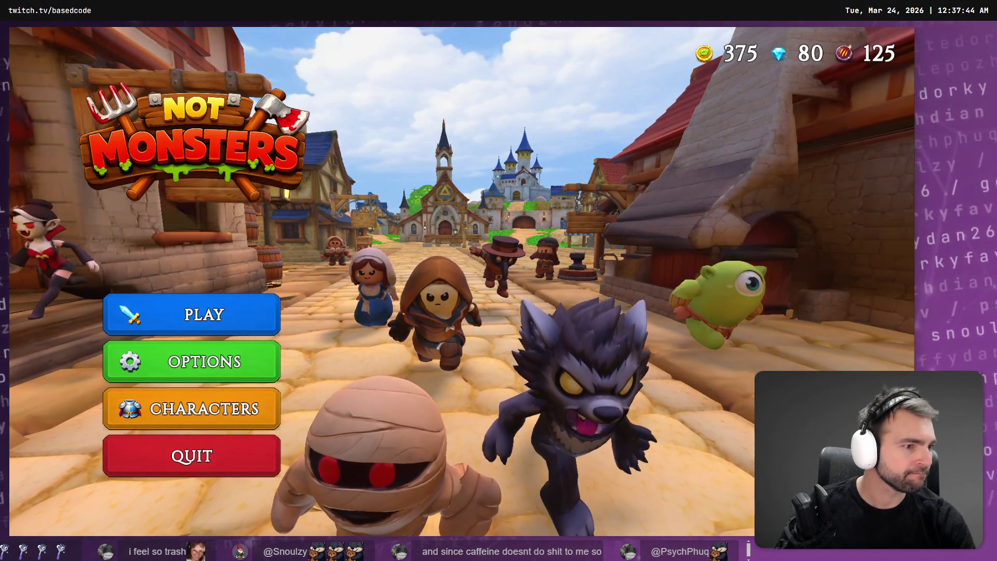
# Step: Close the large glove image in GIMP, discarding its unsaved changes
pyautogui.hotkey('alt', 'Tab')
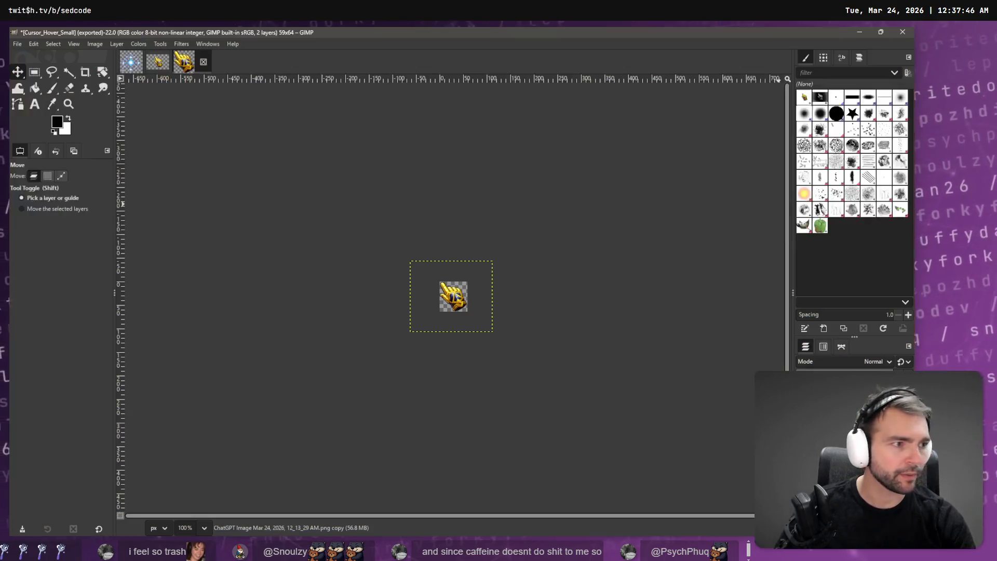
pyautogui.click(150, 63)
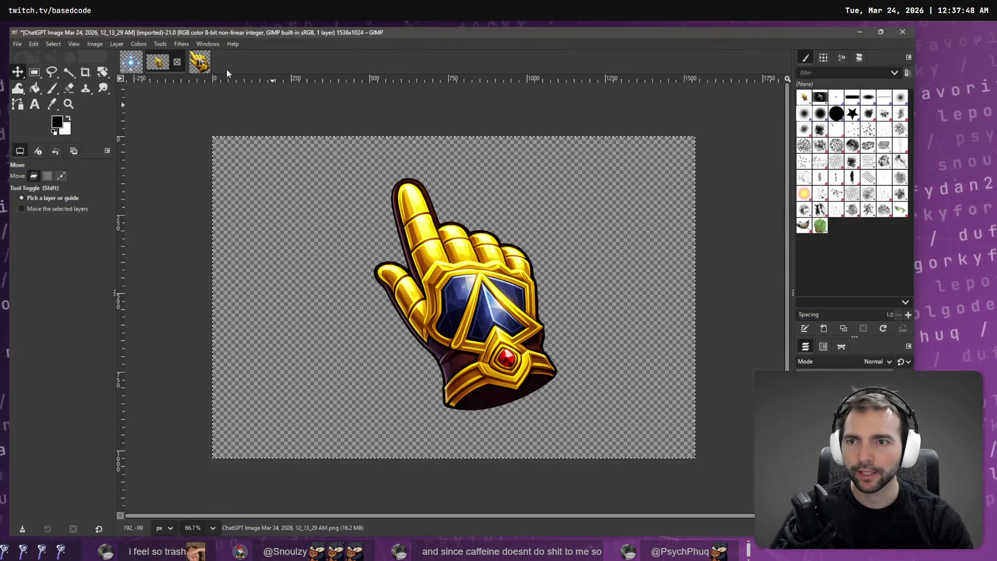
pyautogui.click(177, 62)
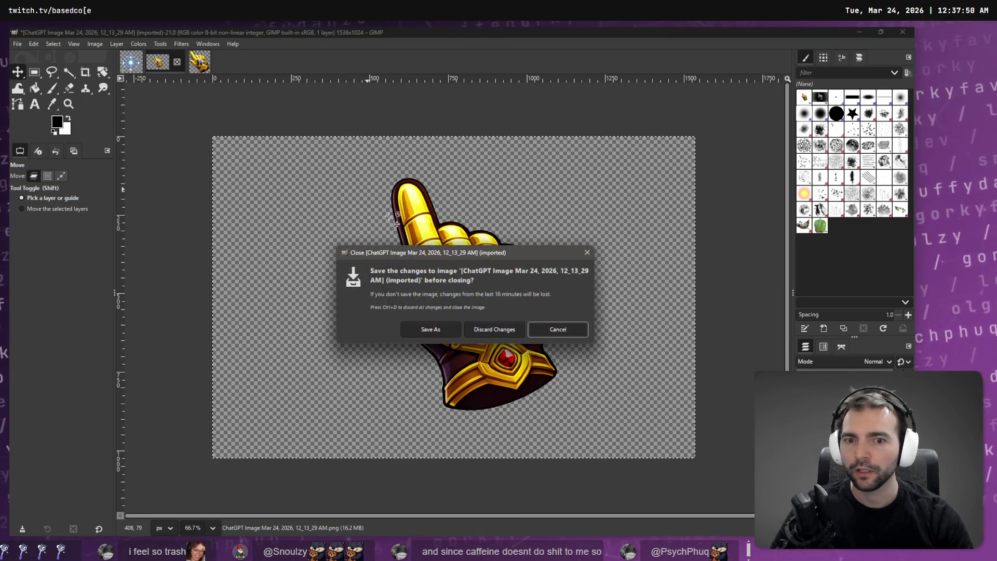
pyautogui.click(493, 331)
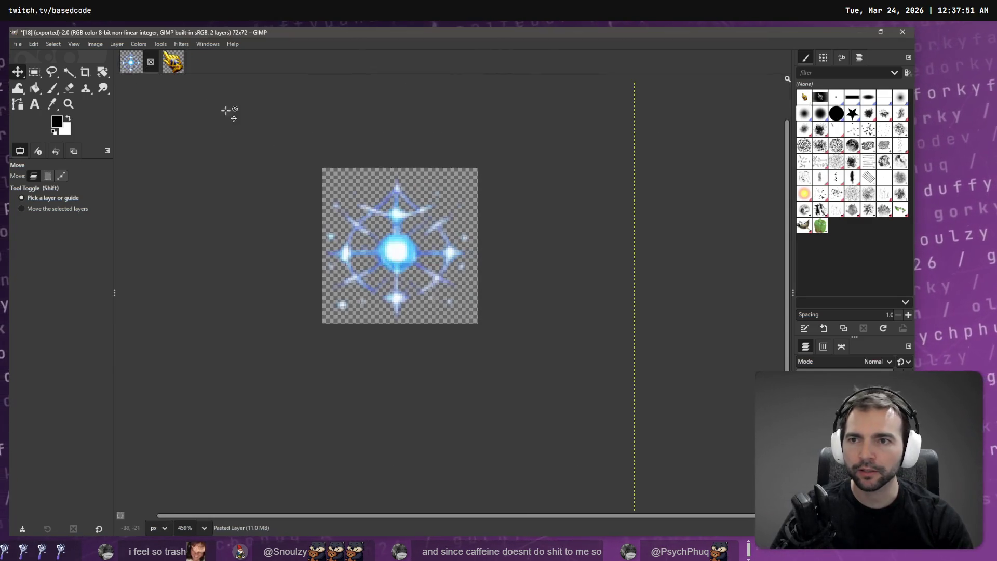
# Step: View Cursor_Hover_Small at 100% and undo back to the gold arrow cursor artwork
pyautogui.click(165, 64)
pyautogui.press('1')
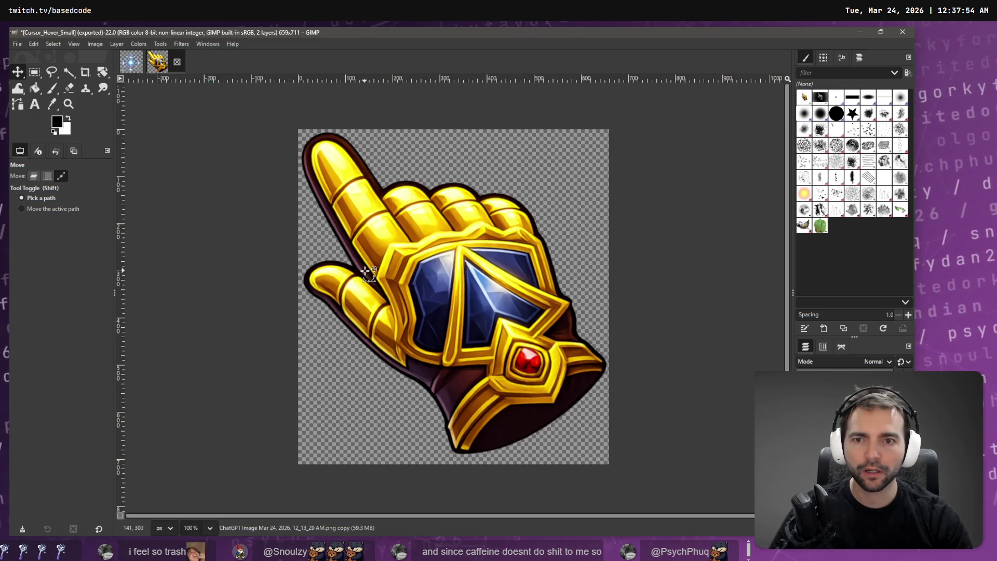
pyautogui.hotkey('ctrl', 'z')
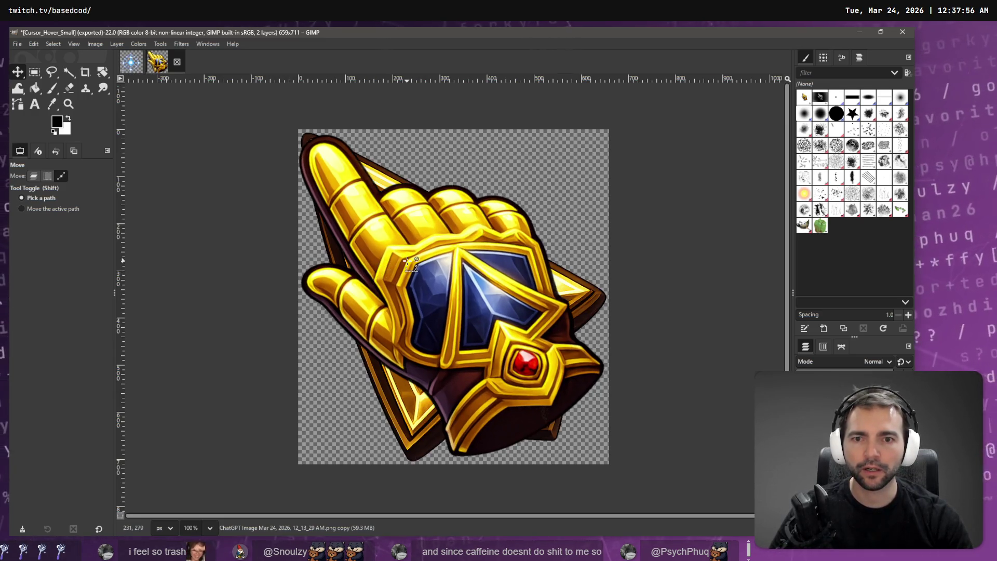
pyautogui.hotkey('ctrl', 'z')
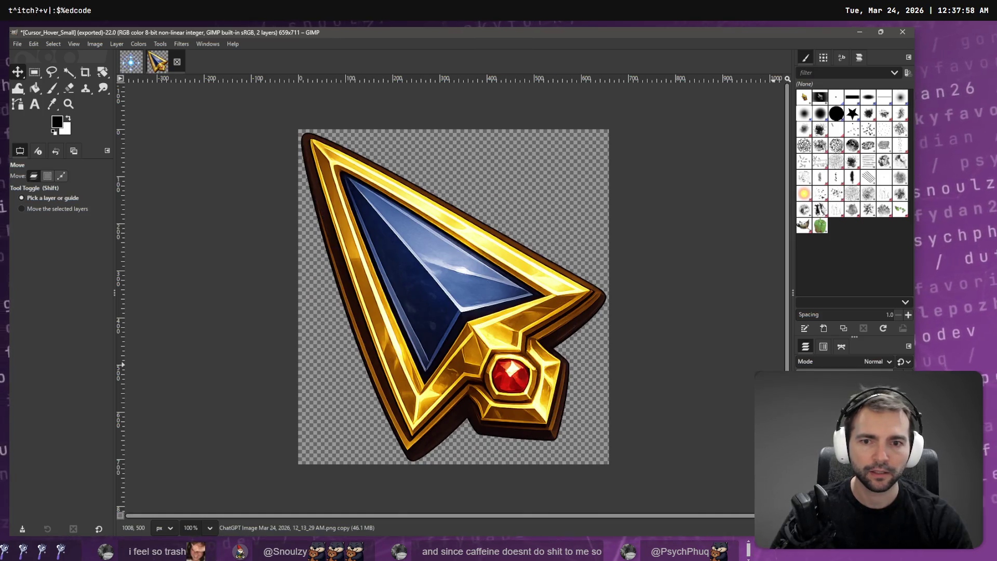
# Step: Scale the gold arrow layer down to about 494×527 with the Scale tool
pyautogui.click(114, 45)
pyautogui.moveTo(167, 44)
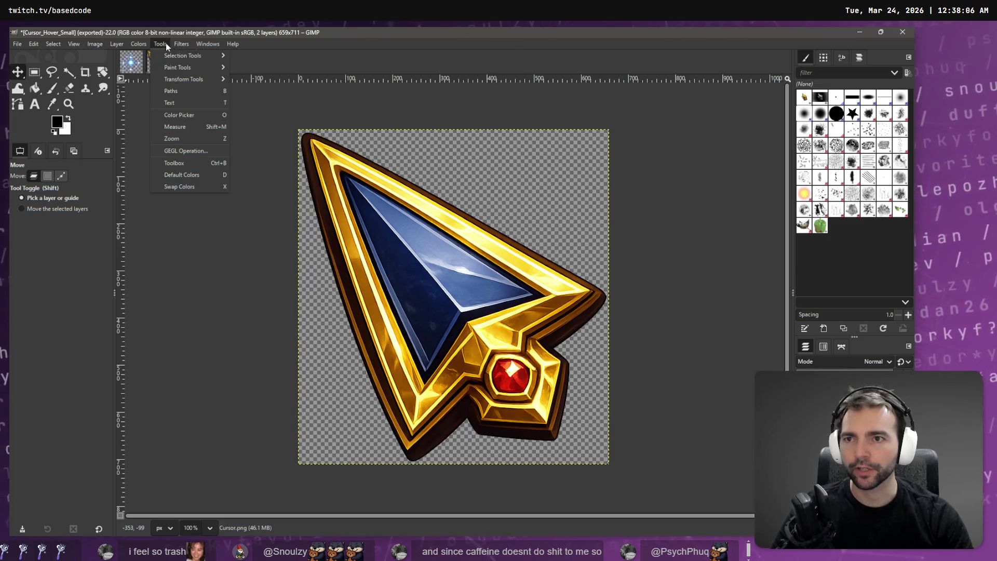
pyautogui.moveTo(207, 79)
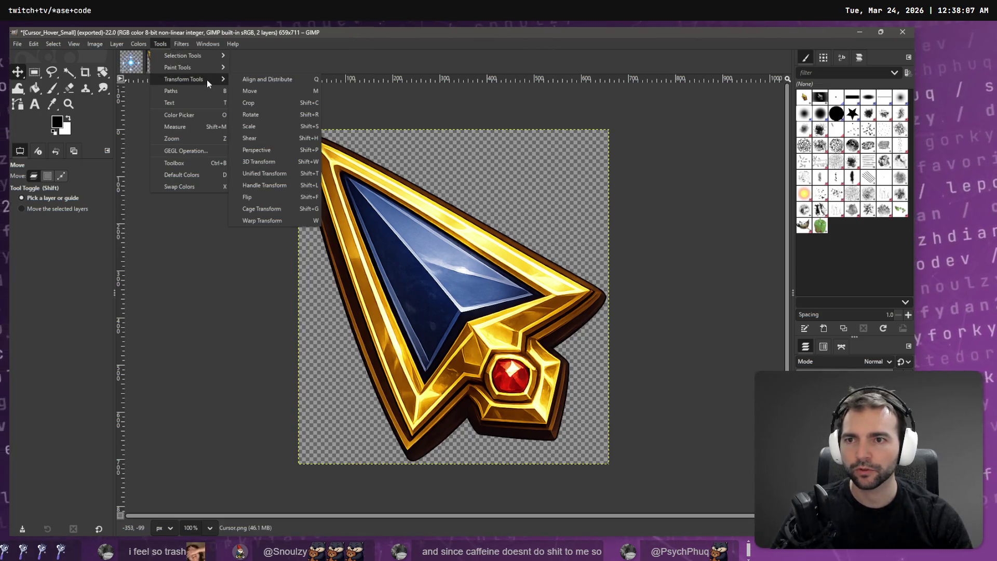
pyautogui.click(279, 129)
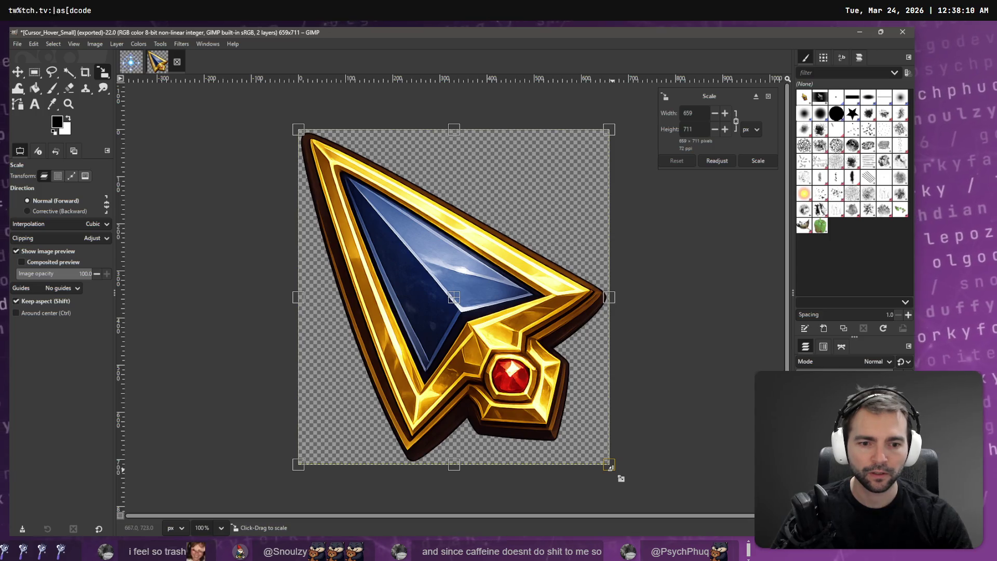
pyautogui.moveTo(611, 466); pyautogui.dragTo(533, 385)
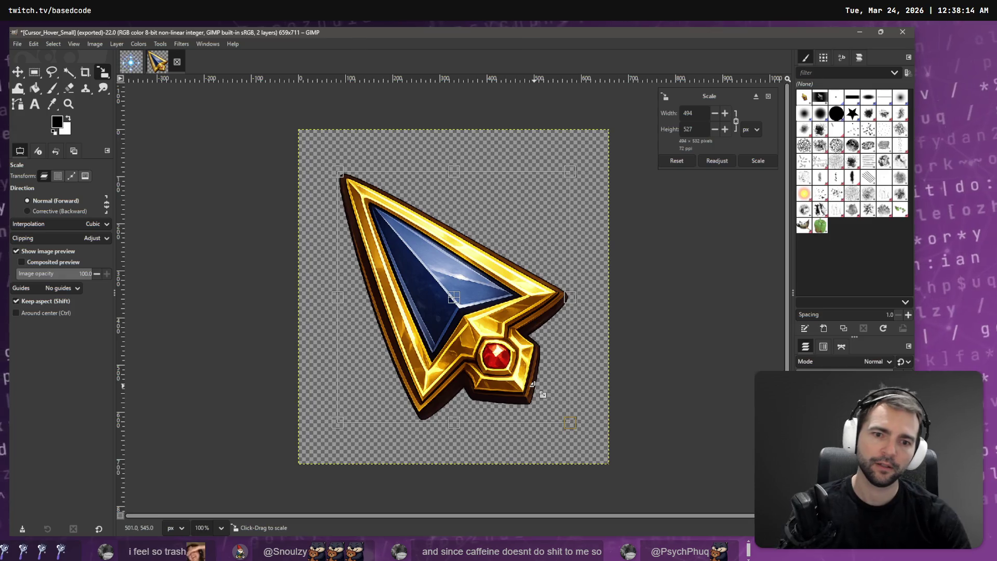
pyautogui.press('Return')
# Step: Move the arrow artwork up toward the canvas's top-left, then check the game's main menu
pyautogui.click(18, 73)
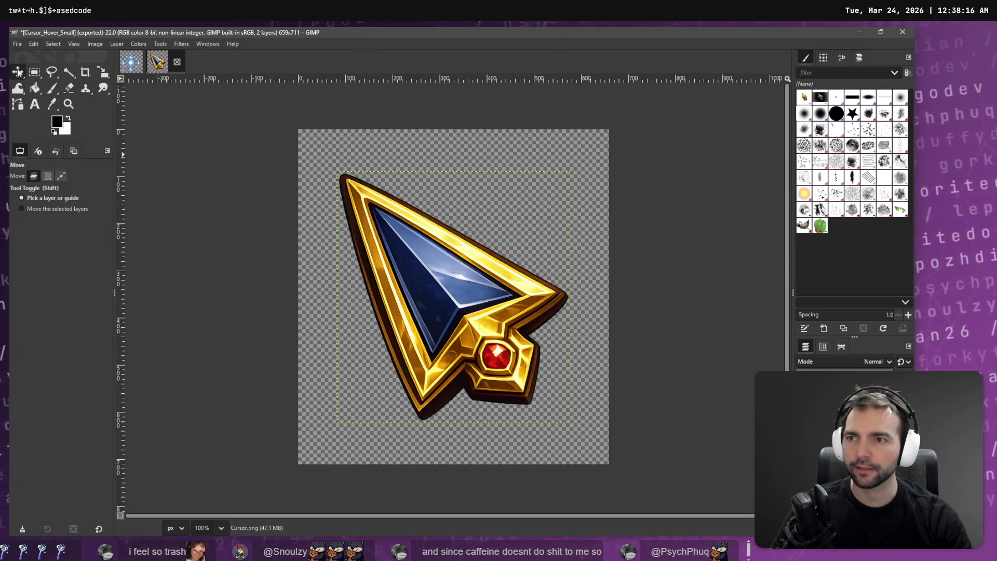
pyautogui.moveTo(428, 304)
pyautogui.mouseDown()
pyautogui.moveTo(395, 256)
pyautogui.moveTo(391, 265)
pyautogui.mouseUp()
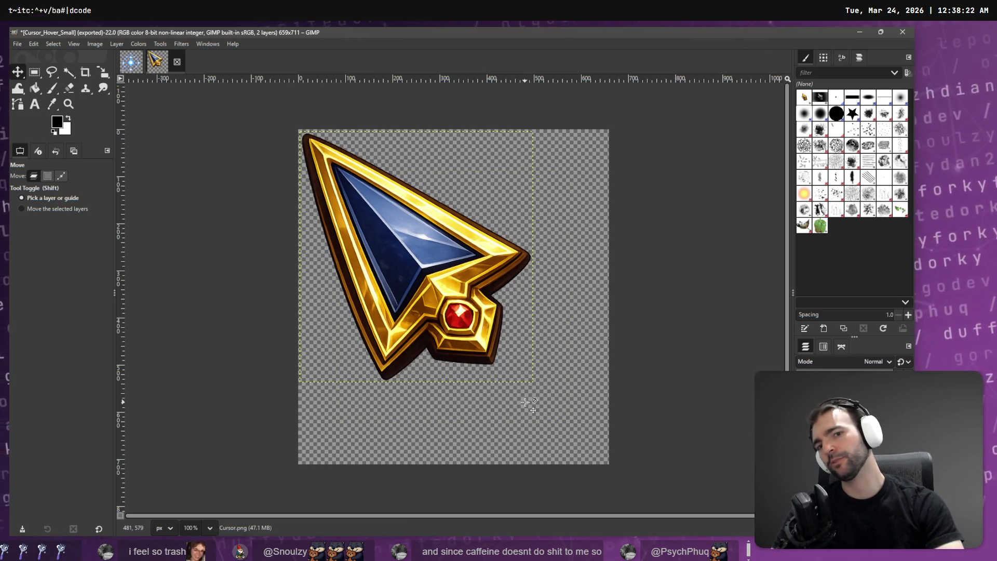
pyautogui.hotkey('alt', 'Tab')
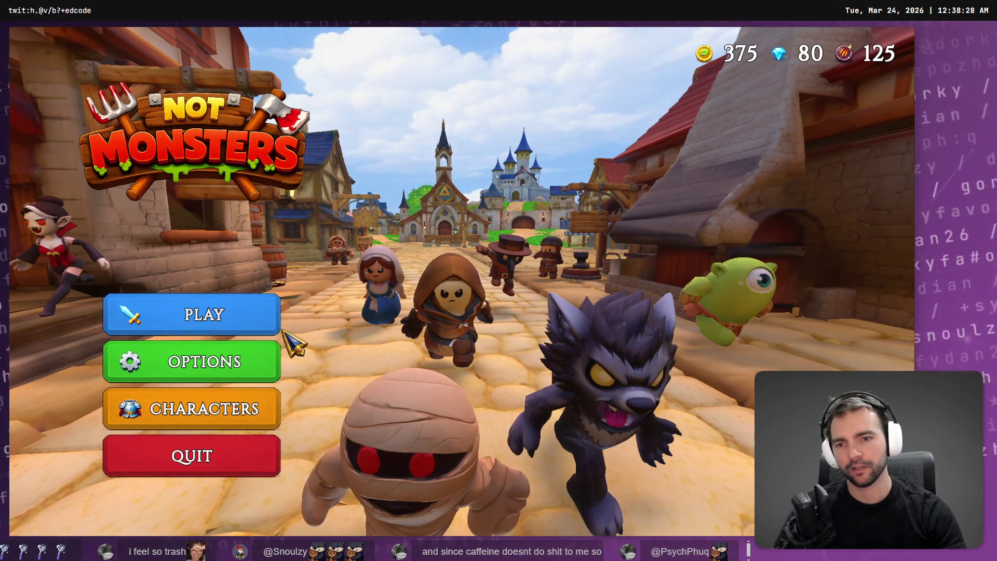
# Step: Undo the earlier move and resize of the arrow layer
pyautogui.hotkey('alt', 'Tab')
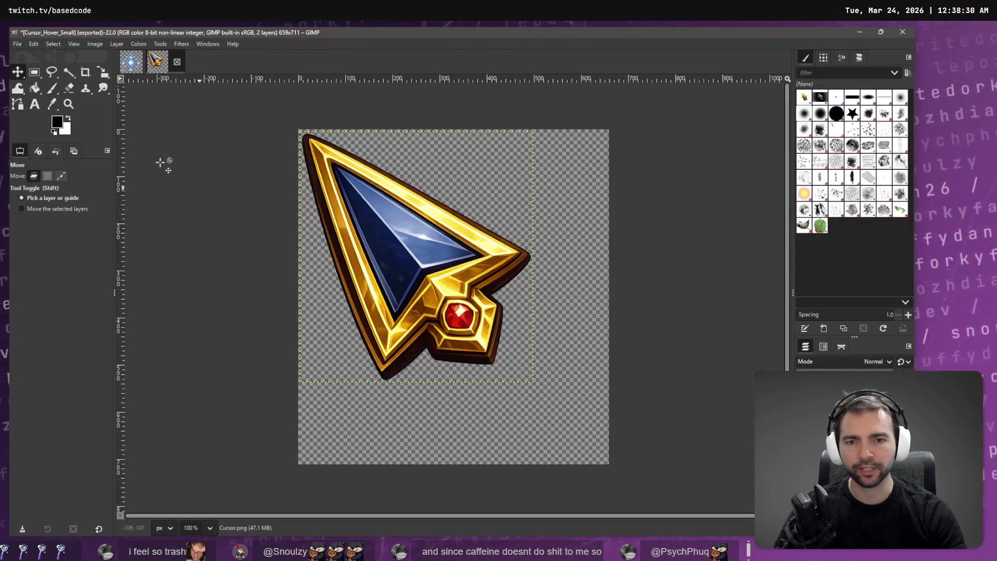
pyautogui.hotkey('ctrl', 'z')
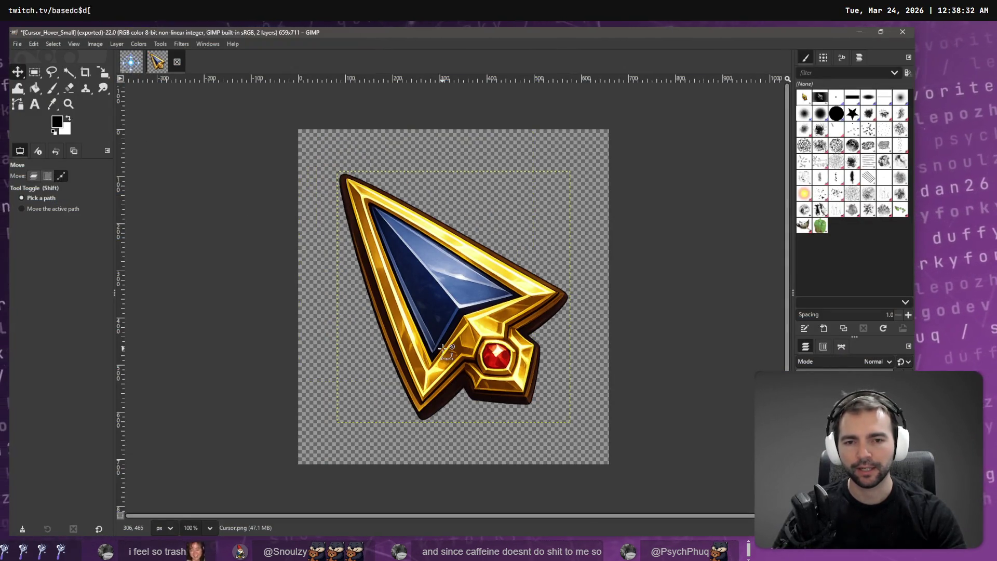
pyautogui.hotkey('ctrl', 'z')
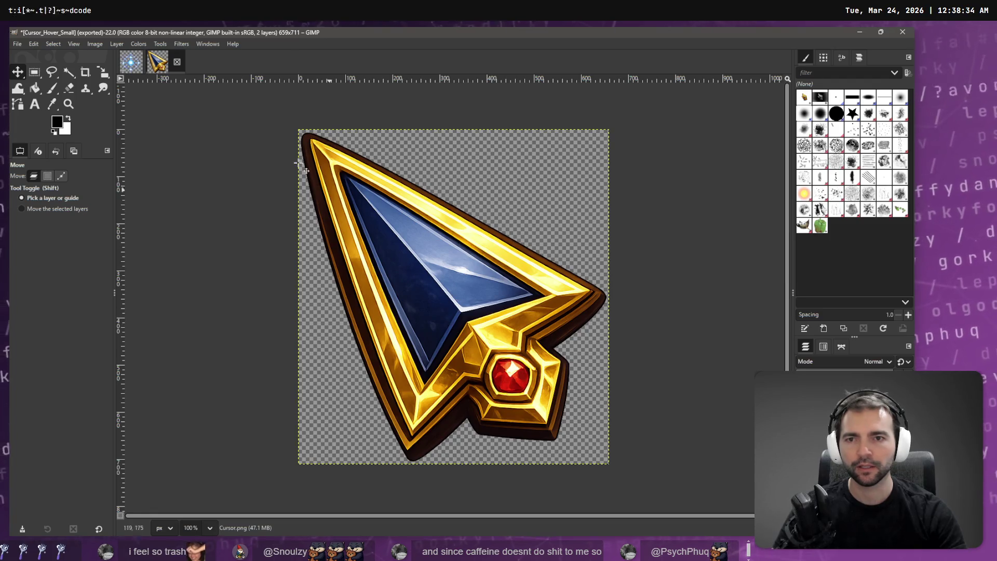
# Step: Rescale the arrow layer to about 513×516
pyautogui.click(160, 44)
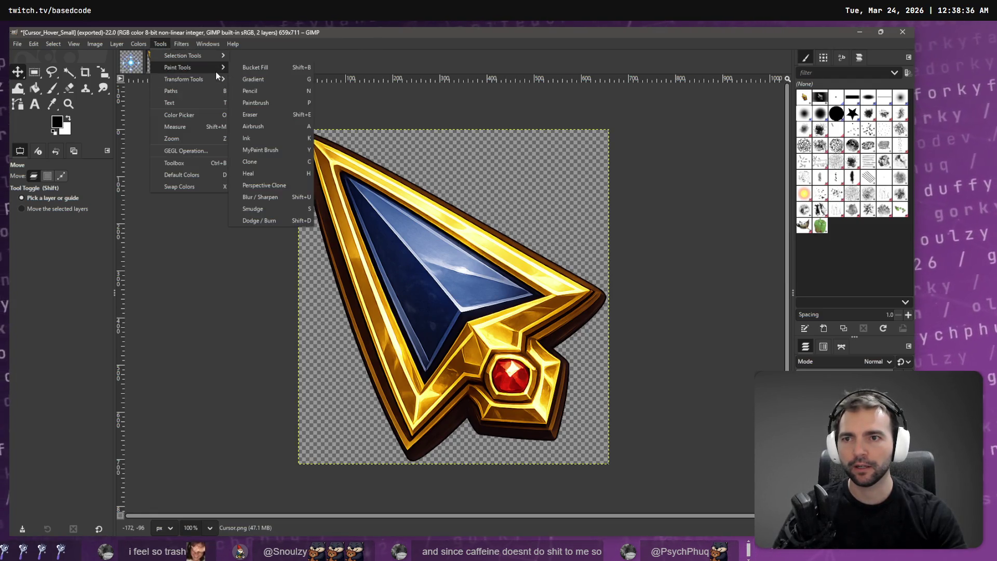
pyautogui.moveTo(204, 80)
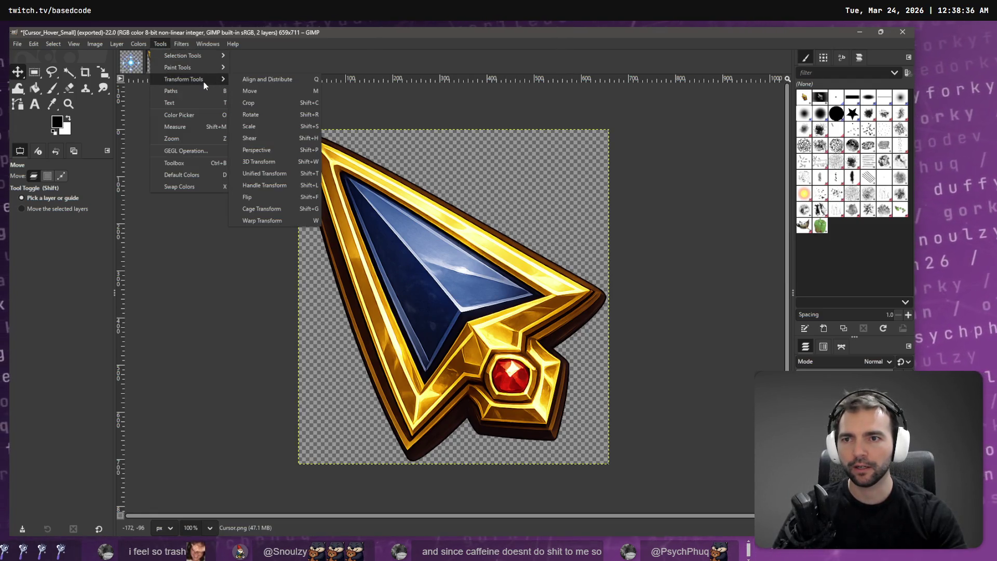
pyautogui.click(309, 127)
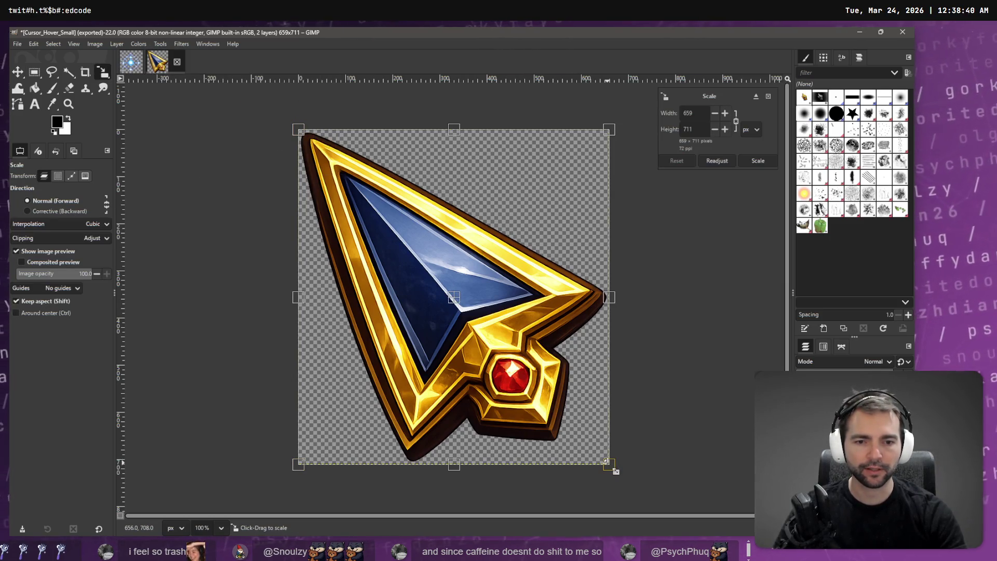
pyautogui.moveTo(607, 461); pyautogui.dragTo(546, 376)
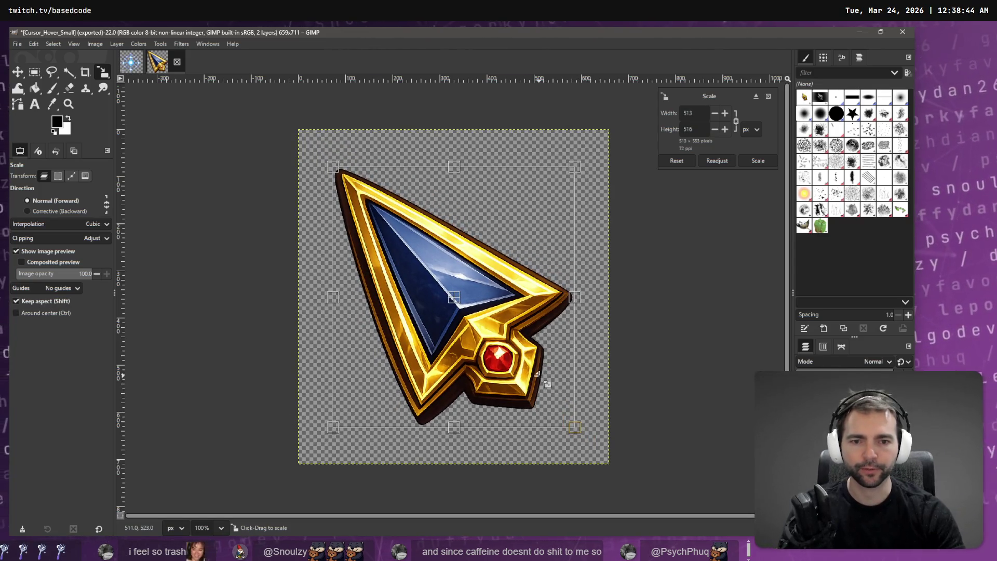
pyautogui.press('Return')
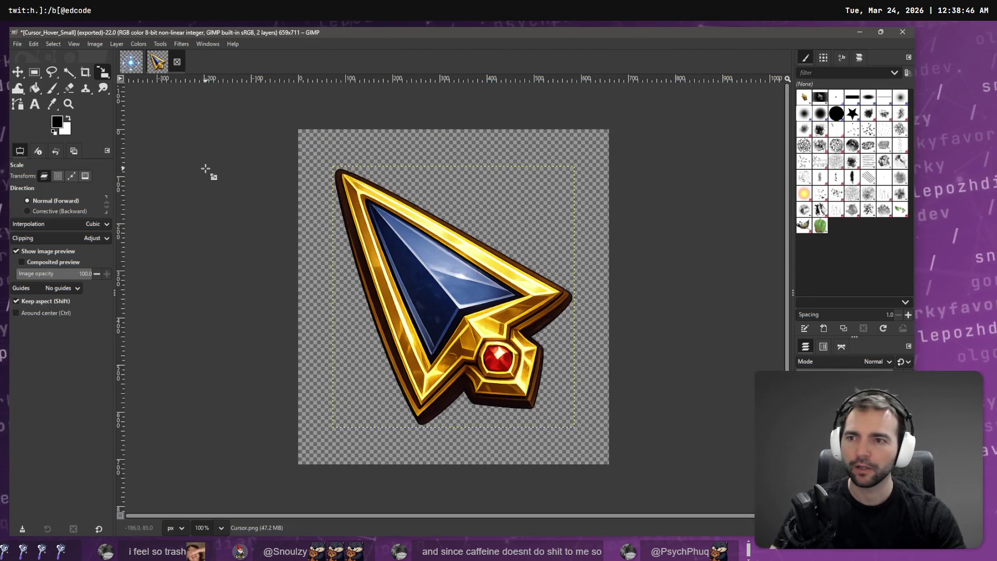
# Step: Move the arrow layer flush into the canvas's top-left corner
pyautogui.press('w')
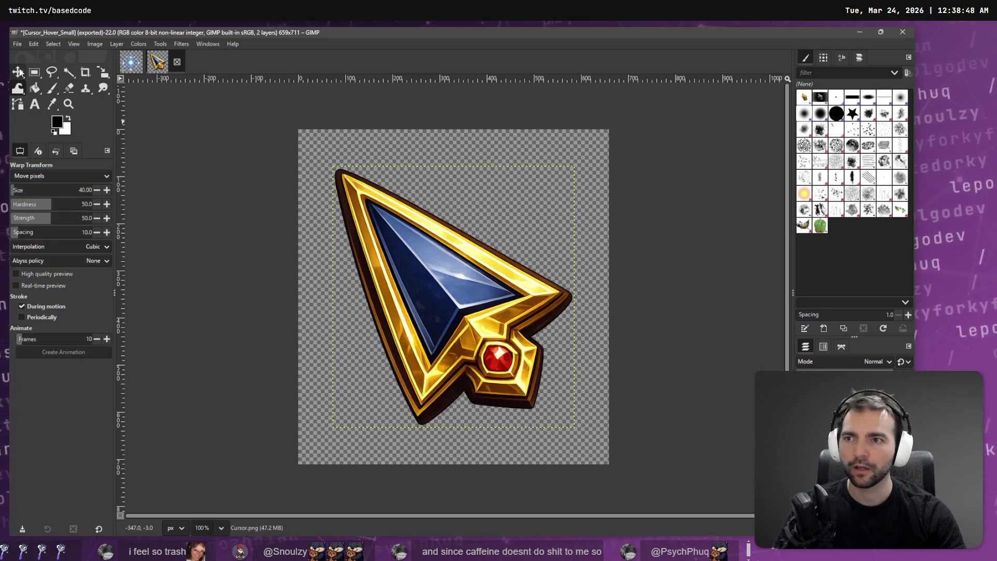
pyautogui.click(19, 72)
pyautogui.moveTo(449, 298); pyautogui.dragTo(413, 262)
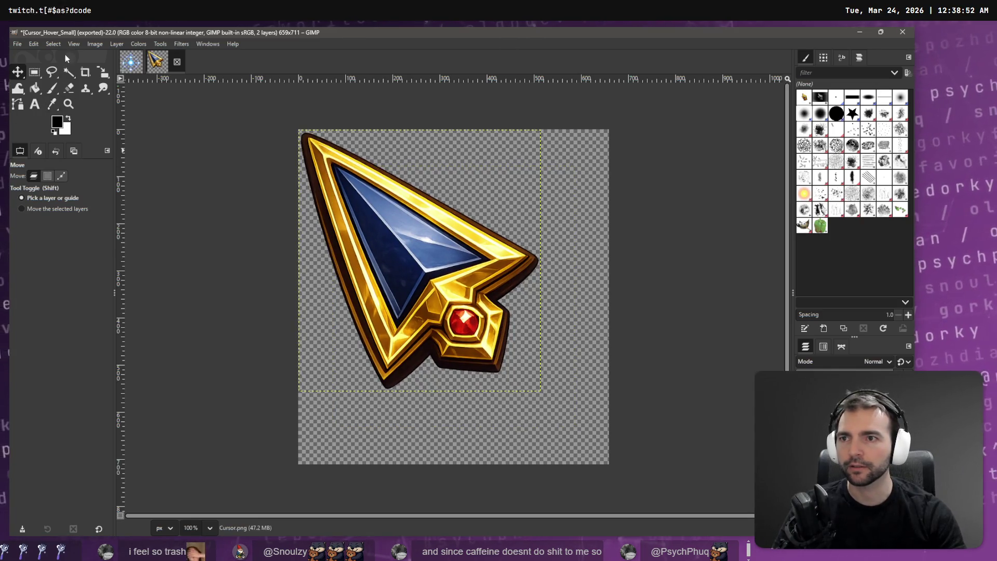
pyautogui.click(94, 44)
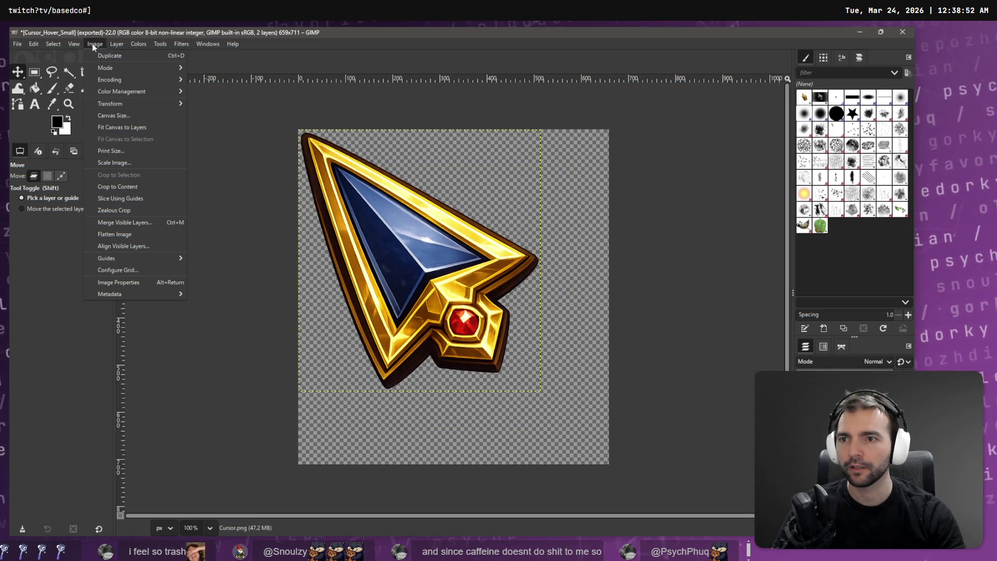
# Step: Open Scale Image for Cursor_Hover_Small, edit the Width field after checking Calculator, then go to Godot
pyautogui.click(140, 165)
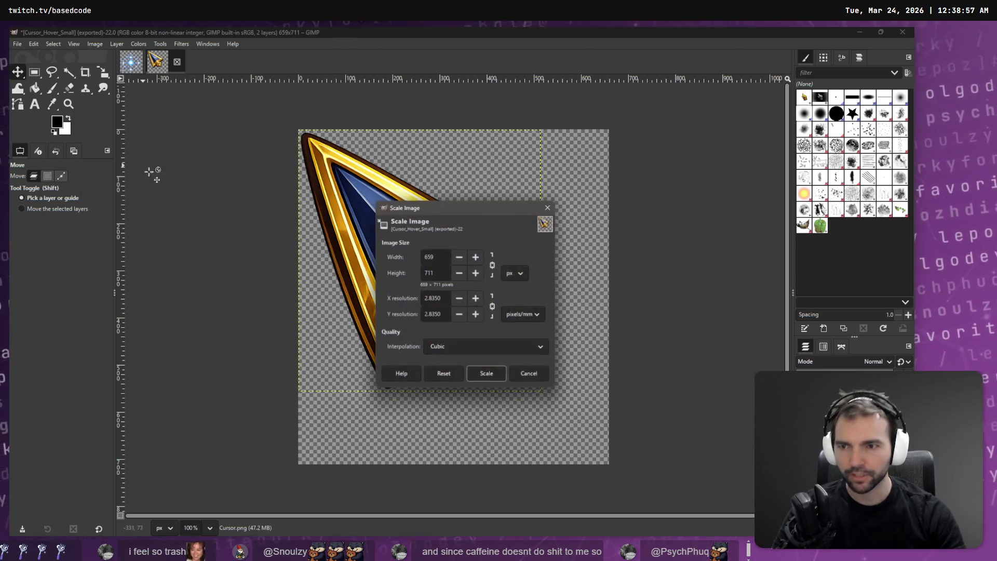
pyautogui.click(438, 258)
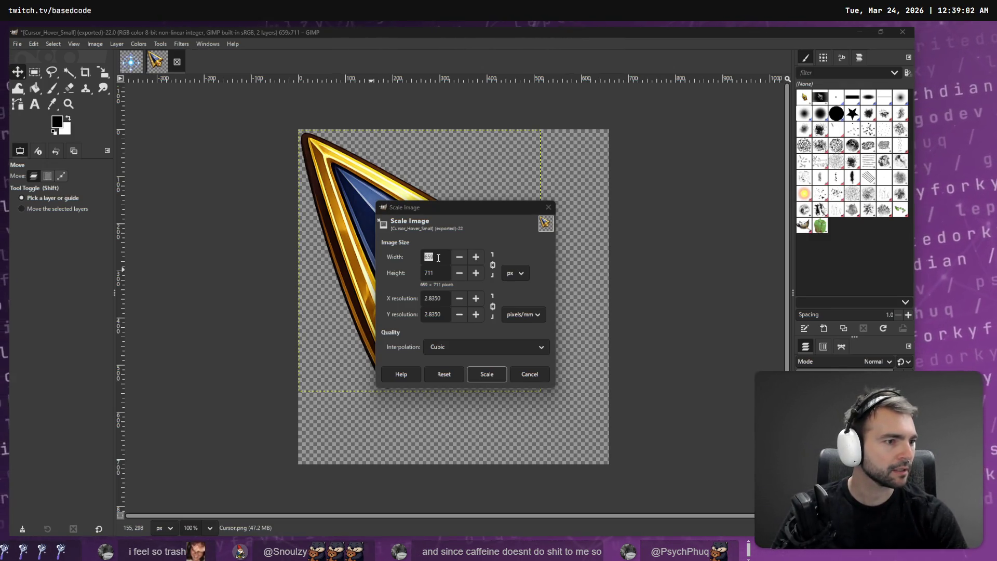
pyautogui.hotkey('alt', 'Tab')
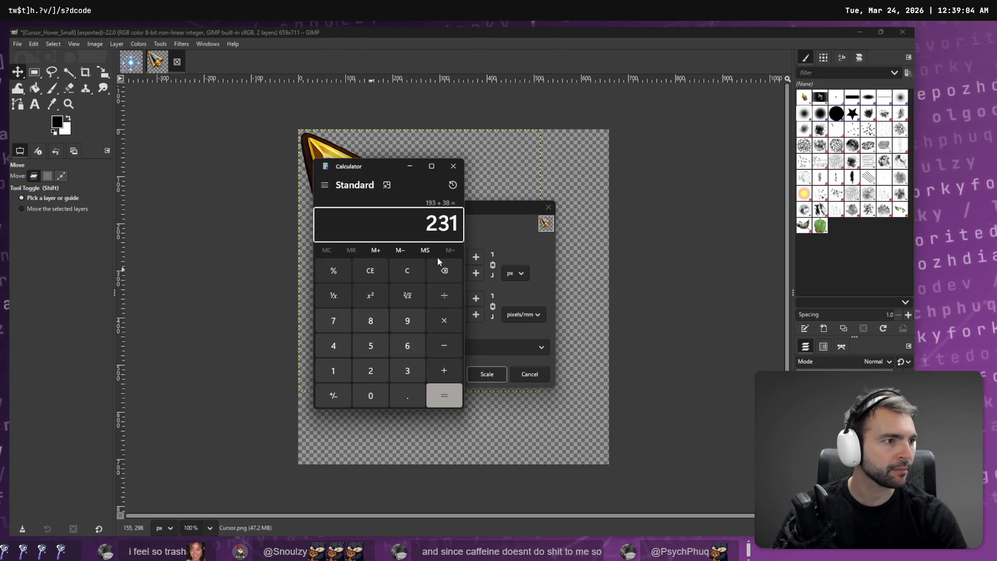
pyautogui.hotkey('alt', 'Tab')
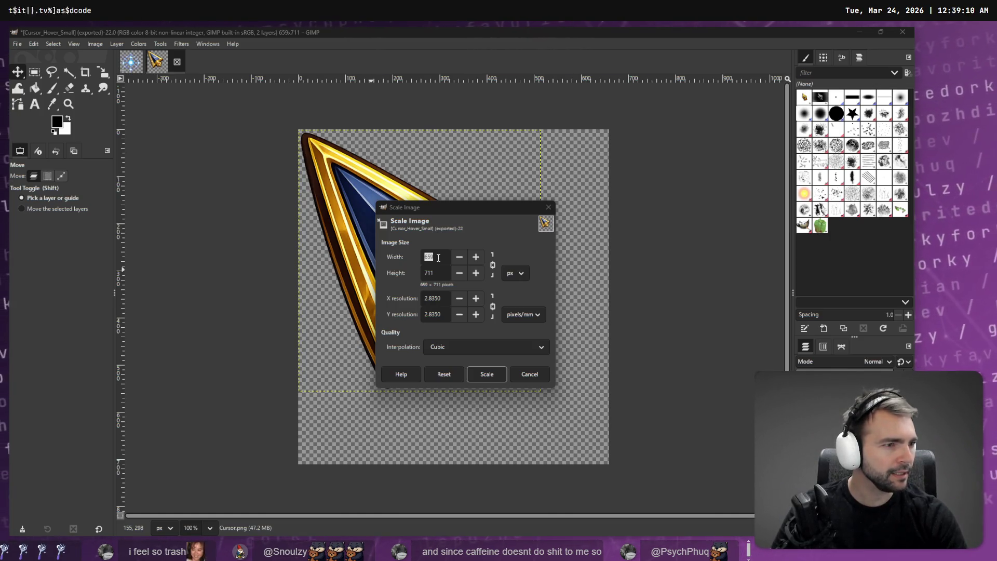
pyautogui.hotkey('alt', 'Tab')
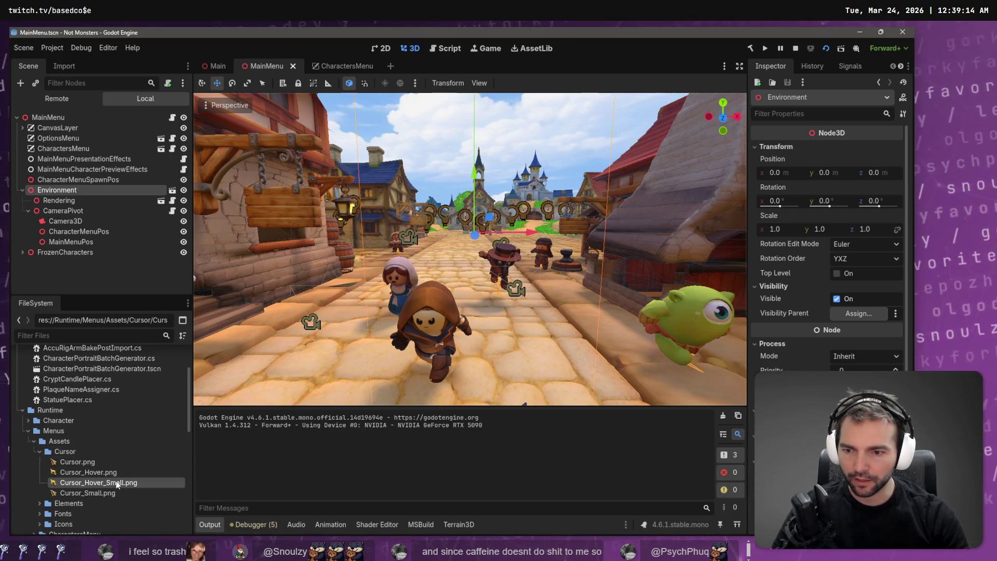
# Step: Look up Cursor_Small.png's pixel dimensions in its file properties, then return to GIMP
pyautogui.rightClick(116, 482)
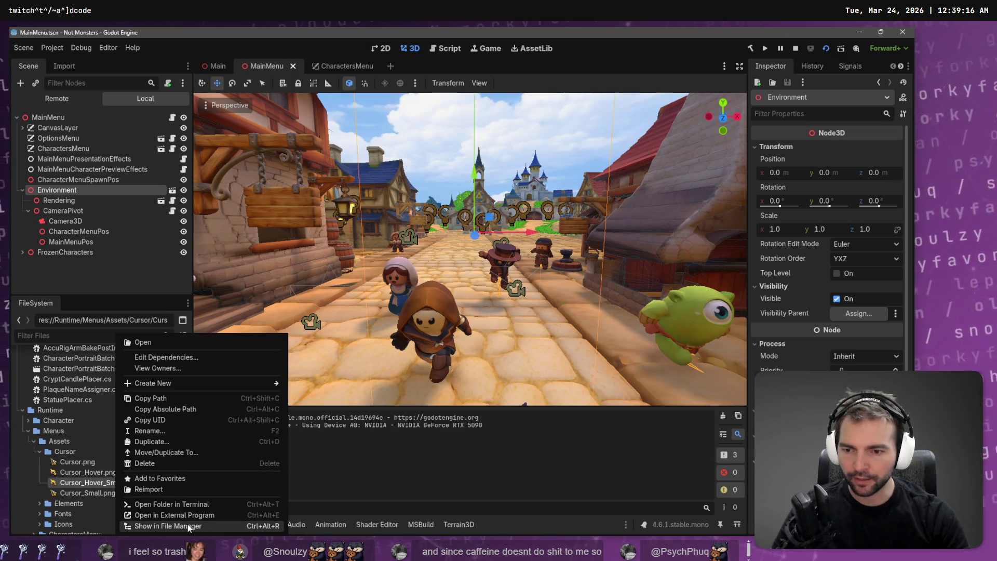
pyautogui.click(184, 527)
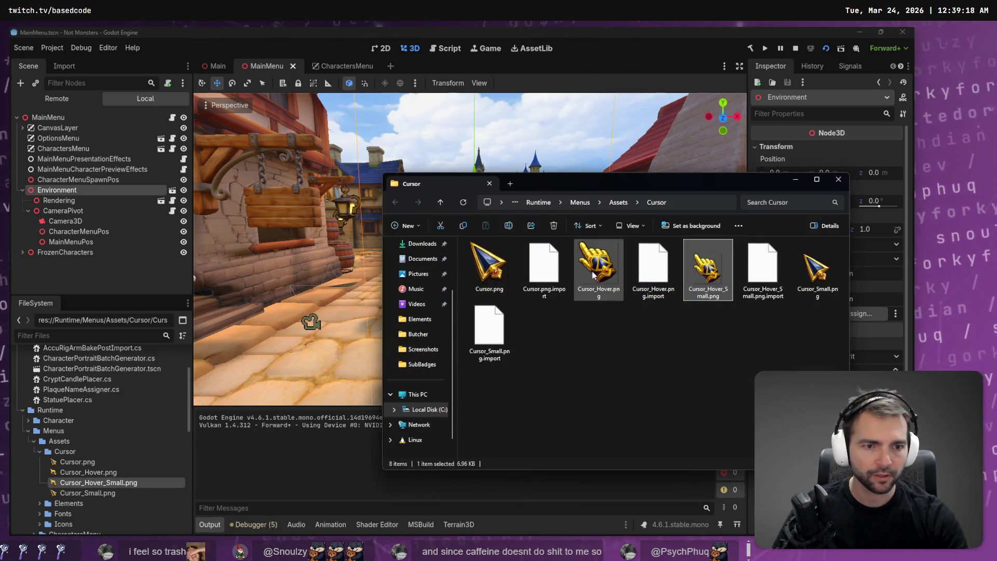
pyautogui.click(813, 273)
pyautogui.hotkey('alt', 'Return')
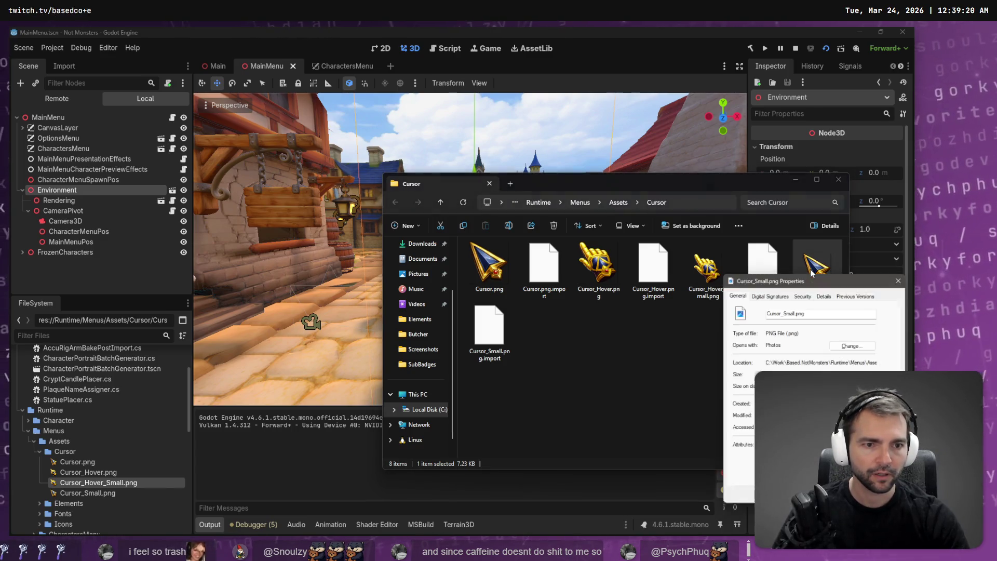
pyautogui.click(826, 292)
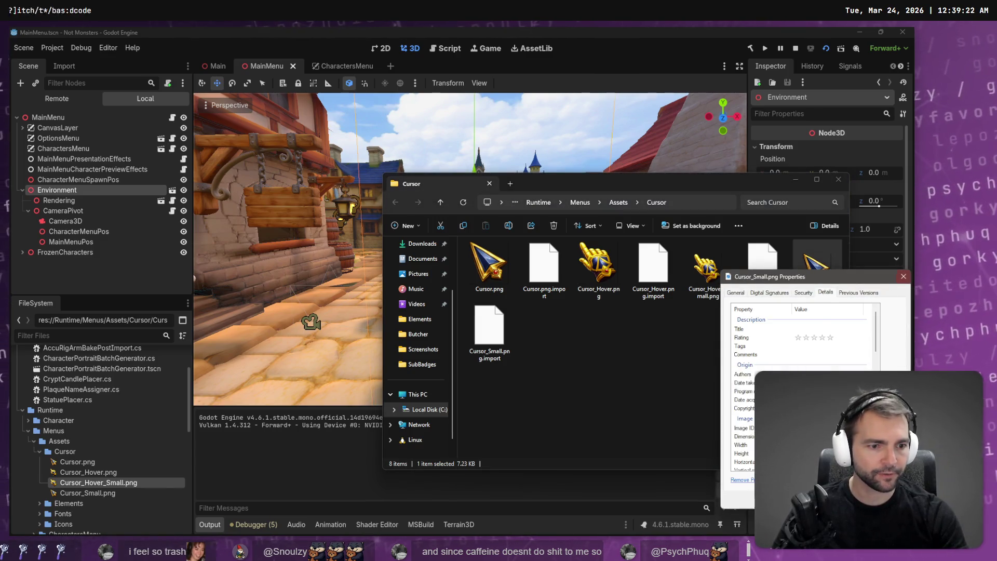
pyautogui.press('Escape')
pyautogui.hotkey('alt', 'F4')
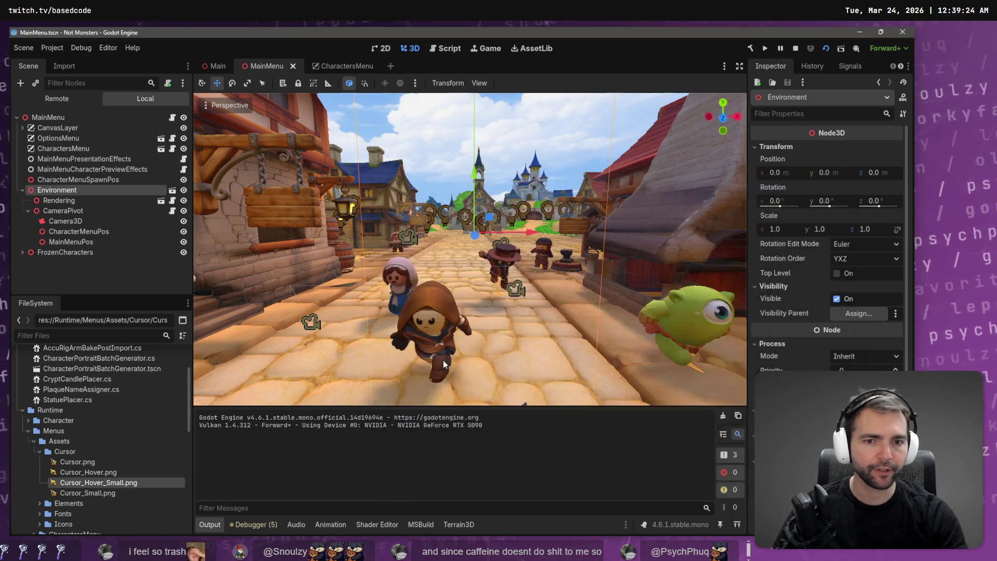
pyautogui.hotkey('alt', 'Tab')
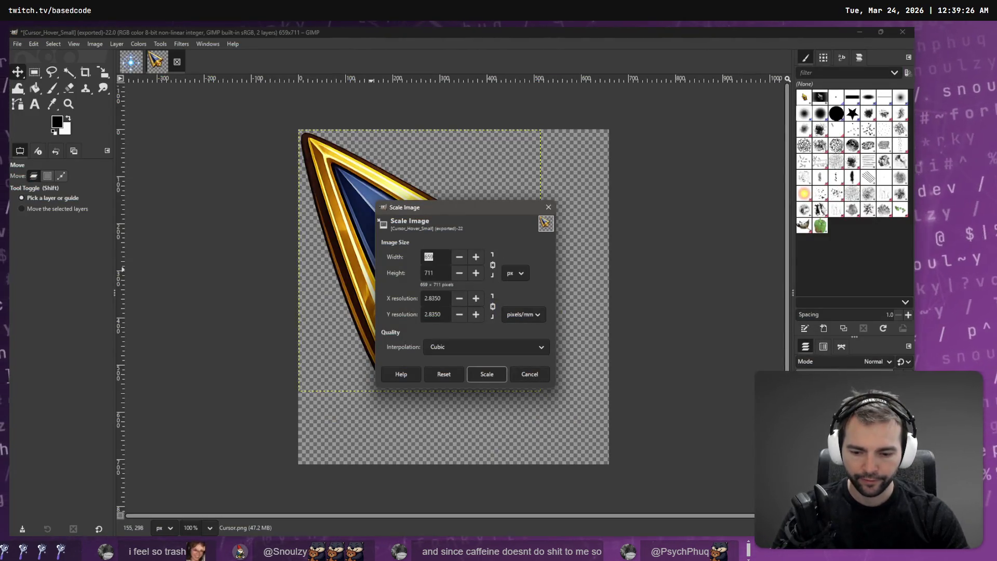
# Step: Scale the image to 59×64 pixels and export it, replacing Cursor_Small.png
pyautogui.write('59')
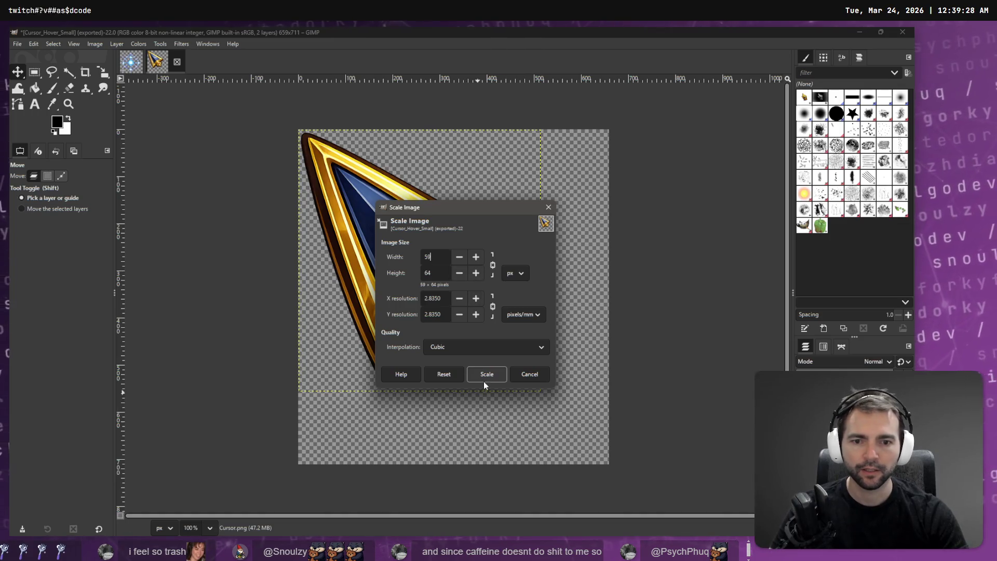
pyautogui.click(486, 375)
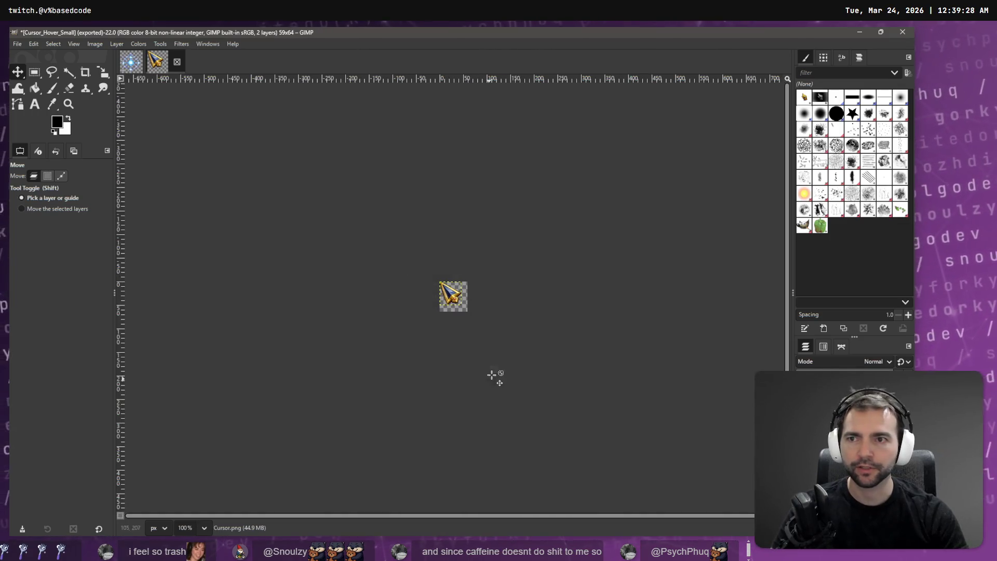
pyautogui.click(17, 44)
pyautogui.click(53, 198)
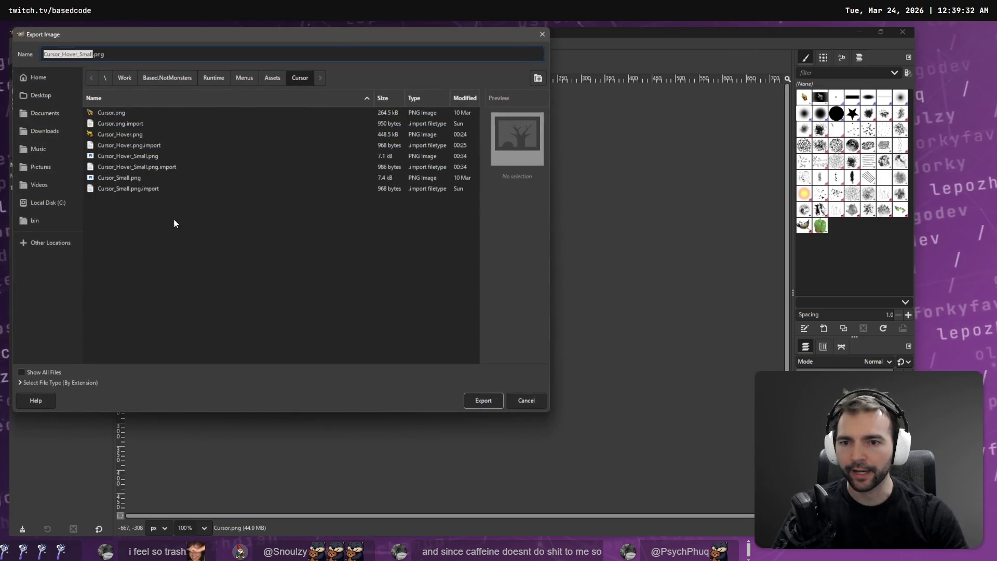
pyautogui.click(145, 157)
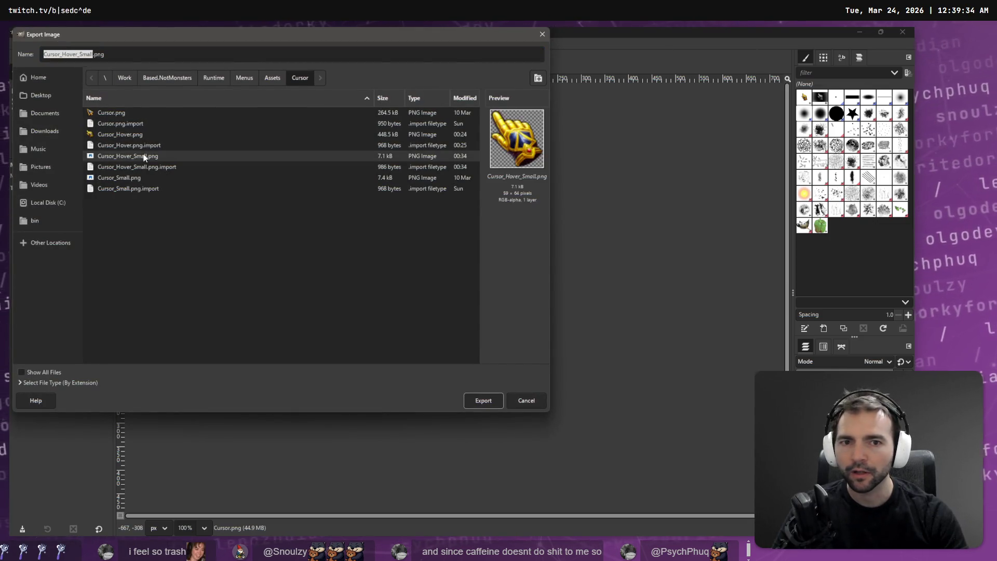
pyautogui.click(118, 178)
pyautogui.click(478, 400)
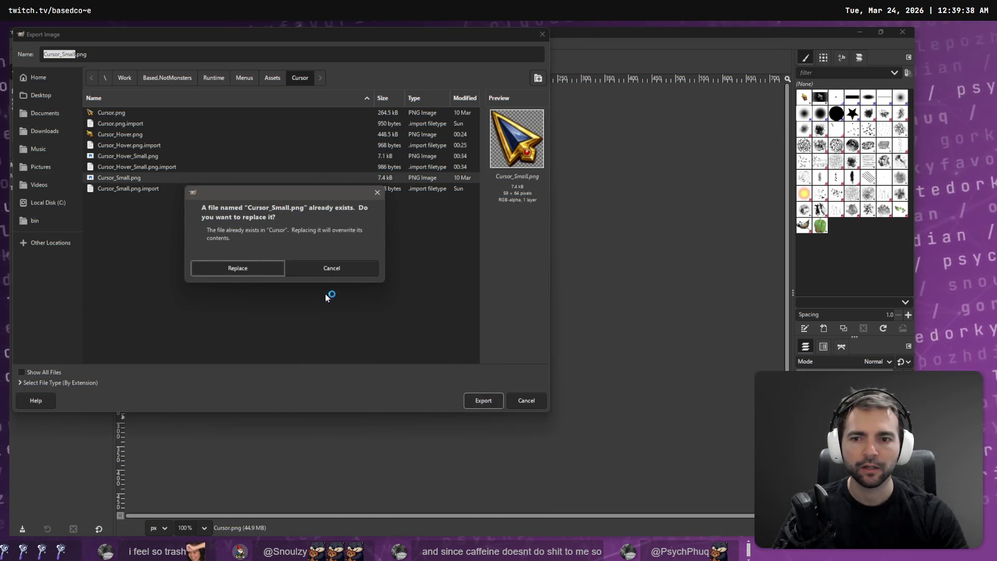
pyautogui.press('Return')
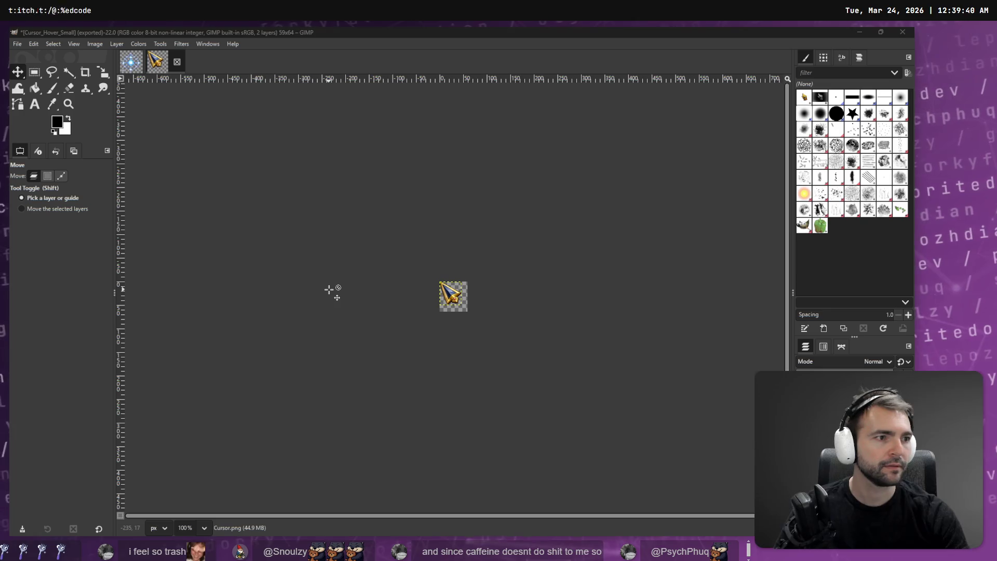
pyautogui.hotkey('alt', 'Tab')
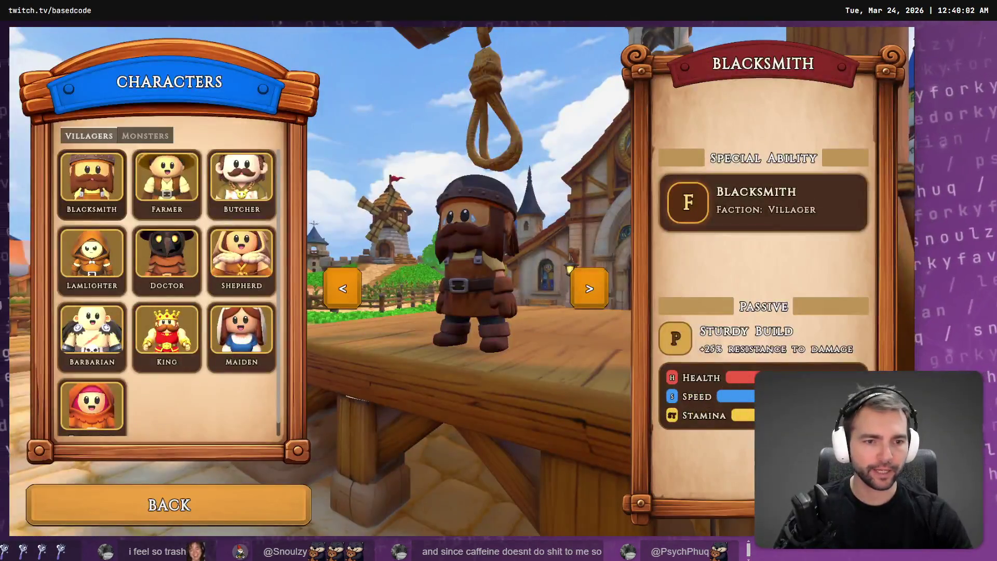
# Step: View the King's page, flip between Monsters and Villagers, back out to the main menu, and stop the game
pyautogui.click(187, 348)
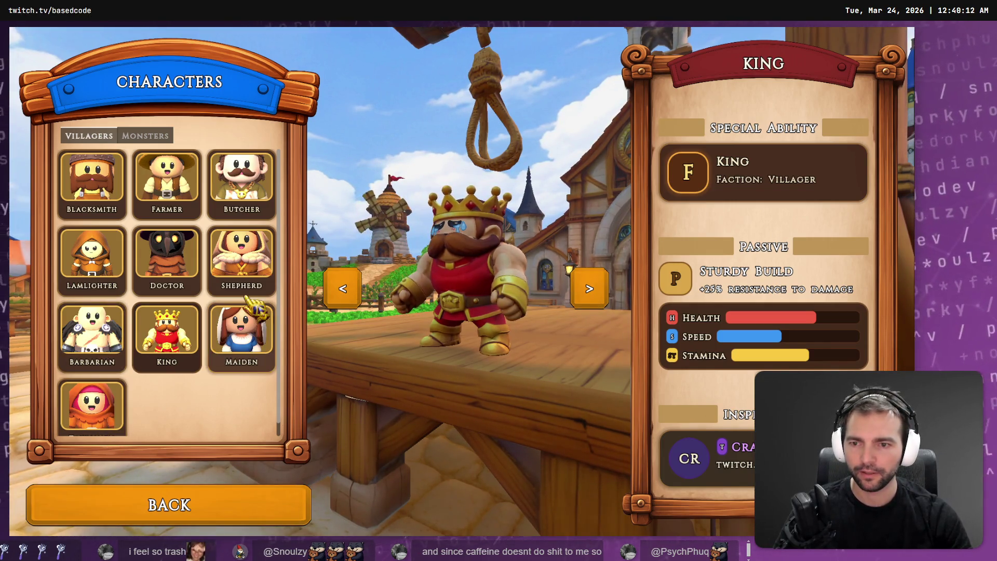
pyautogui.click(146, 136)
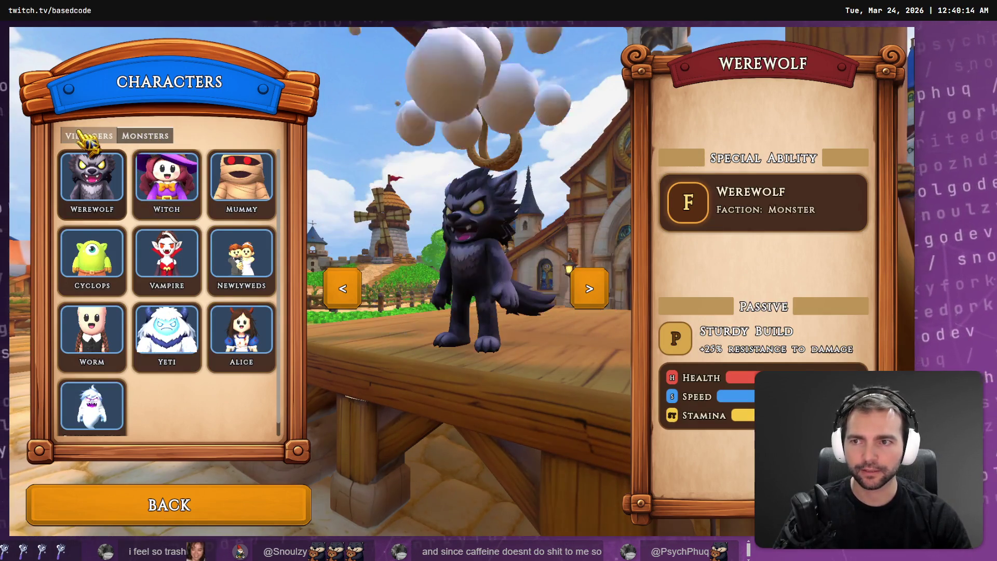
pyautogui.click(88, 135)
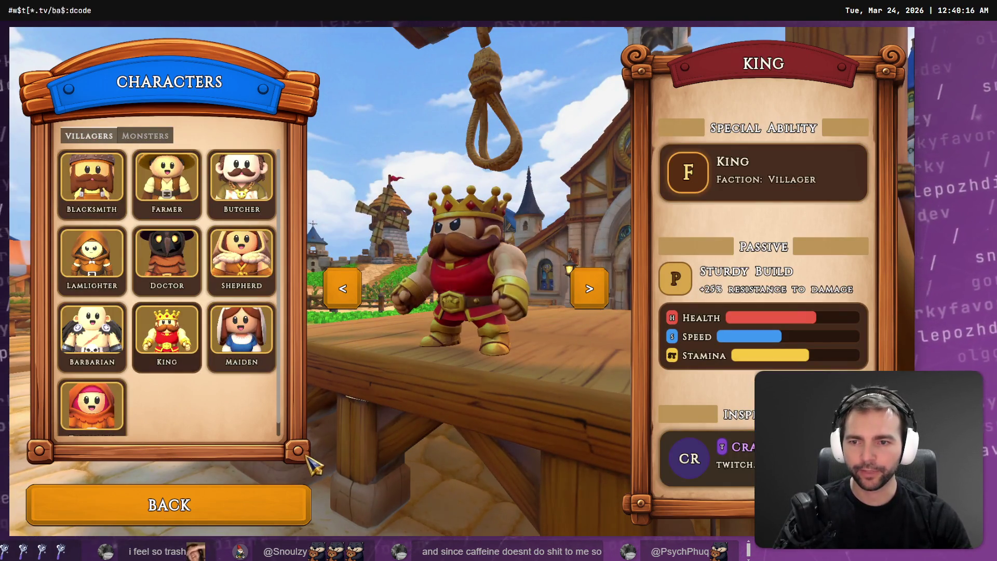
pyautogui.click(288, 498)
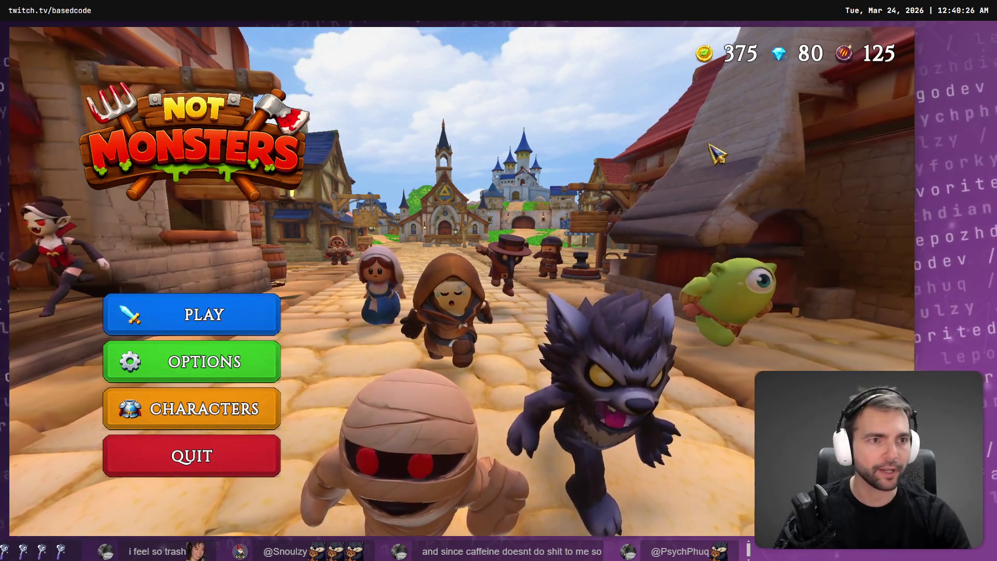
pyautogui.click(243, 413)
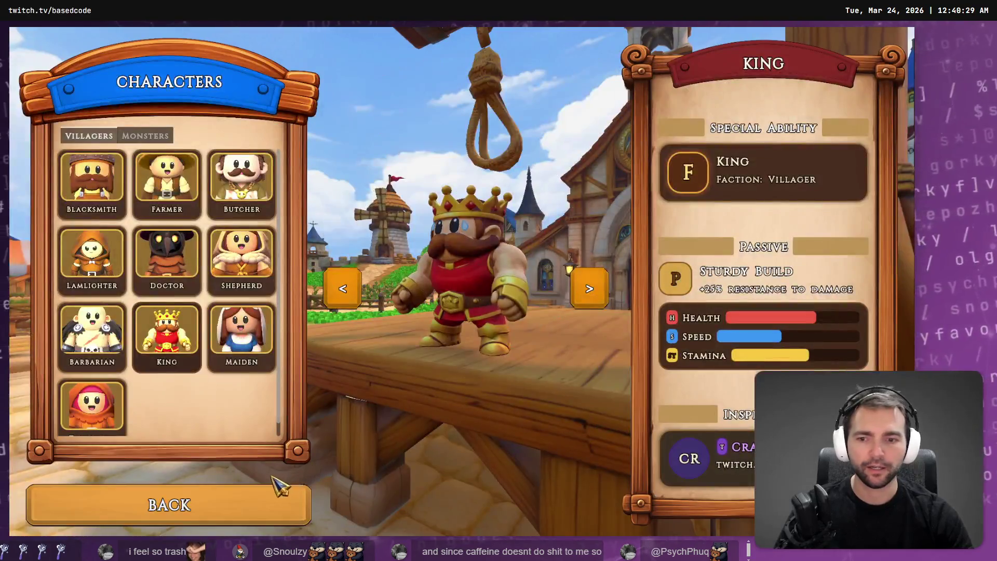
pyautogui.click(278, 491)
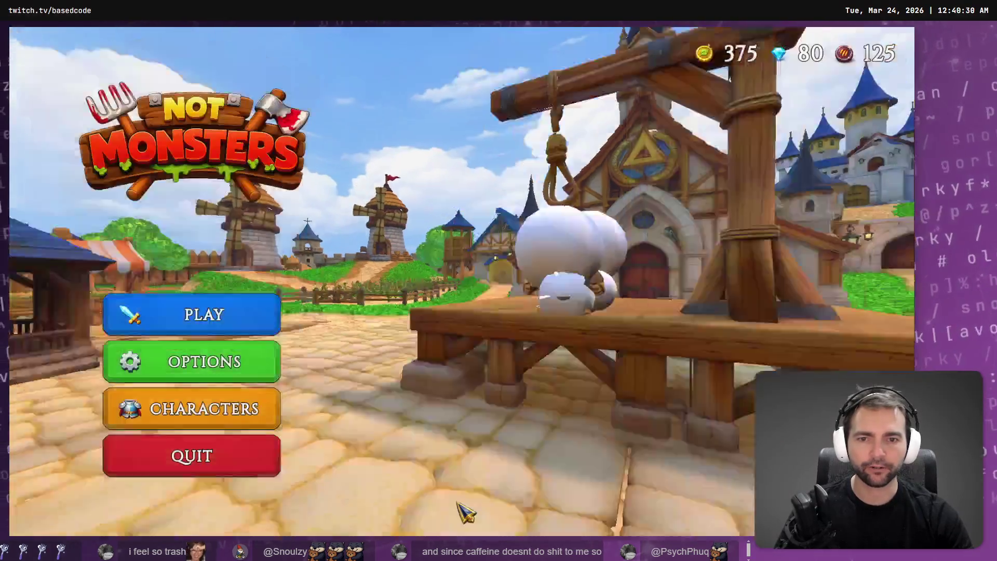
pyautogui.press('F8')
# Step: Paste InspirationNoneSpacer into the Codex chat and dictate the request about the blank space
pyautogui.hotkey('alt', 'Tab')
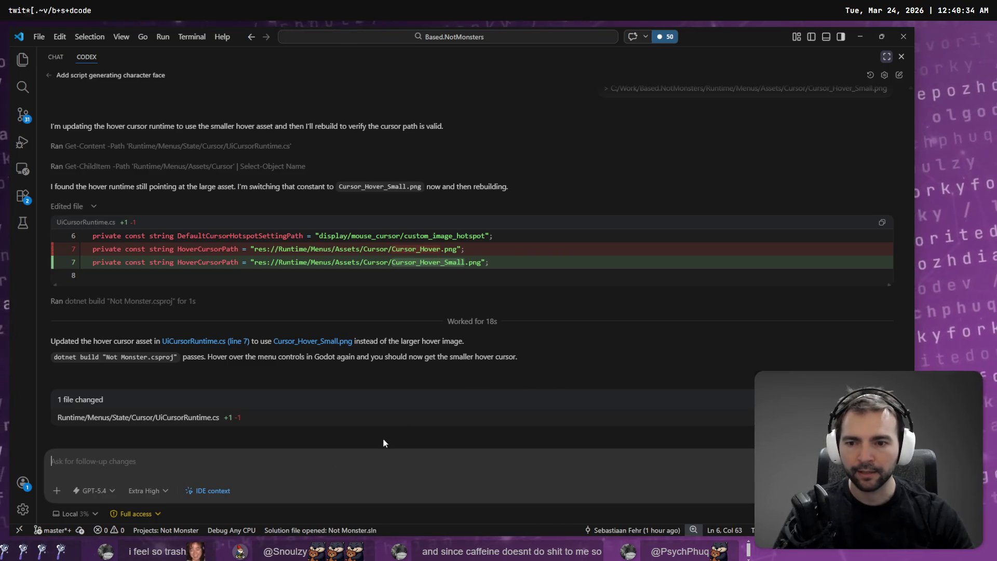
pyautogui.write('InspirationNoneSpacer')
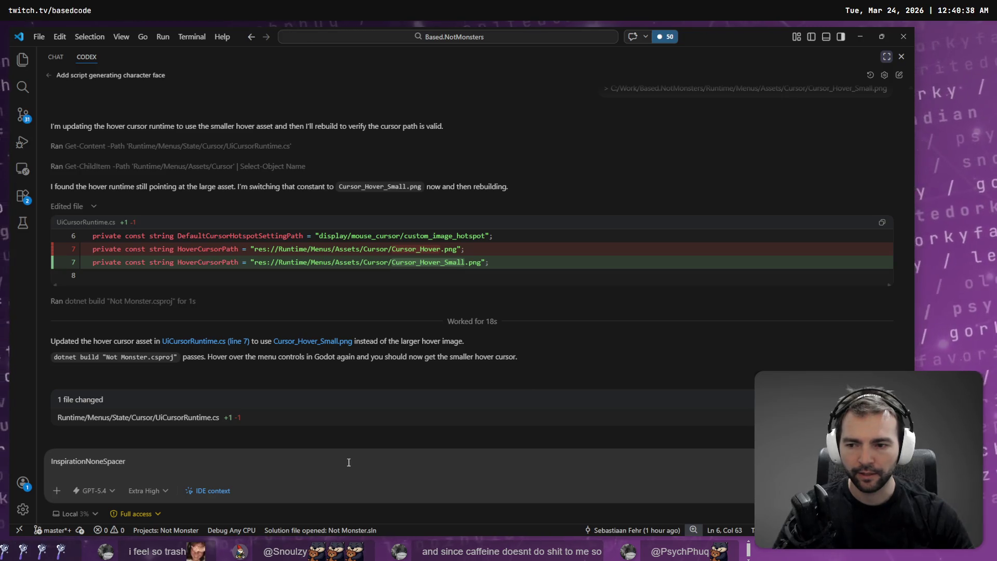
pyautogui.hotkey('shift', 'Return')
pyautogui.press('Up')
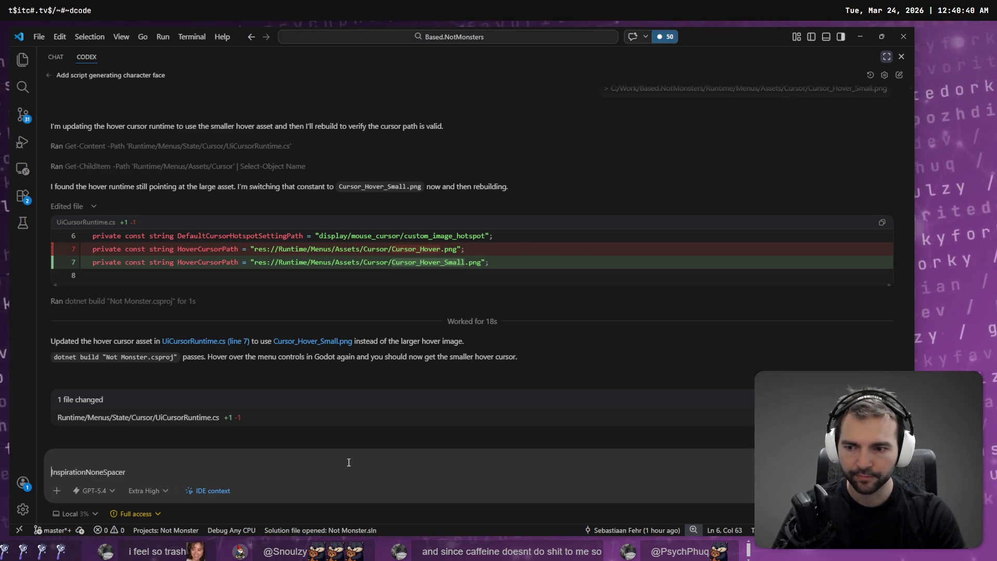
pyautogui.press('super+h')
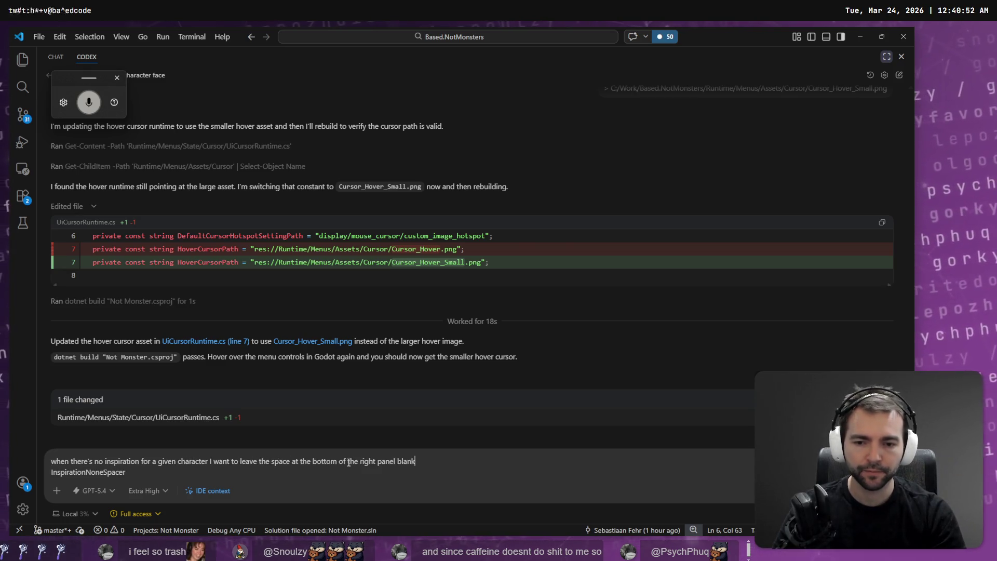
pyautogui.press('super+h')
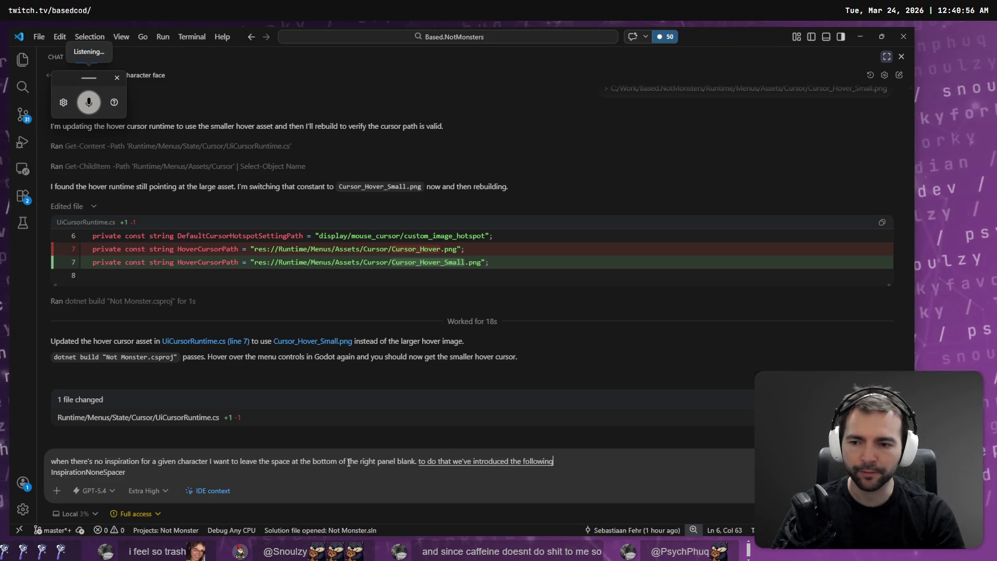
pyautogui.press('super+h')
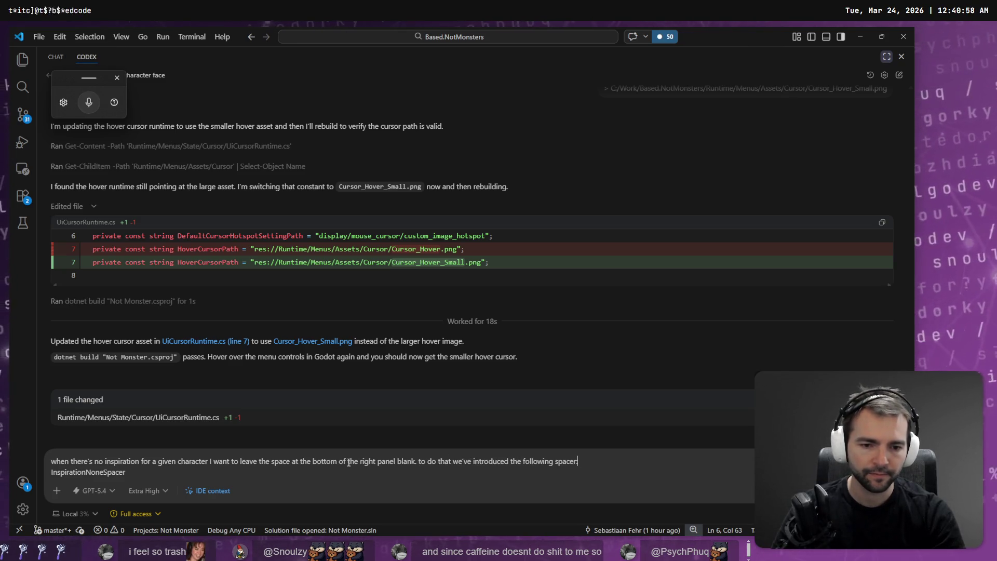
# Step: Wrap InspirationNoneSpacer in backticks, dictate the layout sentence, and send the request
pyautogui.press('Delete')
pyautogui.write('`')
pyautogui.press('End')
pyautogui.write('`')
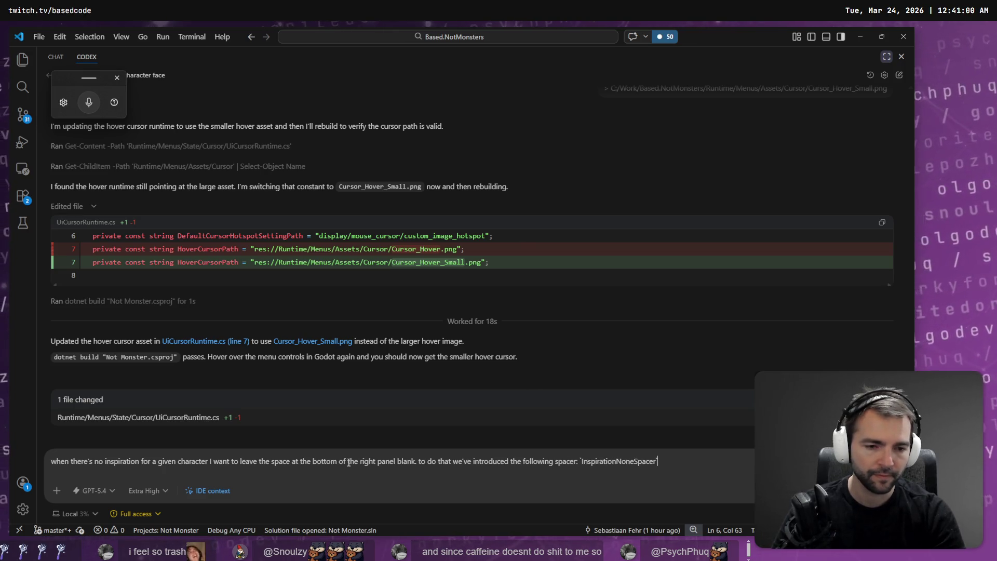
pyautogui.press('super+h')
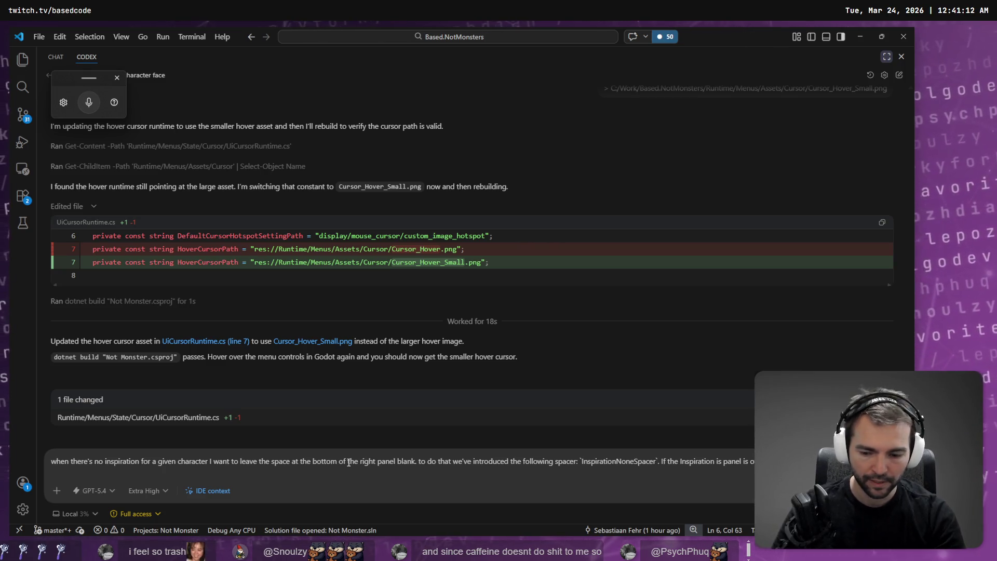
pyautogui.press('super+h')
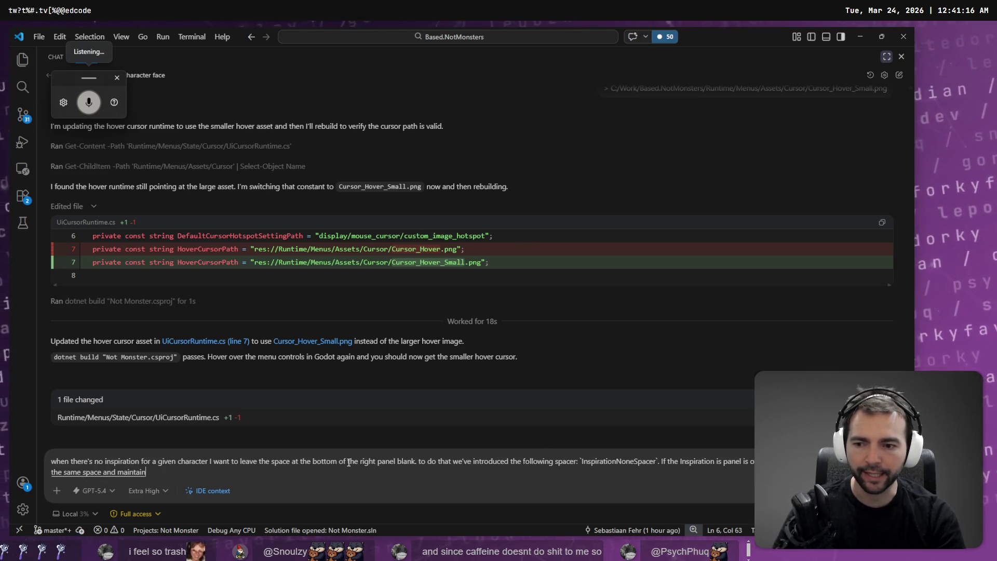
pyautogui.press('super+h')
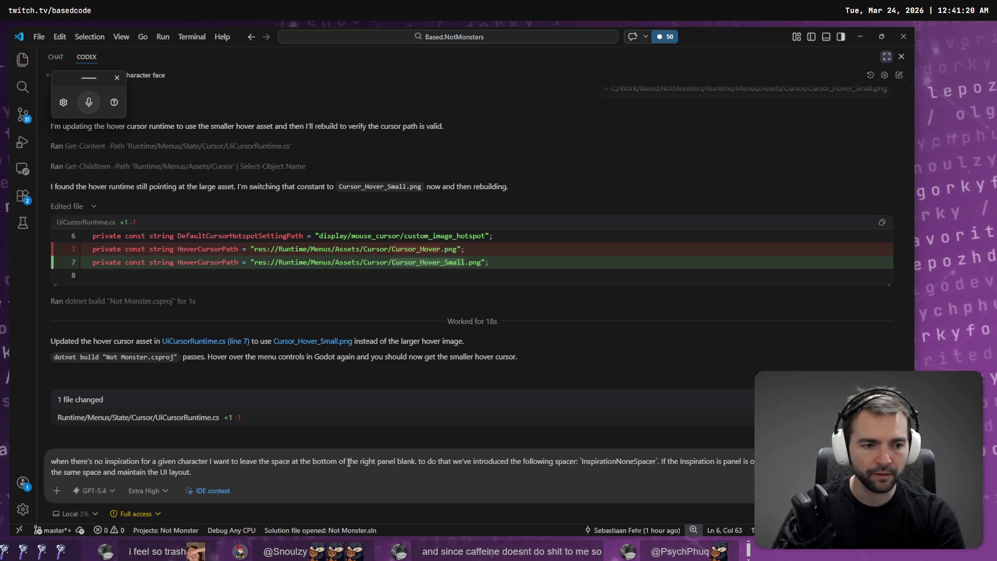
pyautogui.press('Return')
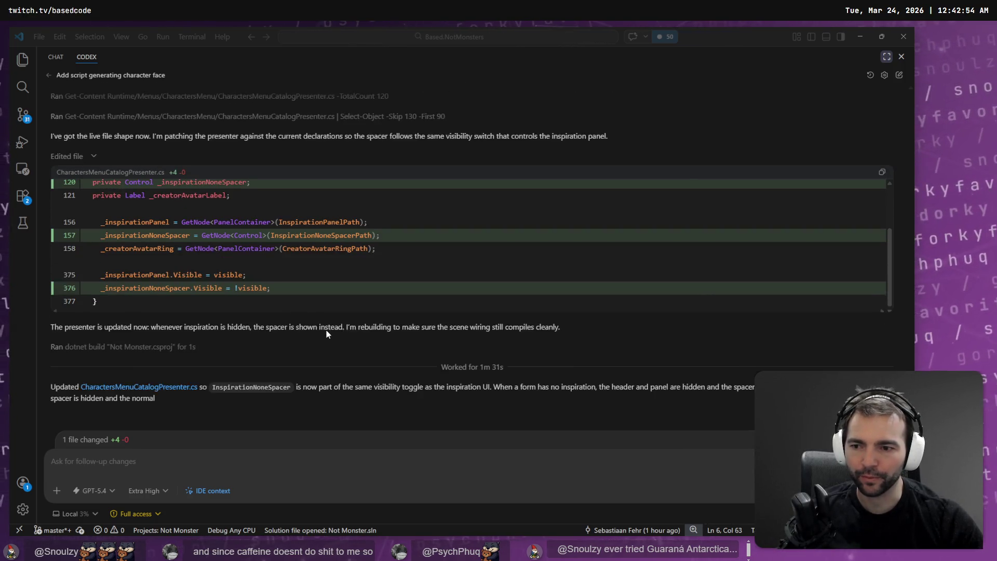
# Step: Review Codex's CharactersMenuCatalogPresenter.cs diff, then launch the game from Godot
pyautogui.scroll(5, 348, 282)
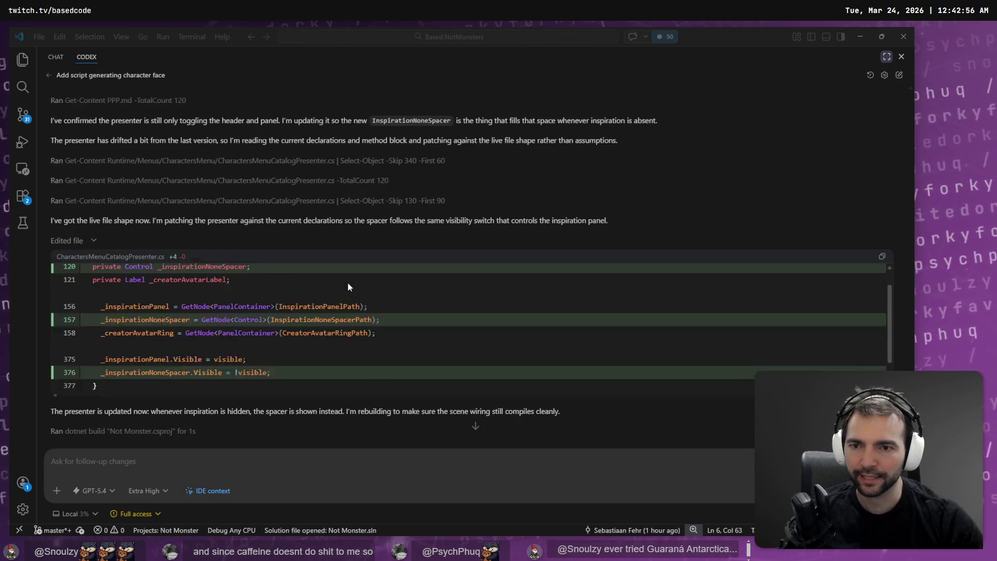
pyautogui.scroll(-2, 495, 344)
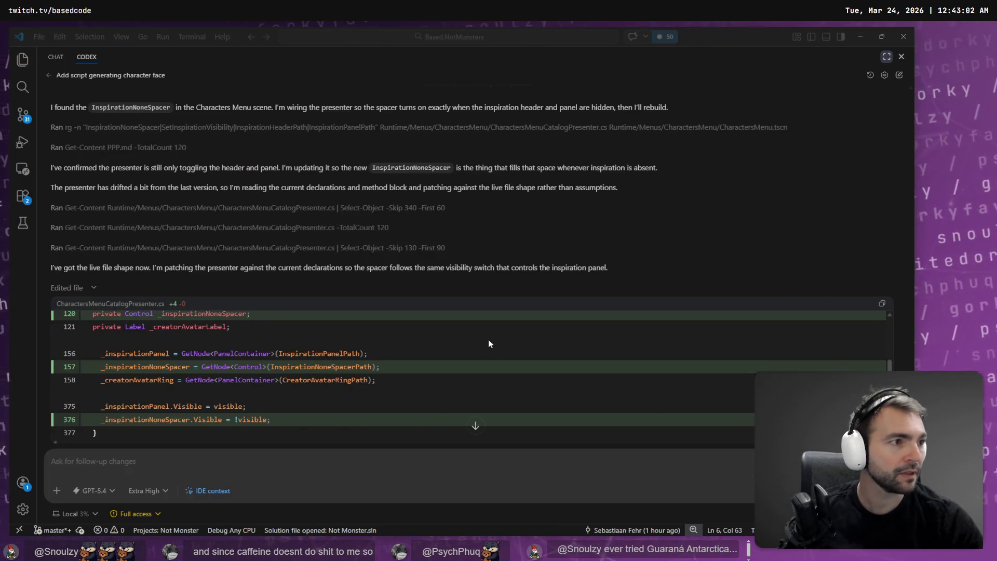
pyautogui.hotkey('alt', 'Tab')
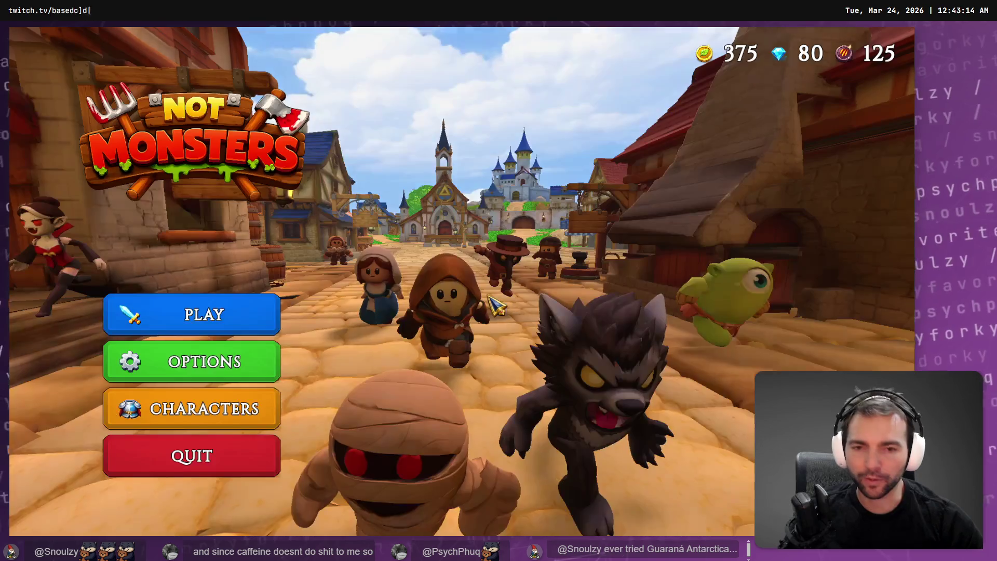
# Step: Open Characters and compare the Barbarian's and Maiden's detail panels
pyautogui.click(263, 418)
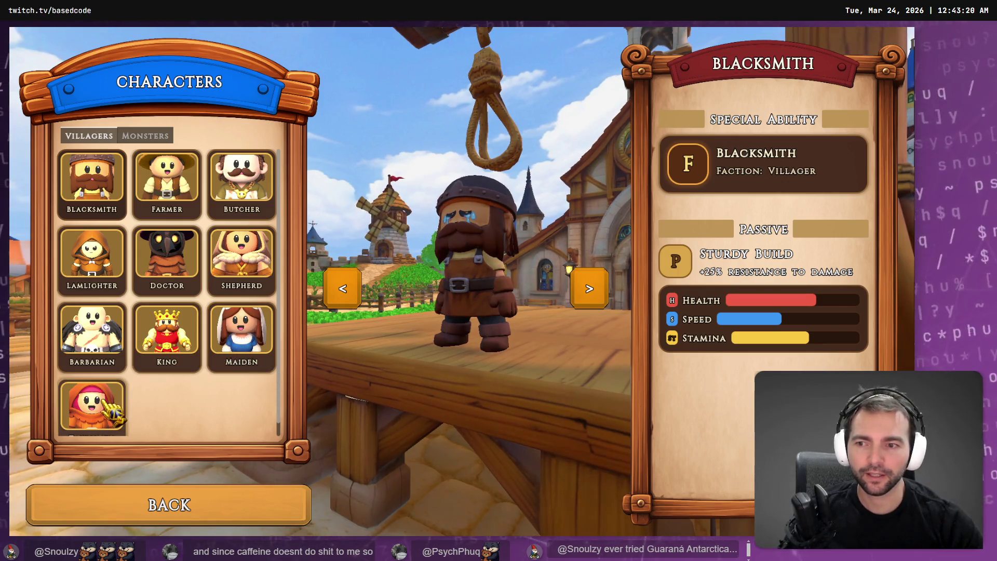
pyautogui.click(92, 337)
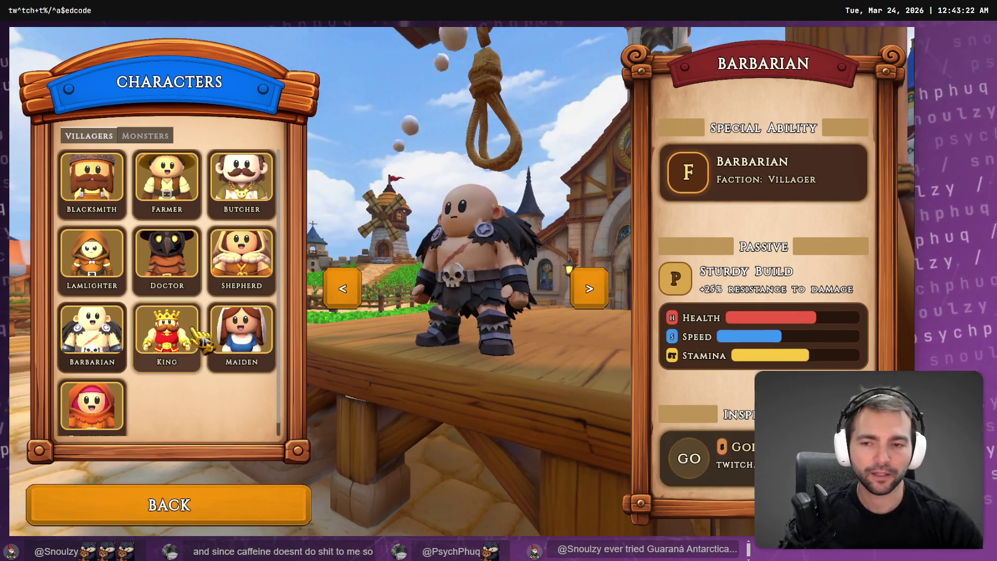
pyautogui.click(252, 338)
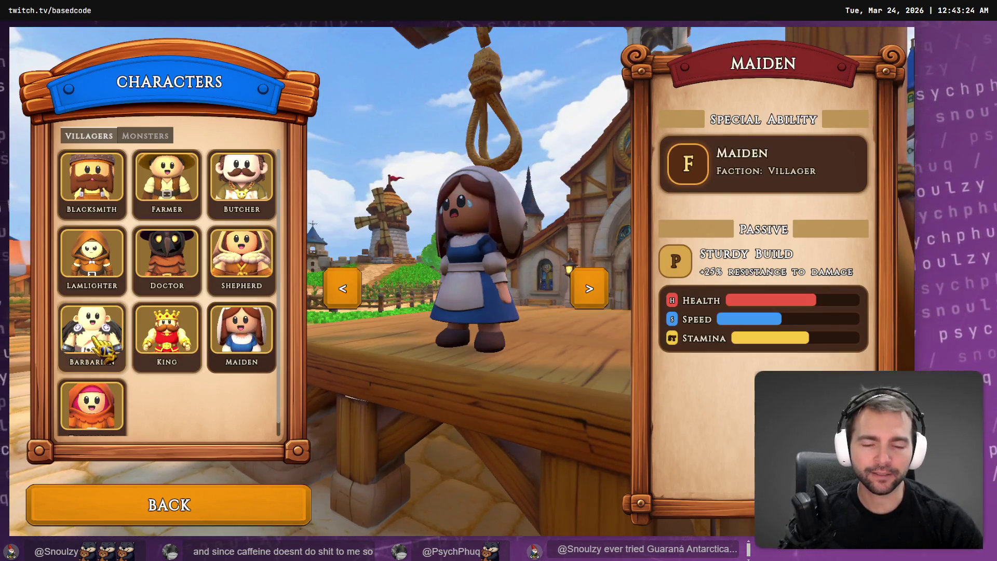
pyautogui.click(104, 349)
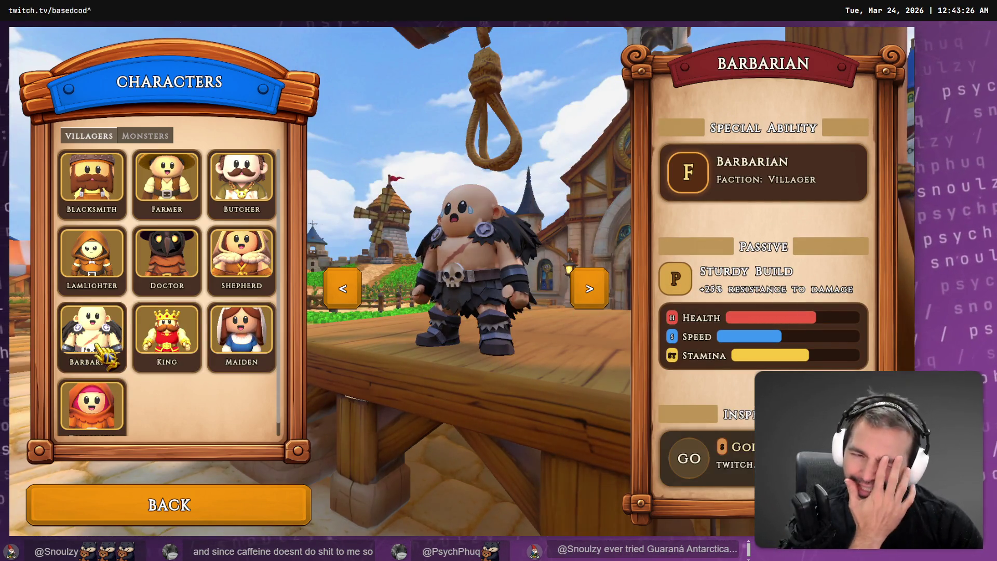
pyautogui.click(250, 339)
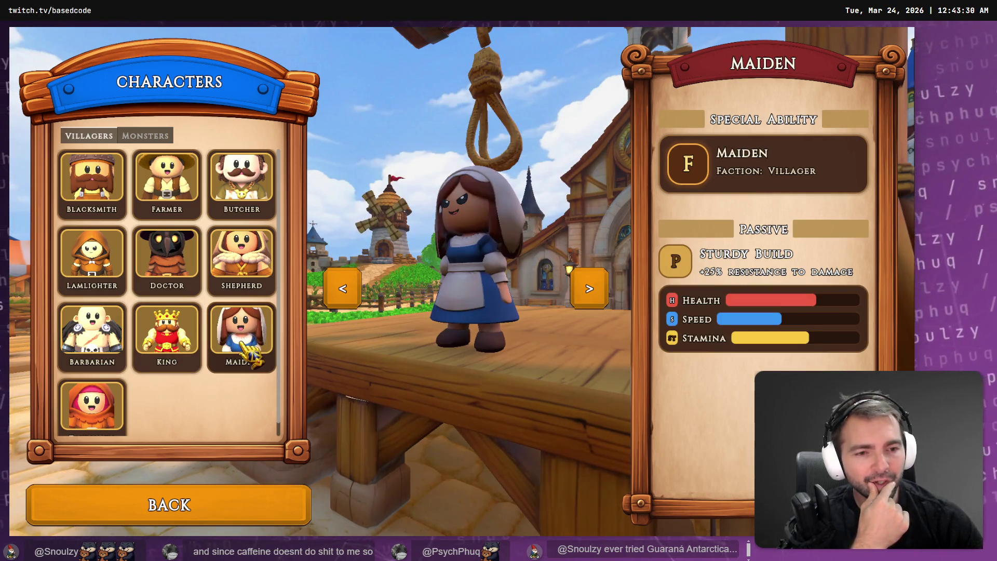
pyautogui.click(98, 413)
# Step: Cycle through King, Maiden, Barbarian, Shepherd and Doctor panels, then stop the game
pyautogui.click(172, 358)
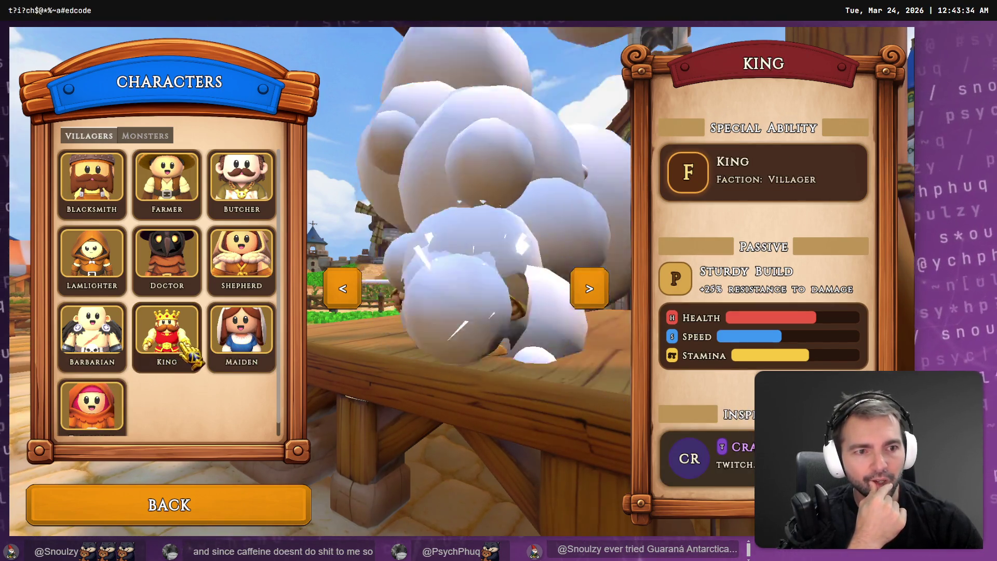
pyautogui.click(231, 353)
pyautogui.click(171, 356)
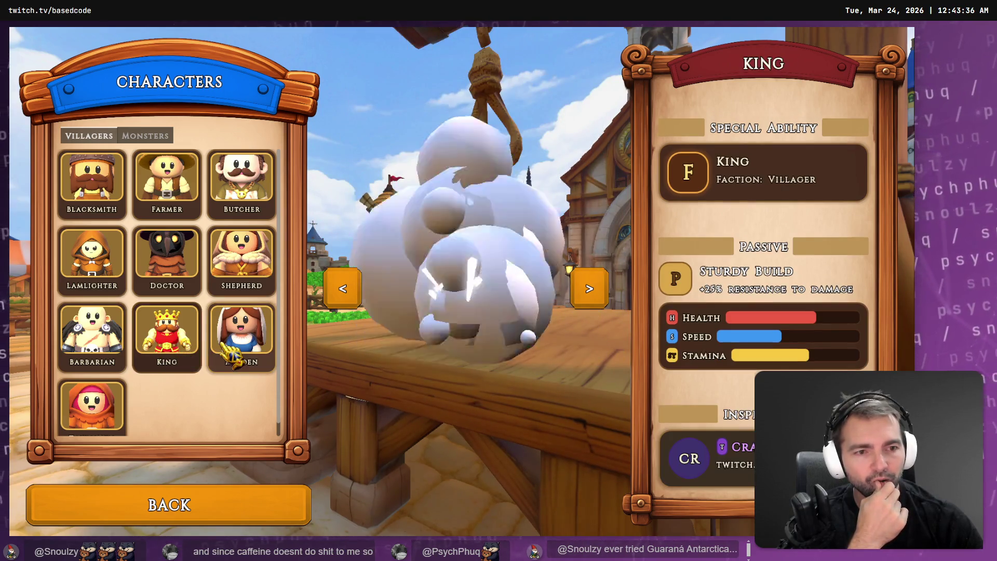
pyautogui.click(231, 353)
pyautogui.click(124, 335)
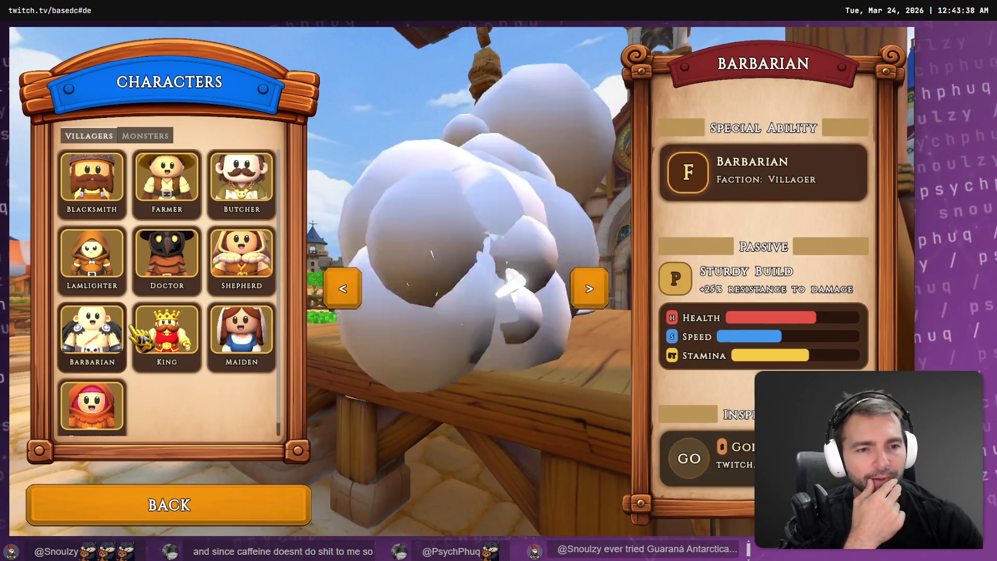
pyautogui.click(217, 289)
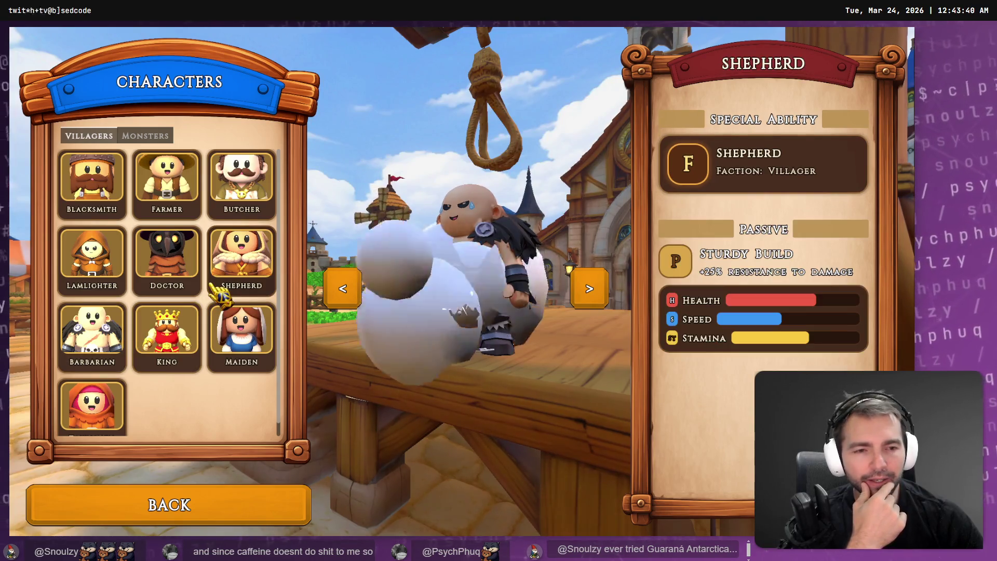
pyautogui.click(202, 267)
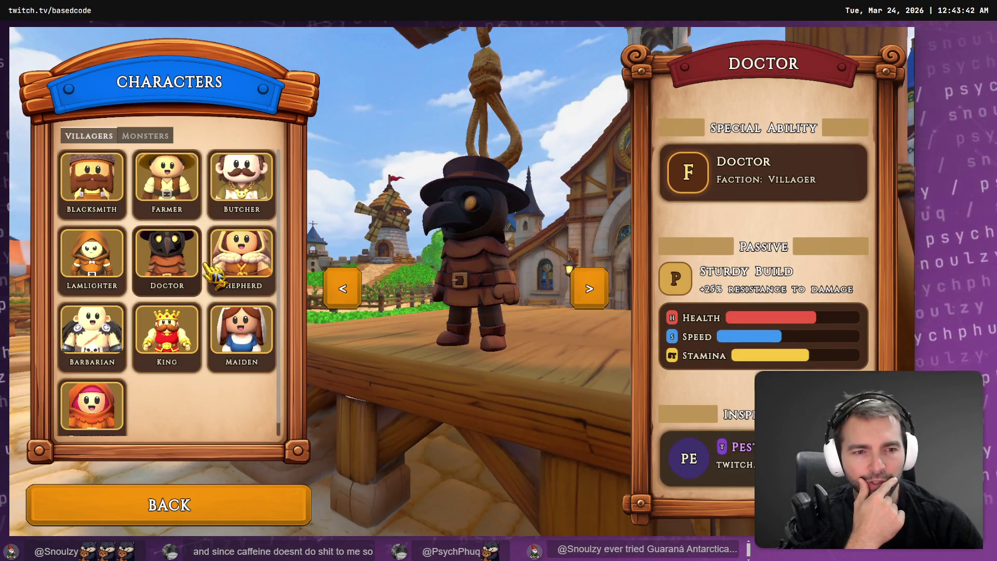
pyautogui.click(218, 270)
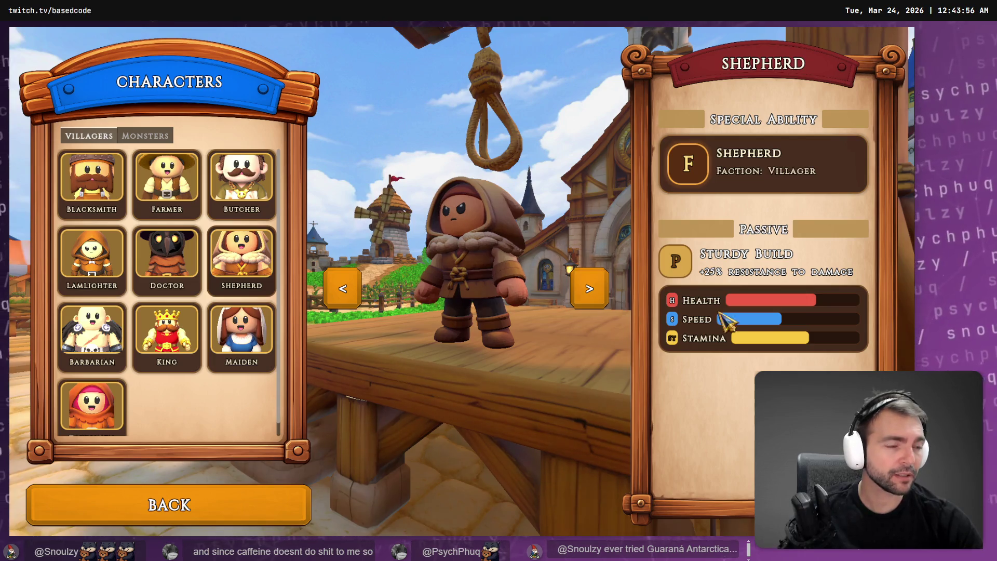
pyautogui.press('F8')
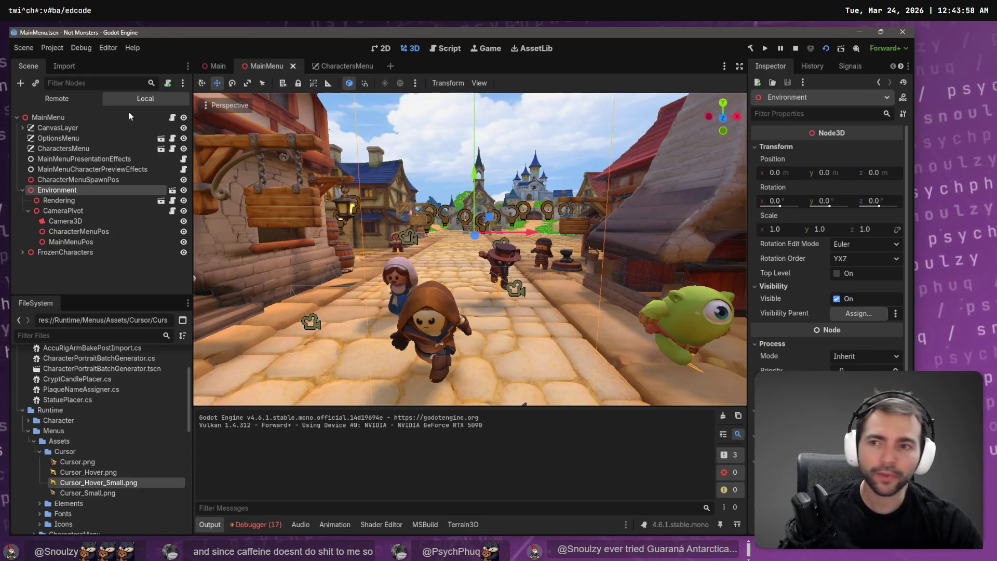
# Step: Open the CharactersMenu scene and compare the InspirationPanel, InspirationHeader and spacer node properties
pyautogui.click(347, 66)
pyautogui.click(90, 229)
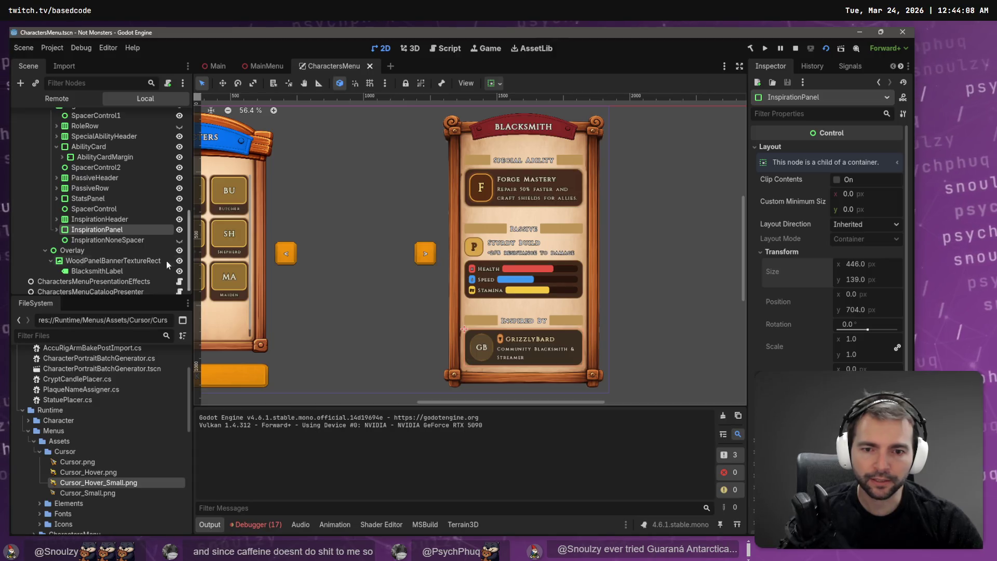
pyautogui.click(104, 219)
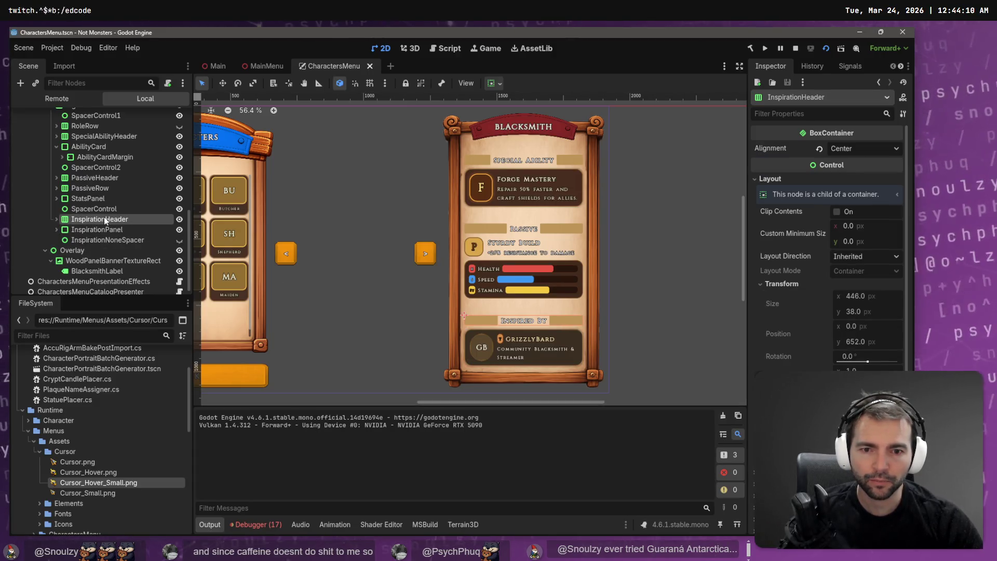
pyautogui.click(109, 226)
pyautogui.click(111, 217)
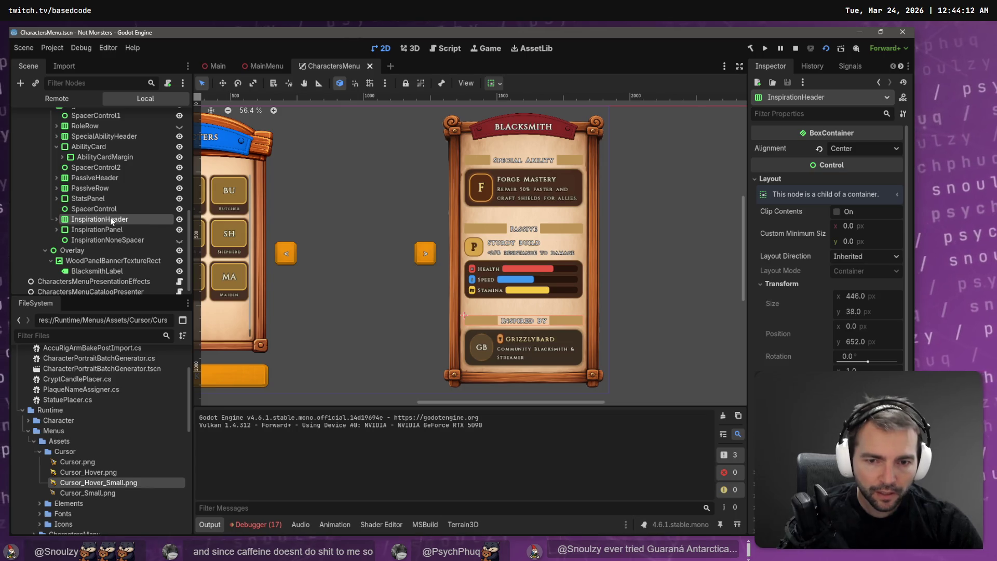
pyautogui.press('Down')
pyautogui.press('Up')
pyautogui.press('Down')
pyautogui.press('Up')
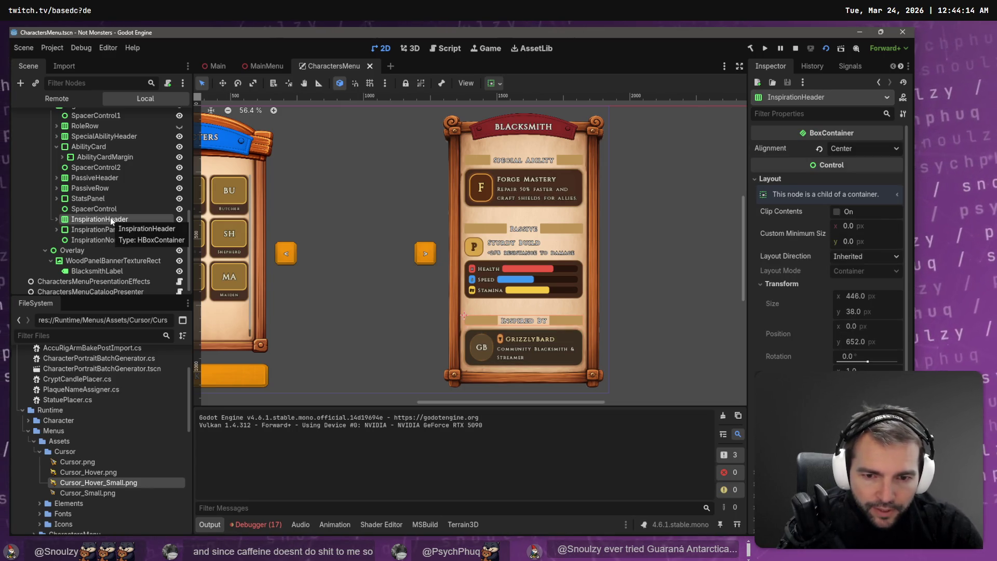
pyautogui.press('Down')
pyautogui.press('Up')
pyautogui.press('Down')
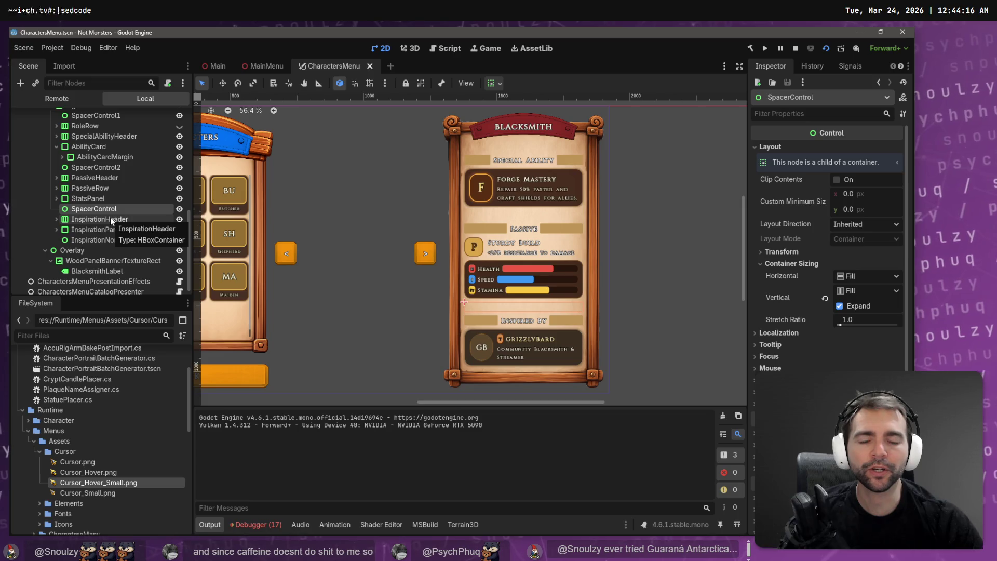
pyautogui.press('Up')
pyautogui.press('Down')
pyautogui.press('Up')
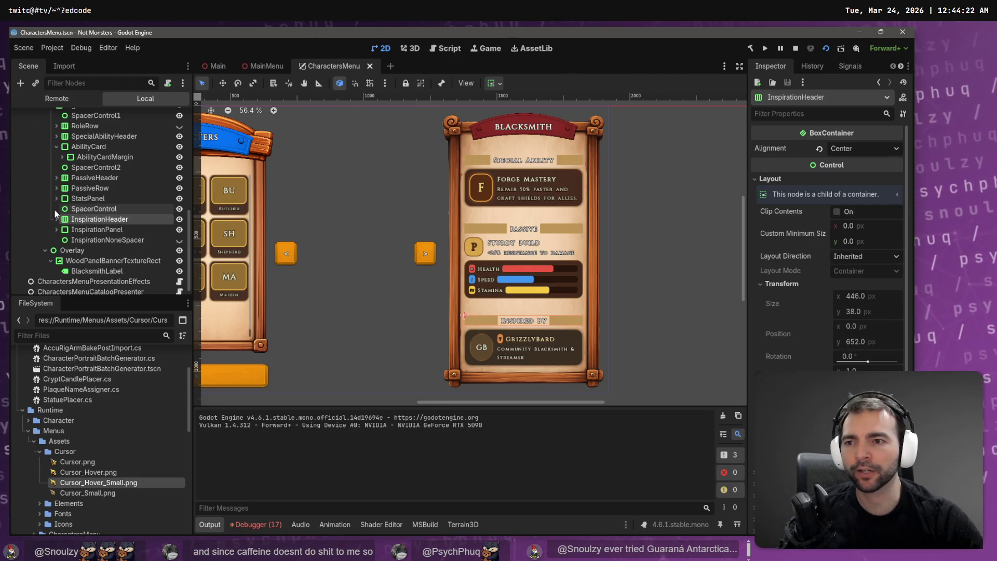
# Step: Inspect the RightPanelContent container and expand its Accessibility settings
pyautogui.scroll(3, 103, 187)
pyautogui.click(104, 176)
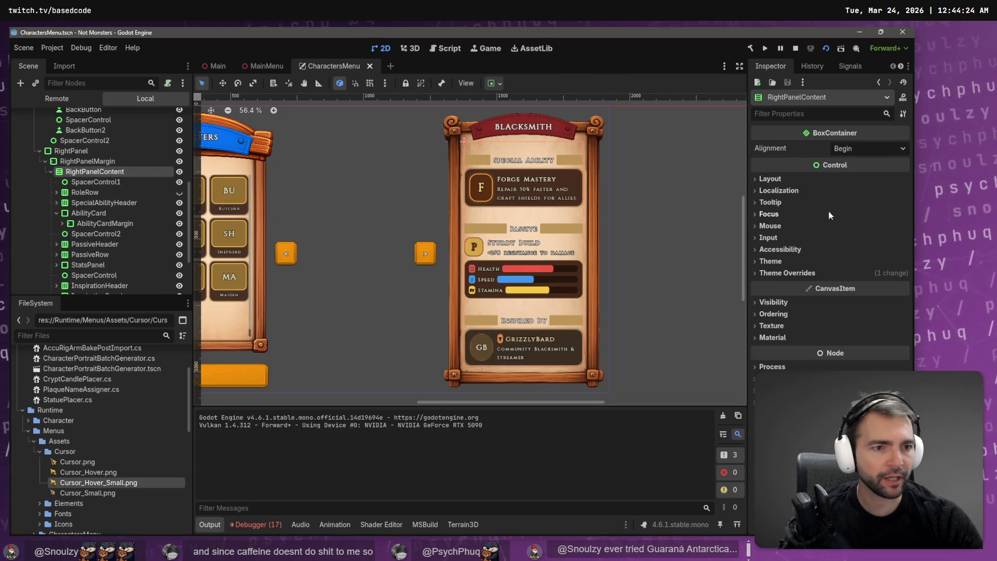
pyautogui.click(780, 250)
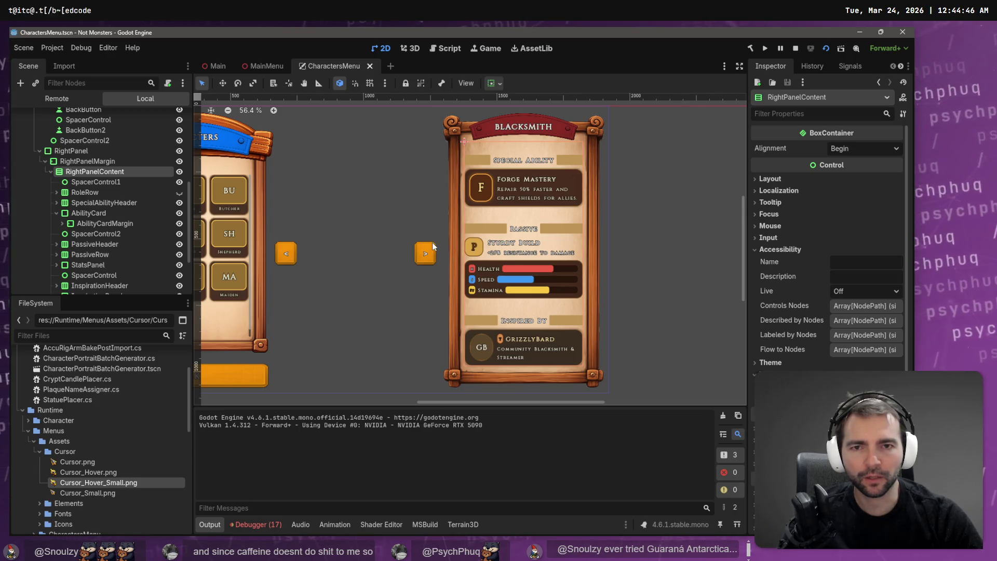
pyautogui.scroll(-3, 102, 264)
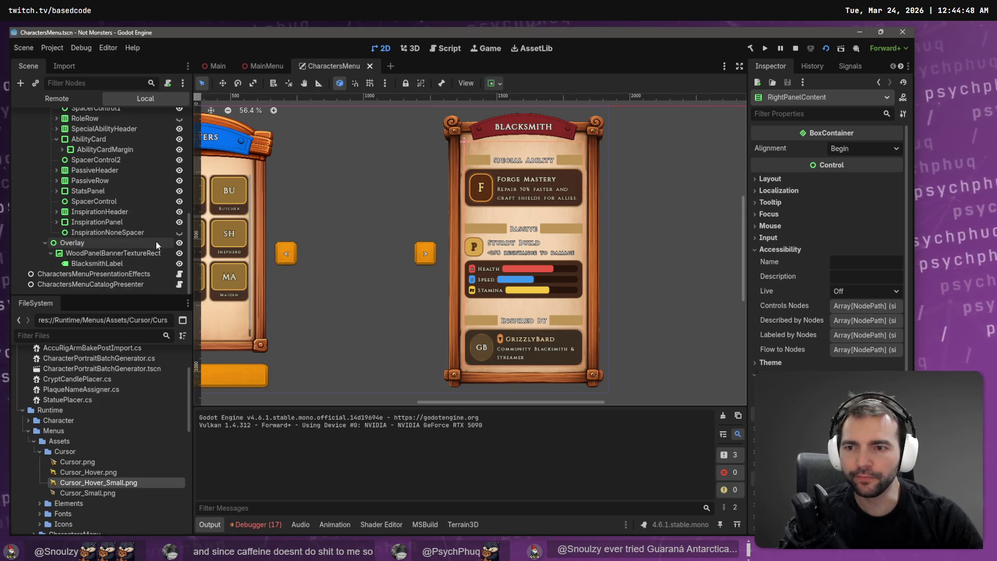
# Step: Toggle visibility of the inspiration header, panel and spacer to compare layouts, then restore them
pyautogui.click(179, 233)
pyautogui.click(179, 233)
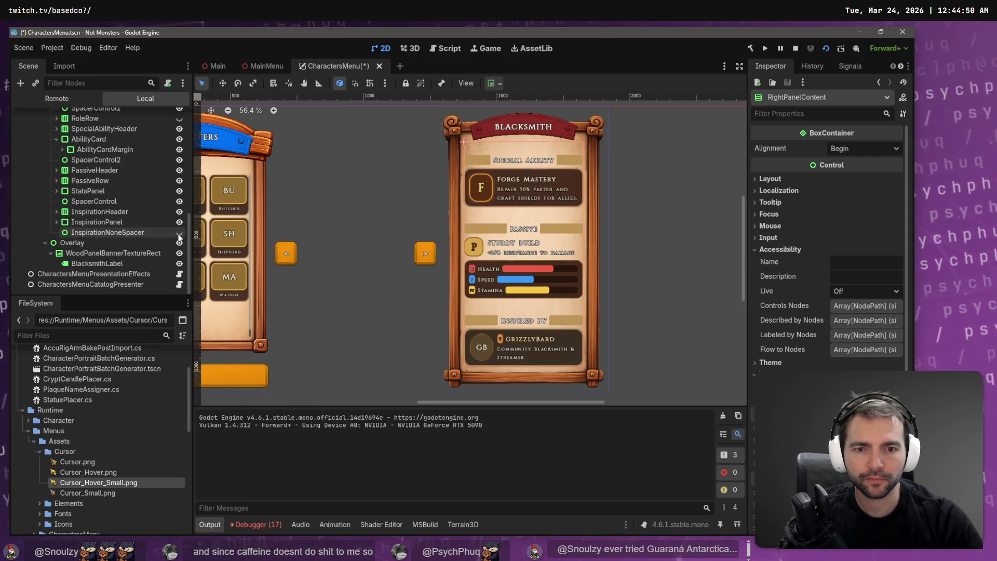
pyautogui.click(179, 233)
pyautogui.click(179, 235)
pyautogui.click(179, 235)
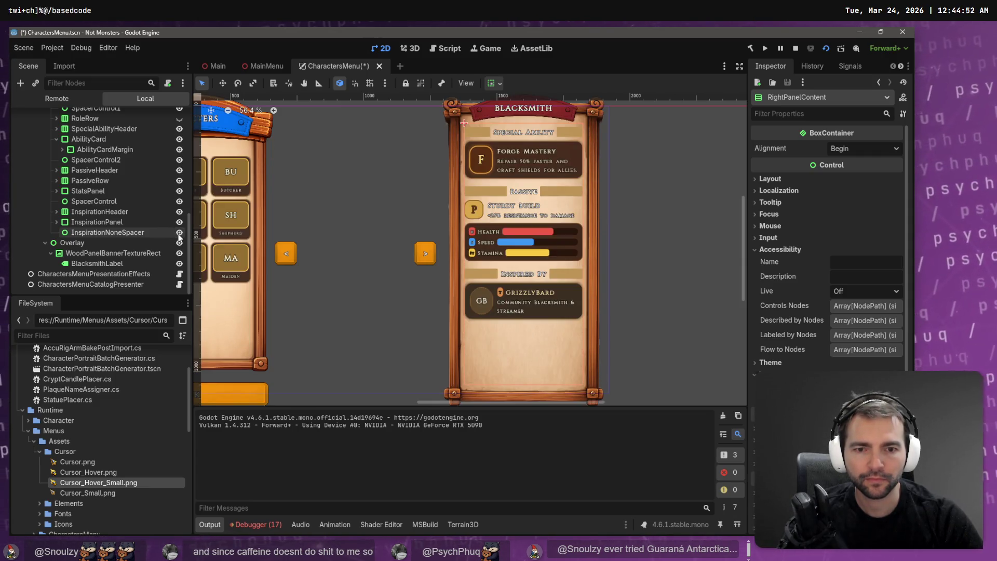
pyautogui.click(179, 212)
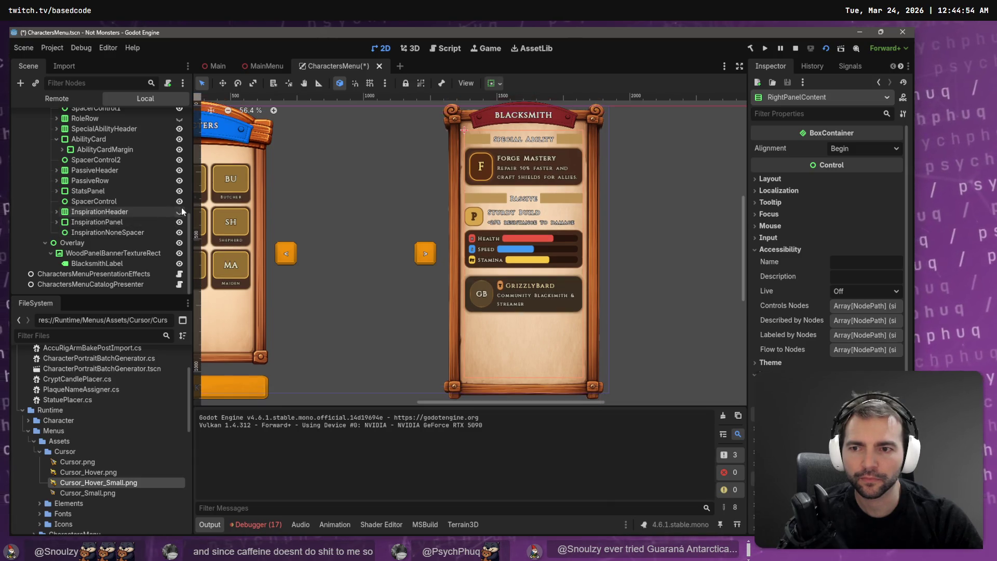
pyautogui.click(179, 223)
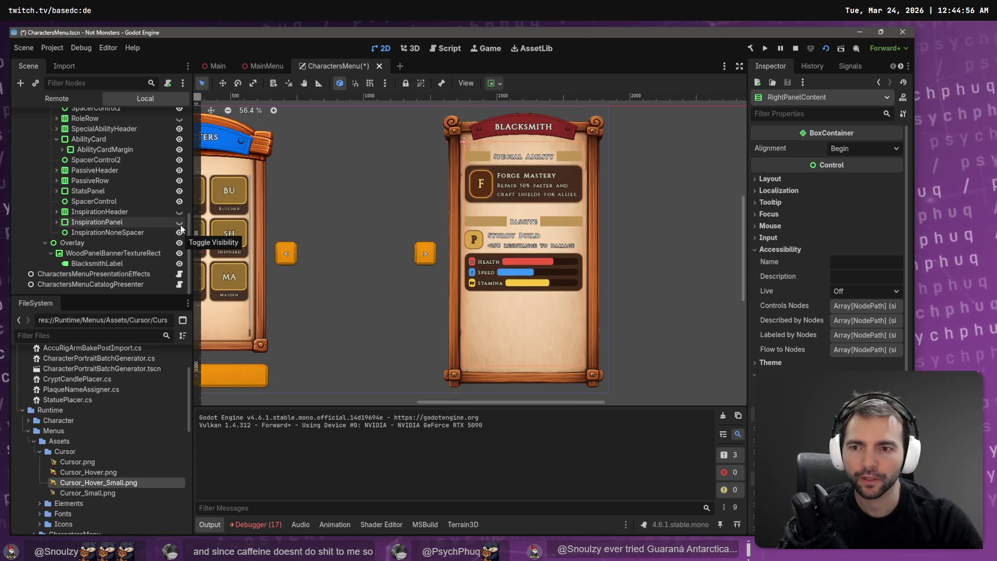
pyautogui.click(179, 233)
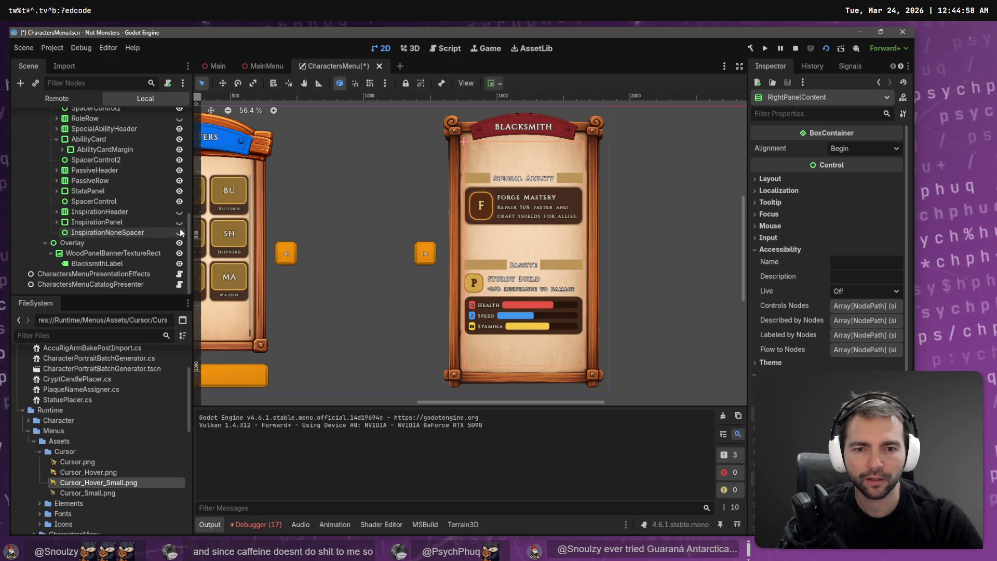
pyautogui.click(180, 229)
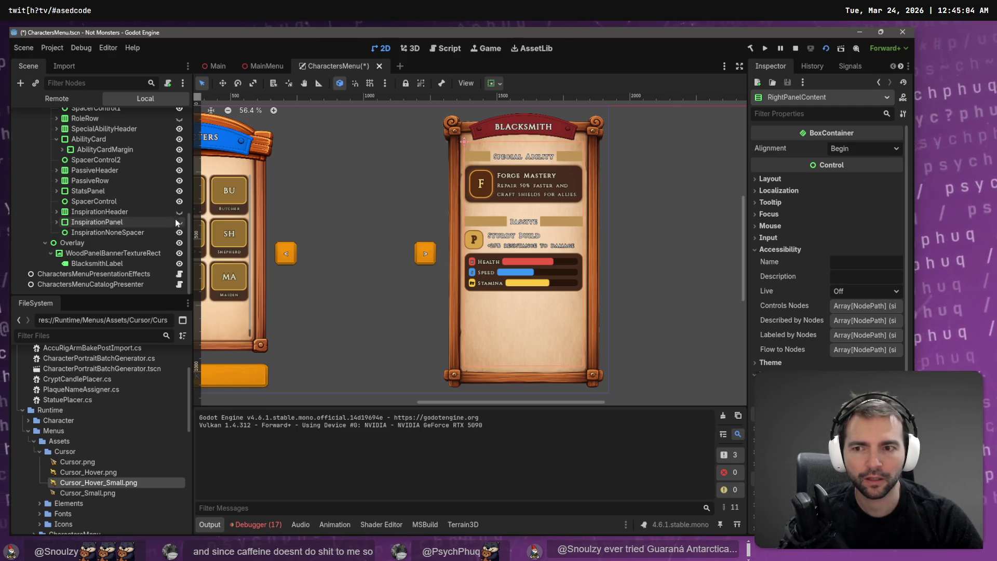
pyautogui.click(179, 222)
pyautogui.click(180, 232)
pyautogui.click(179, 211)
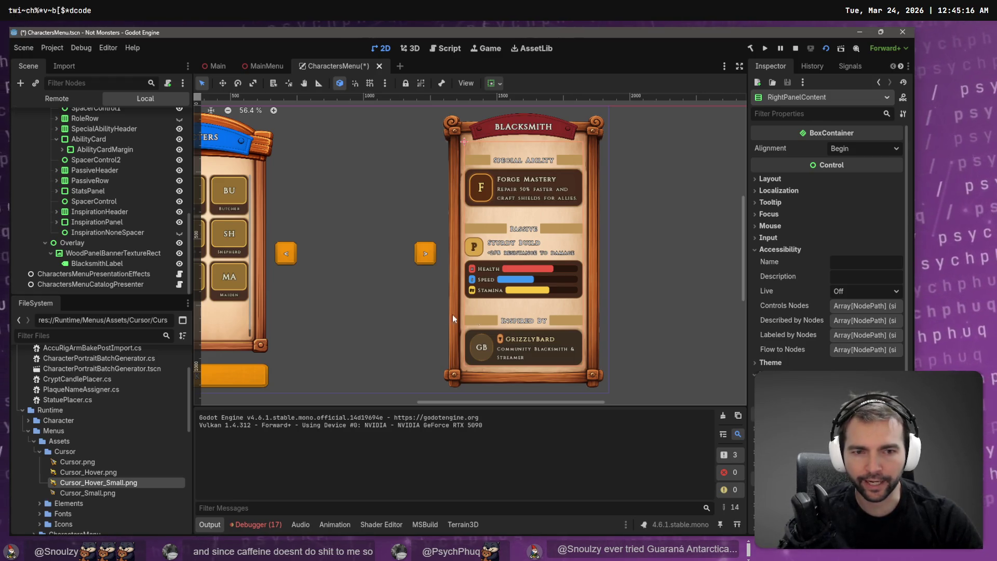
# Step: Set InspirationNoneSpacer's Custom Minimum Size y to 215, save the scene and run the game
pyautogui.click(85, 233)
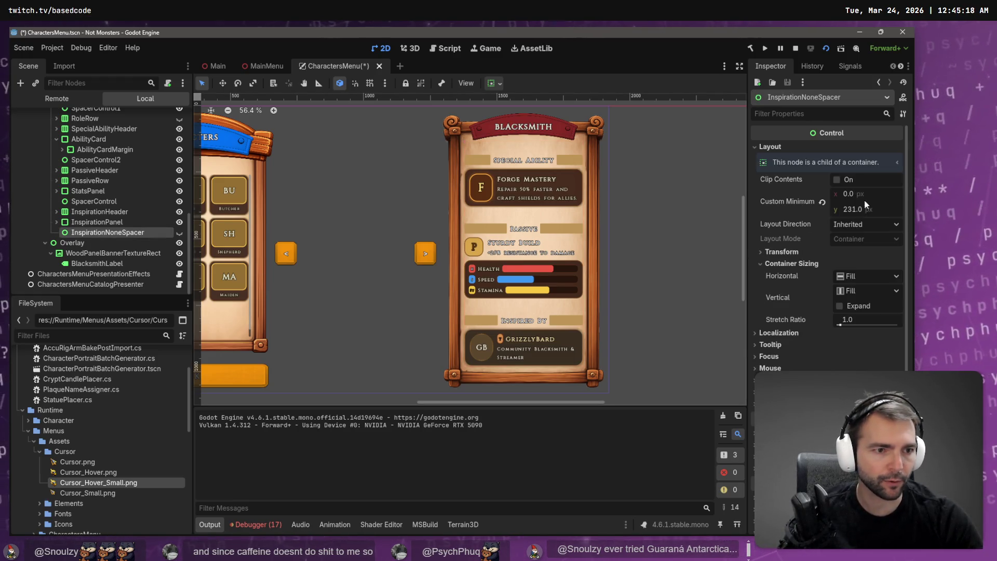
pyautogui.click(852, 209)
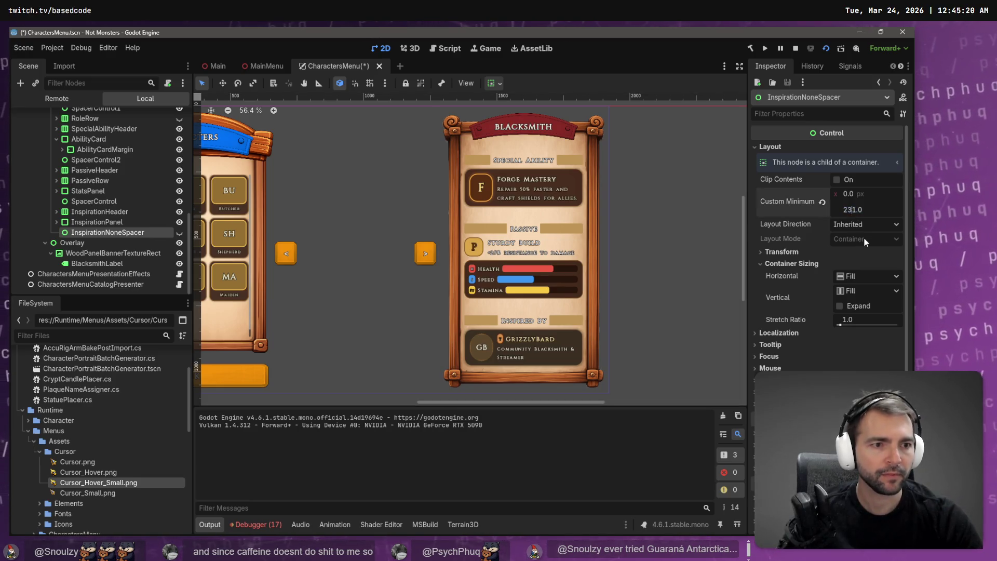
pyautogui.press('BackSpace')
pyautogui.write('1')
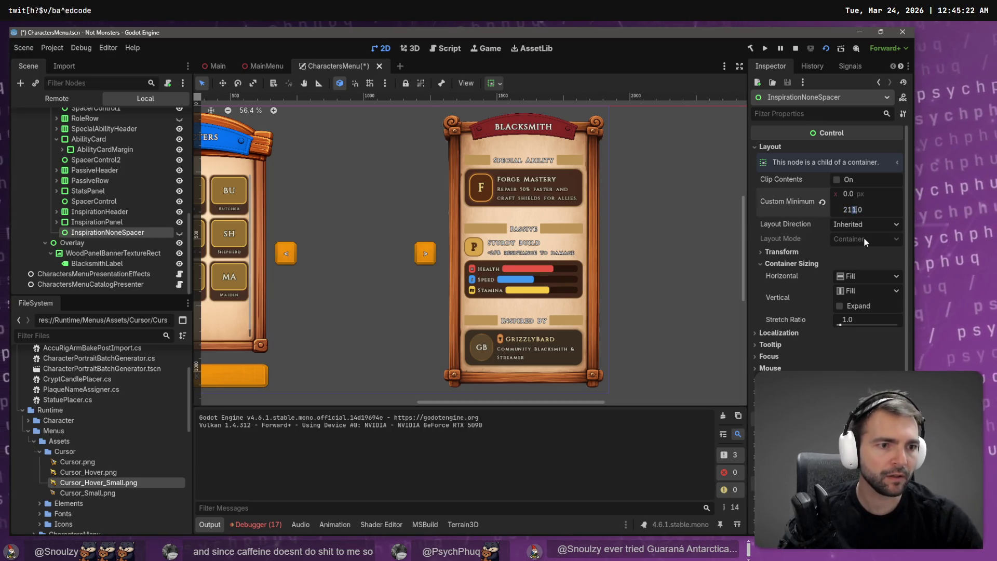
pyautogui.write('5')
pyautogui.press('Return')
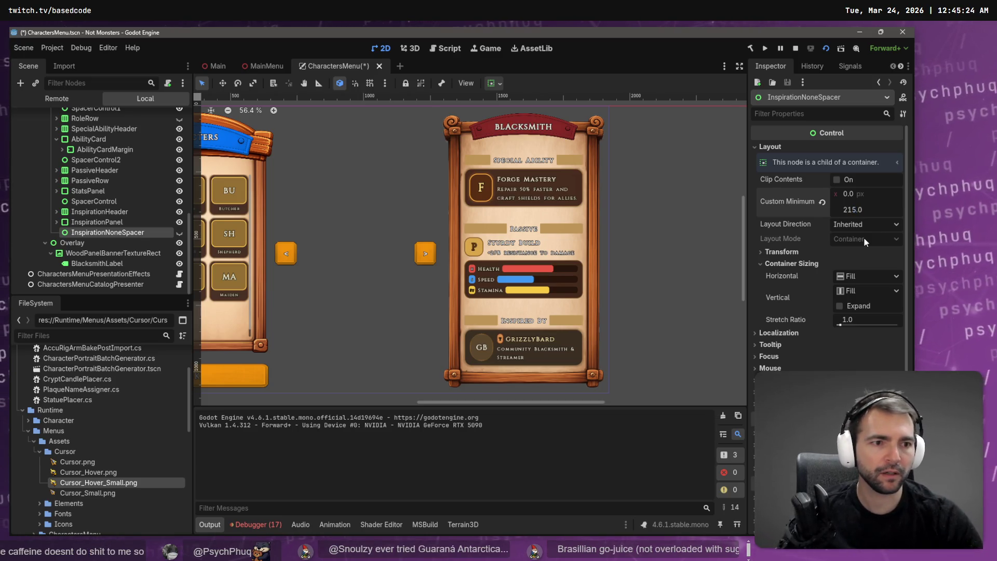
pyautogui.hotkey('ctrl', 's')
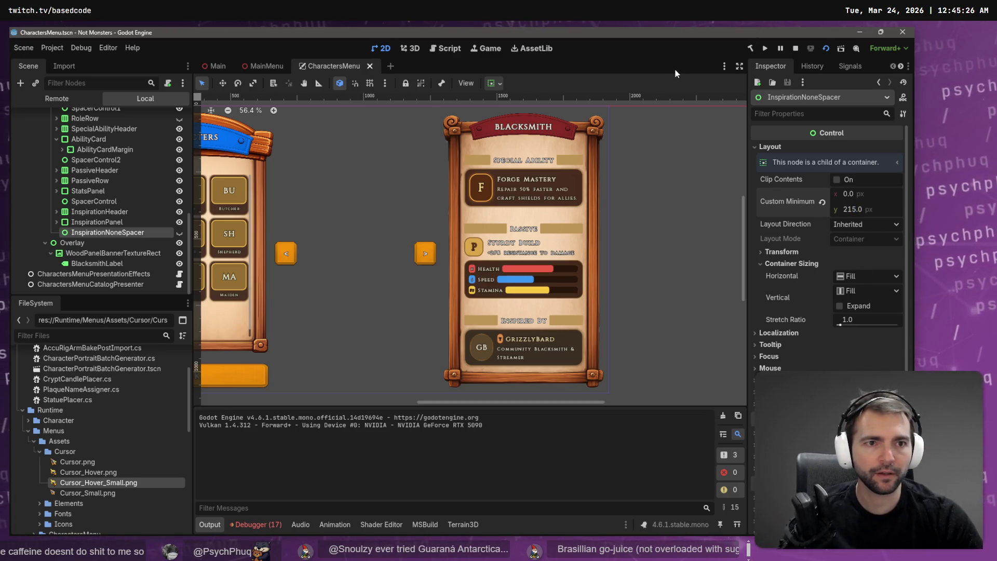
pyautogui.press('F5')
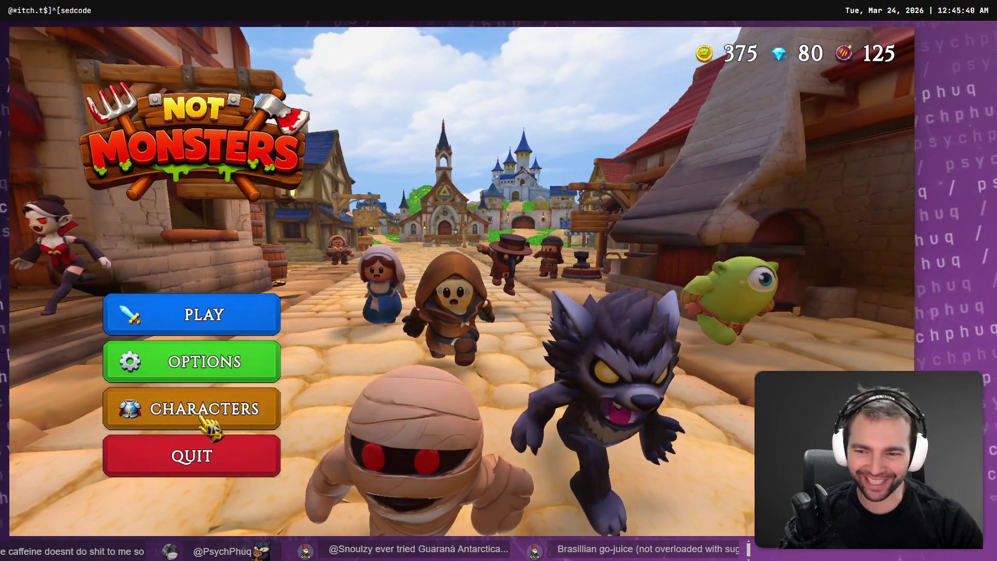
# Step: Open the Characters screen and view the Shepherd, Maiden and King details
pyautogui.click(205, 422)
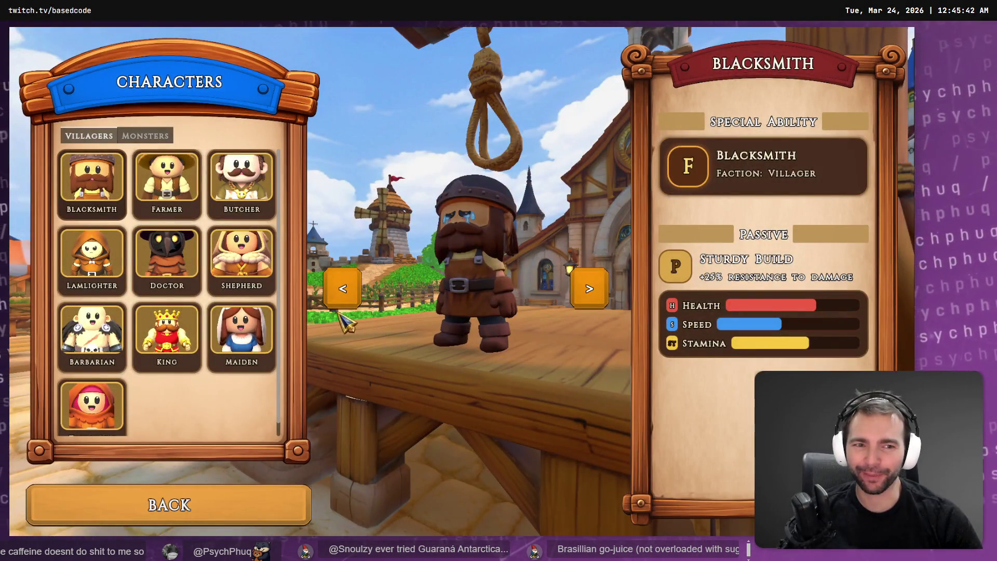
pyautogui.click(251, 270)
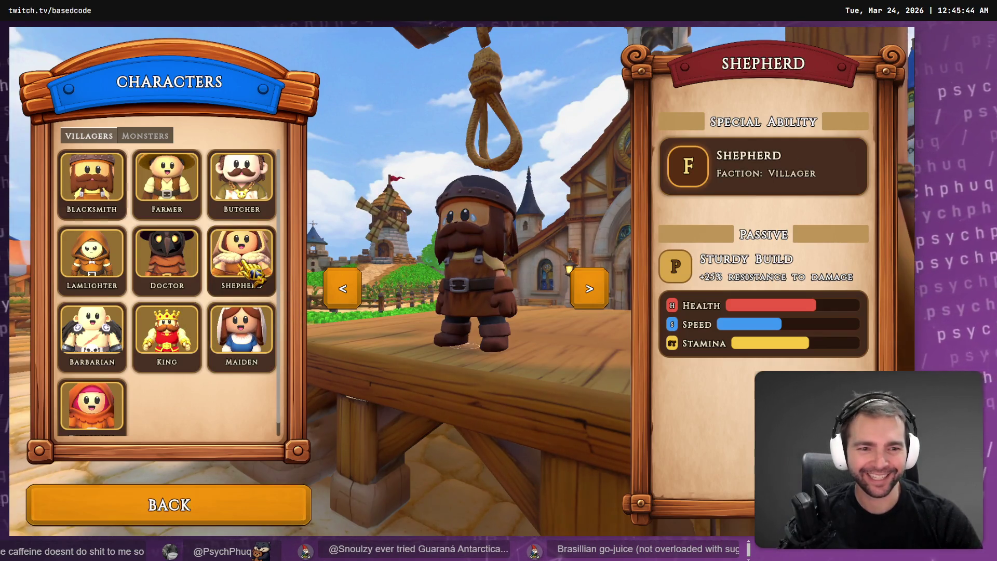
pyautogui.click(236, 335)
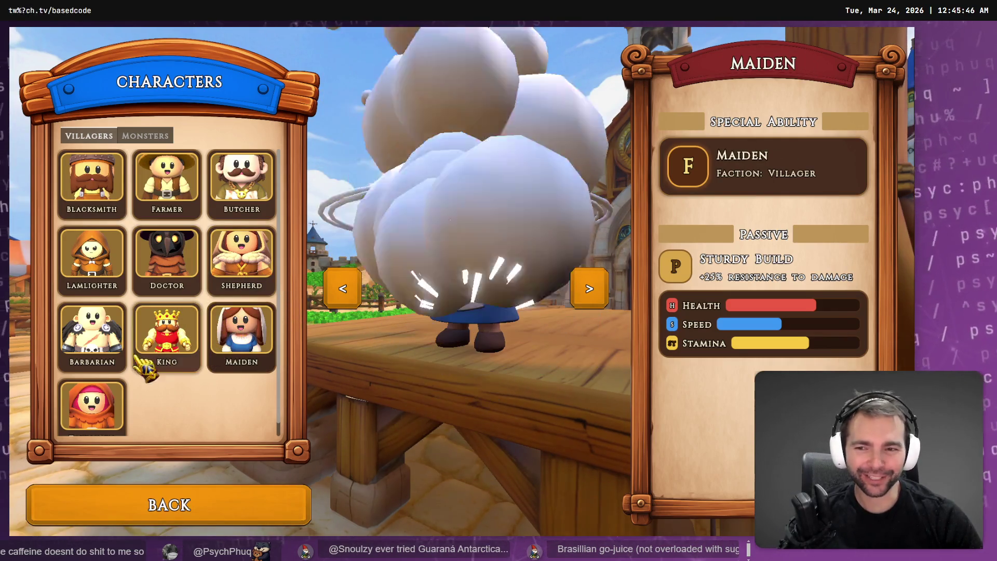
pyautogui.click(148, 364)
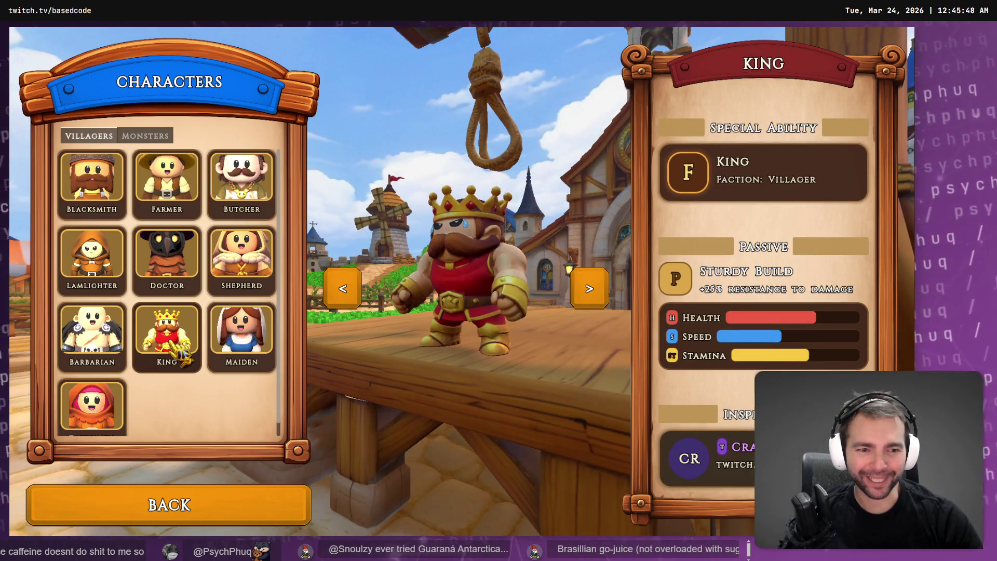
pyautogui.click(258, 263)
pyautogui.click(181, 347)
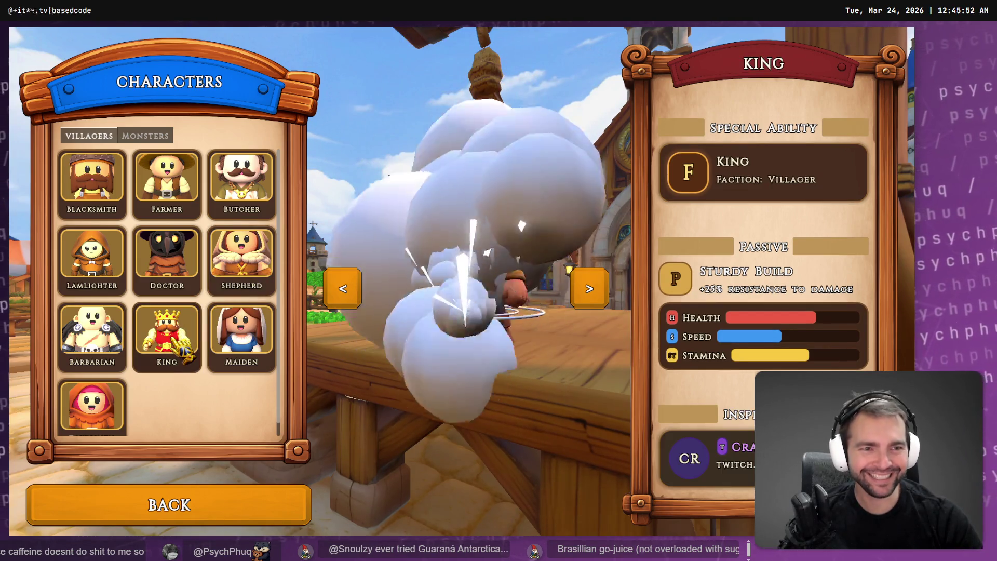
# Step: Switch repeatedly between the Shepherd and King panels, then stop the game
pyautogui.click(218, 280)
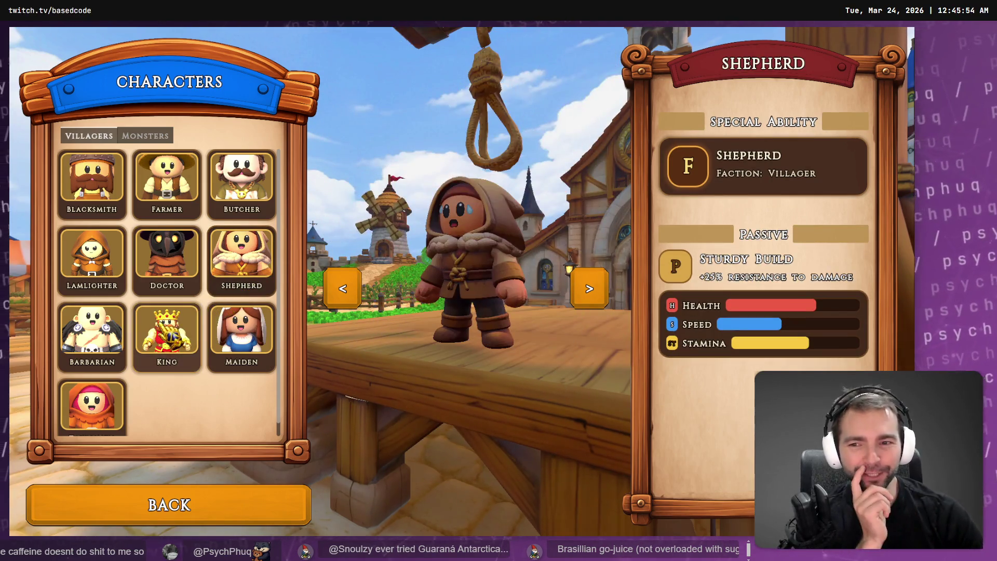
pyautogui.click(167, 335)
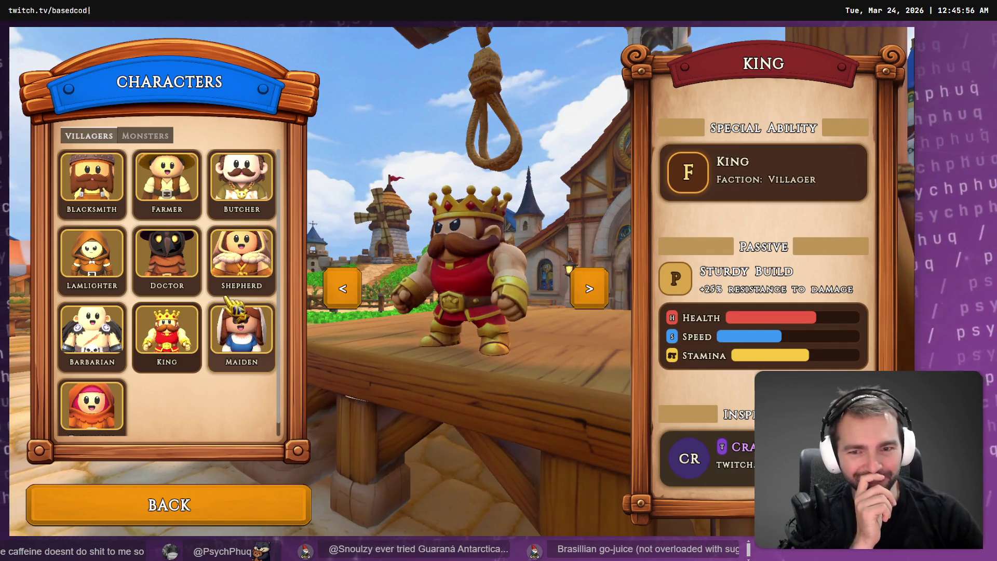
pyautogui.click(260, 265)
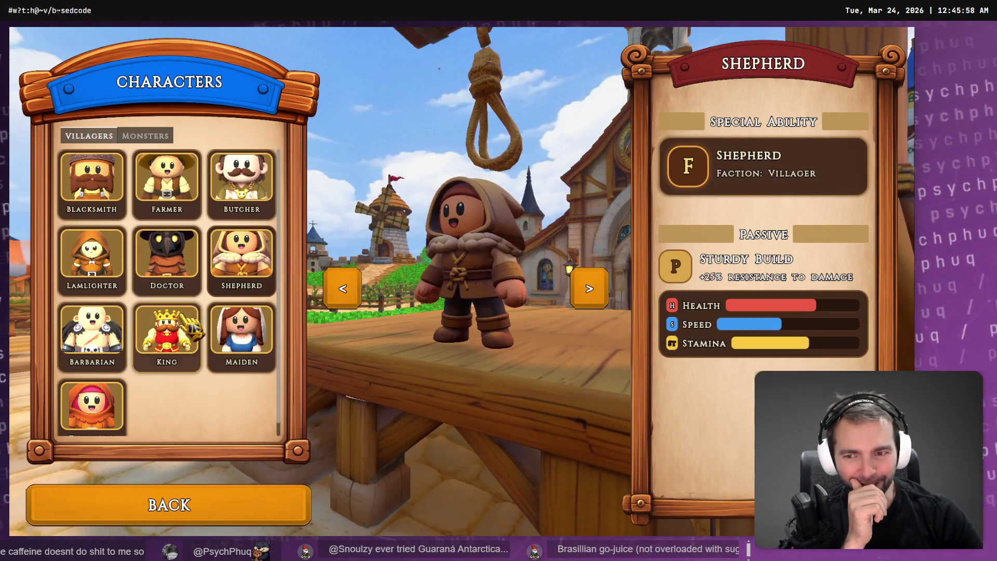
pyautogui.click(188, 321)
pyautogui.click(223, 284)
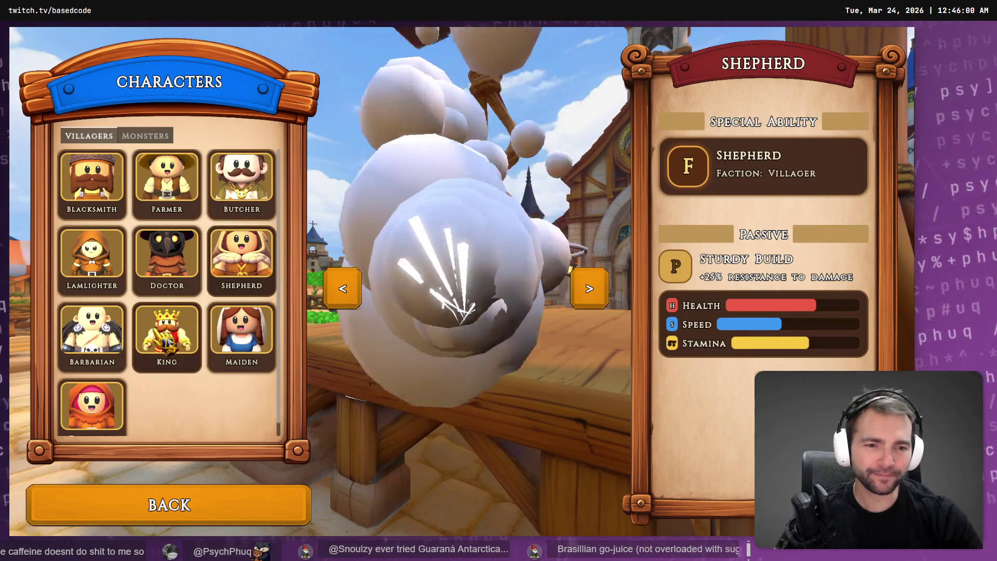
pyautogui.click(168, 336)
pyautogui.click(250, 266)
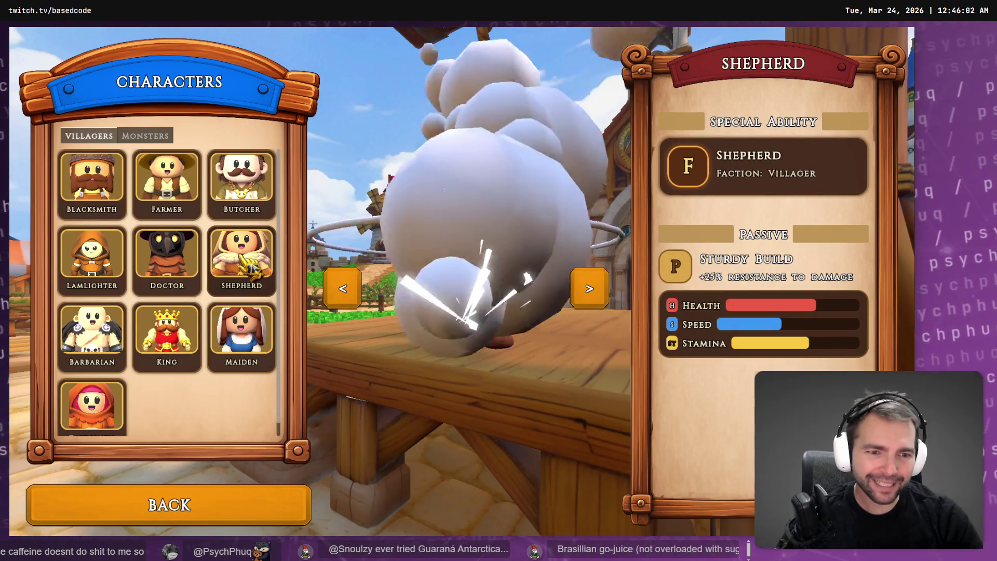
pyautogui.press('F8')
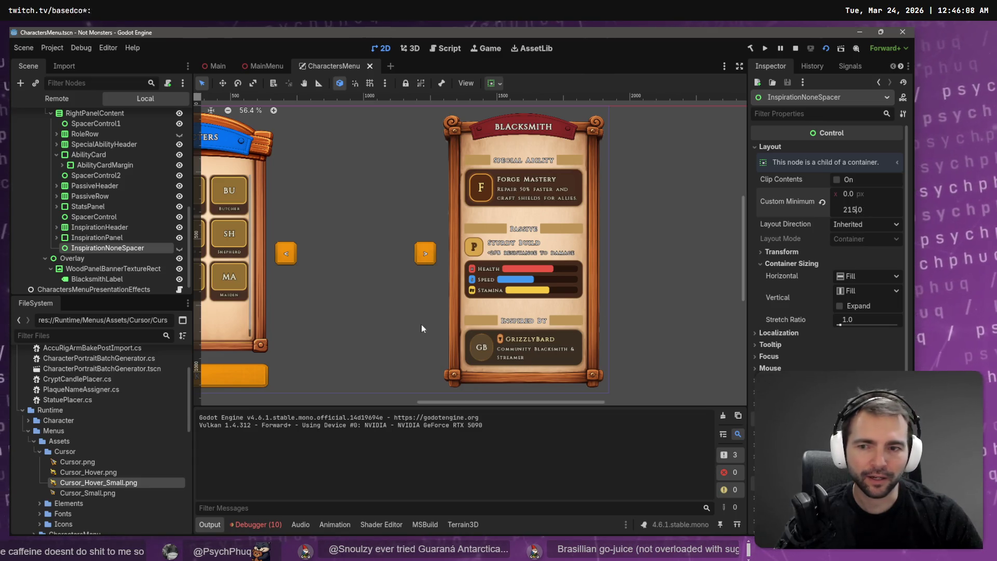
pyautogui.click(90, 238)
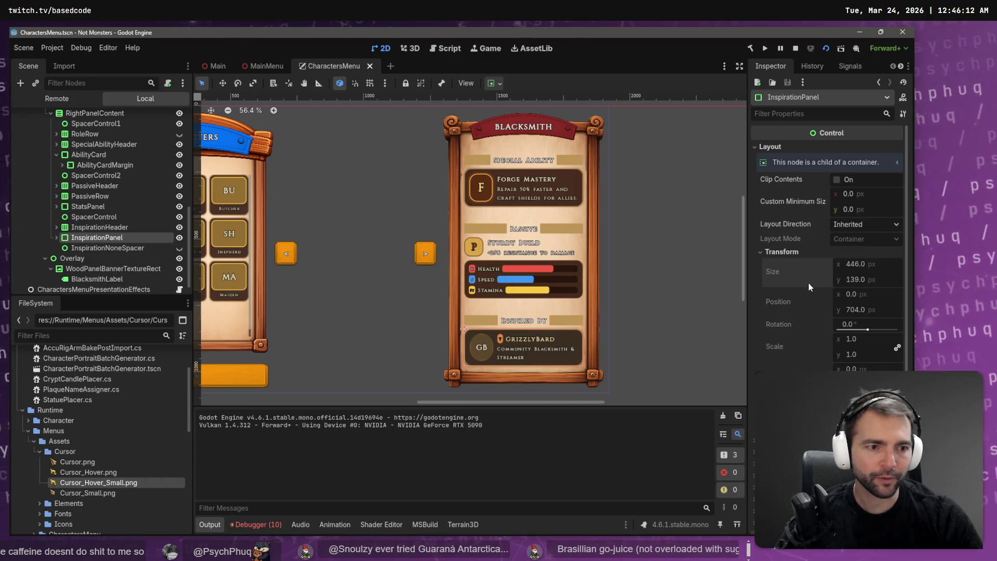
pyautogui.click(100, 217)
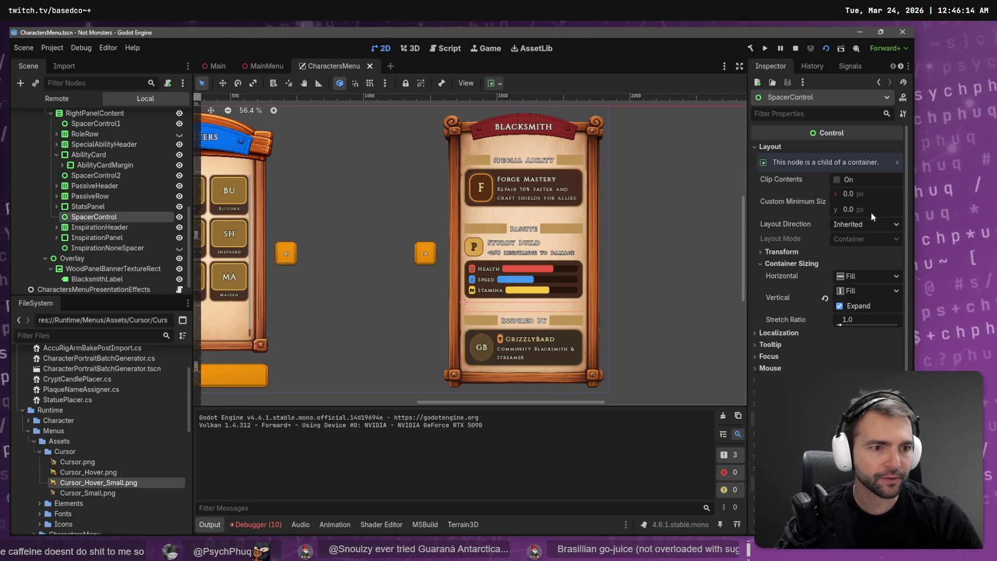
# Step: Select the spacer's minimum height field, then compare the Maiden and King panels in-game and stop
pyautogui.click(108, 248)
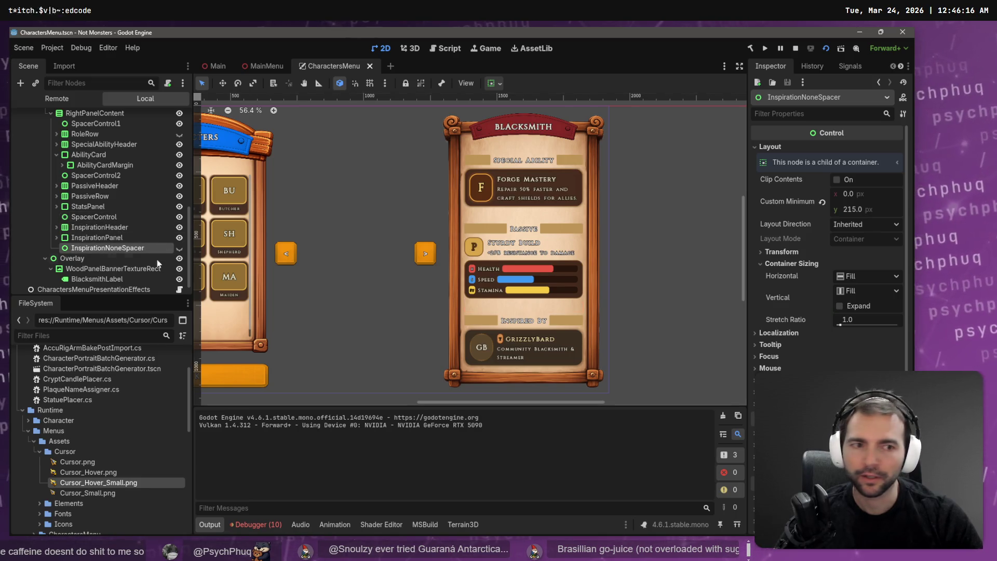
pyautogui.click(867, 210)
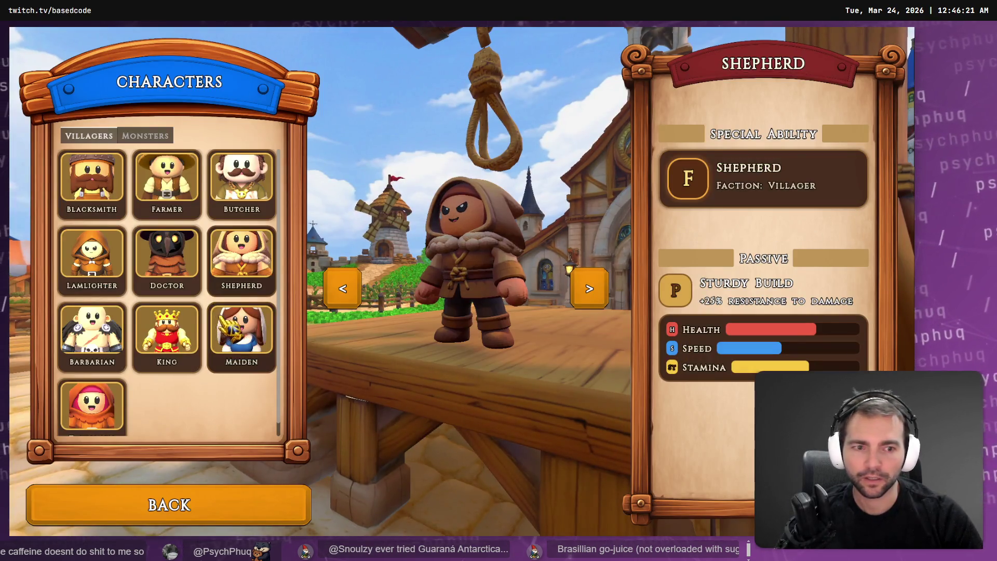
pyautogui.click(242, 338)
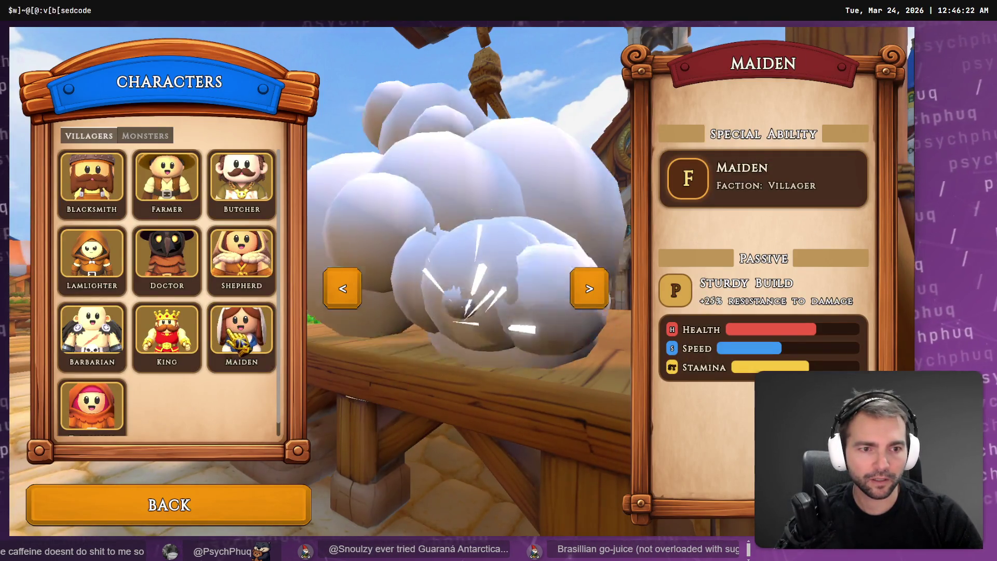
pyautogui.click(176, 346)
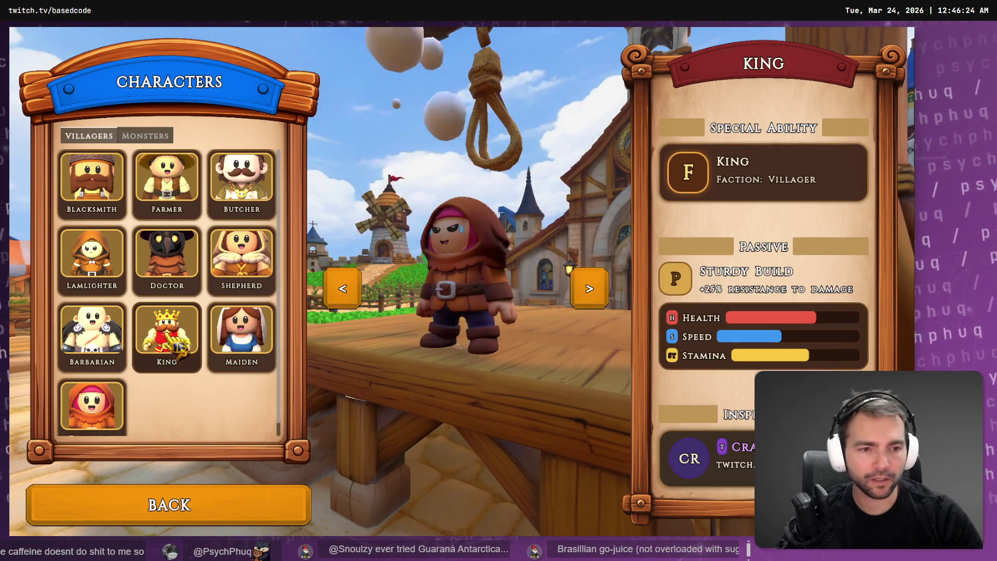
pyautogui.click(229, 343)
pyautogui.click(187, 347)
pyautogui.click(213, 345)
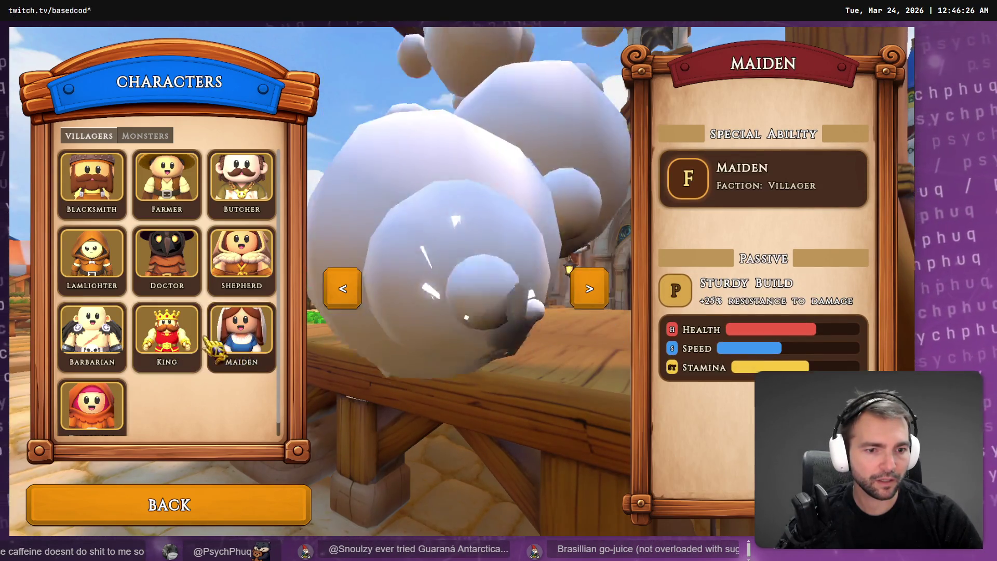
pyautogui.click(184, 343)
pyautogui.click(228, 343)
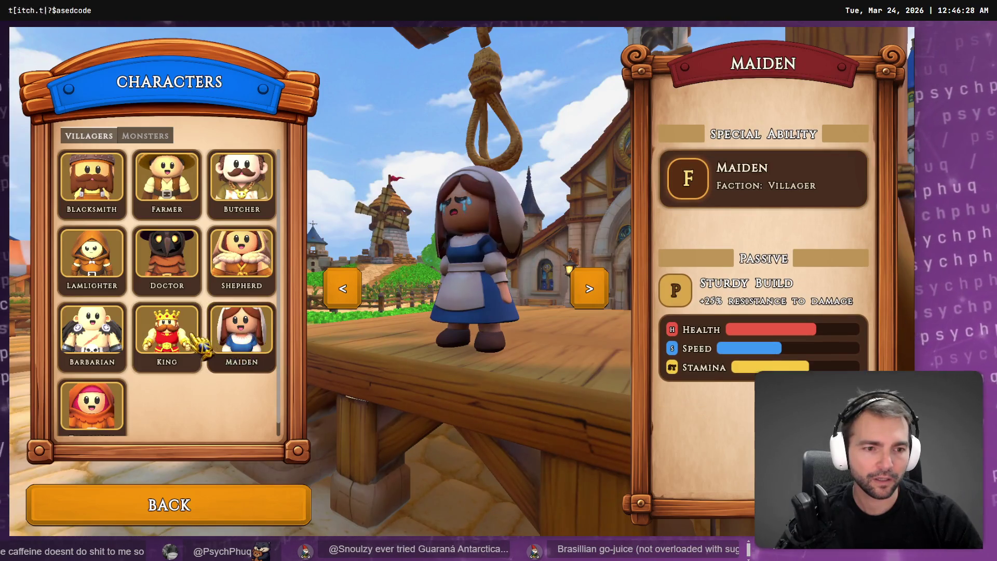
pyautogui.click(194, 343)
pyautogui.click(234, 346)
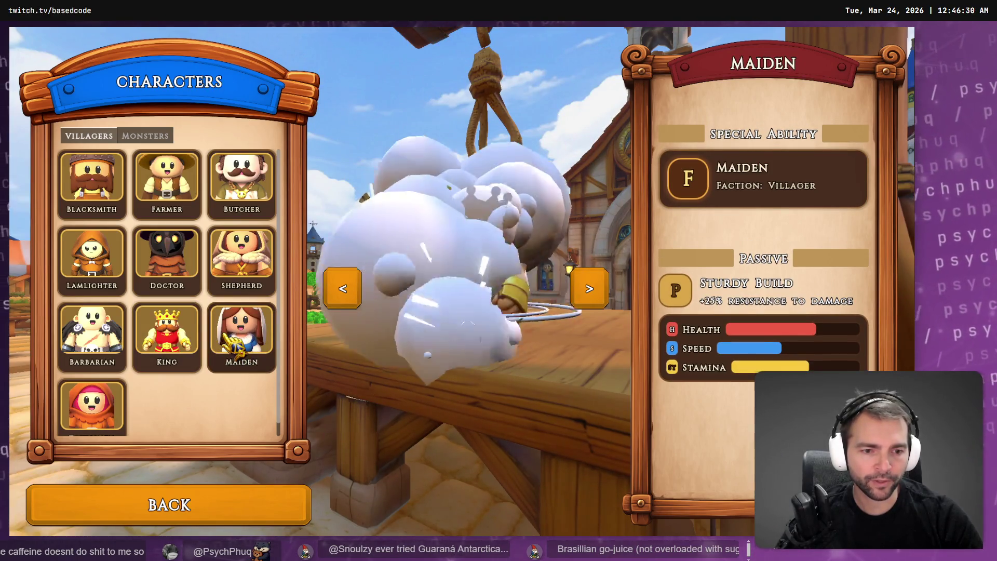
pyautogui.press('F8')
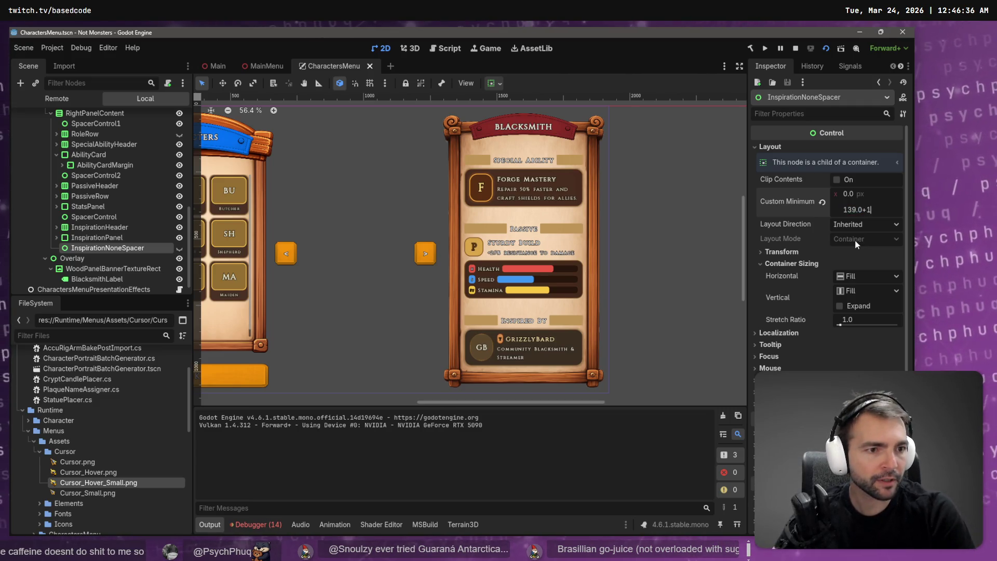
# Step: Rerun the game to check the King panel, then stop it
pyautogui.hotkey('alt', 'Tab')
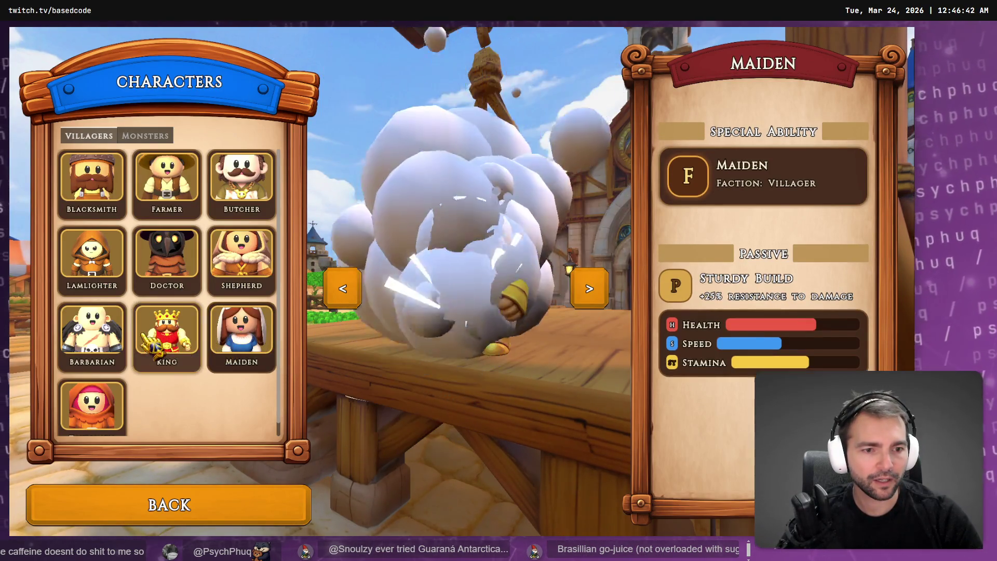
pyautogui.click(151, 347)
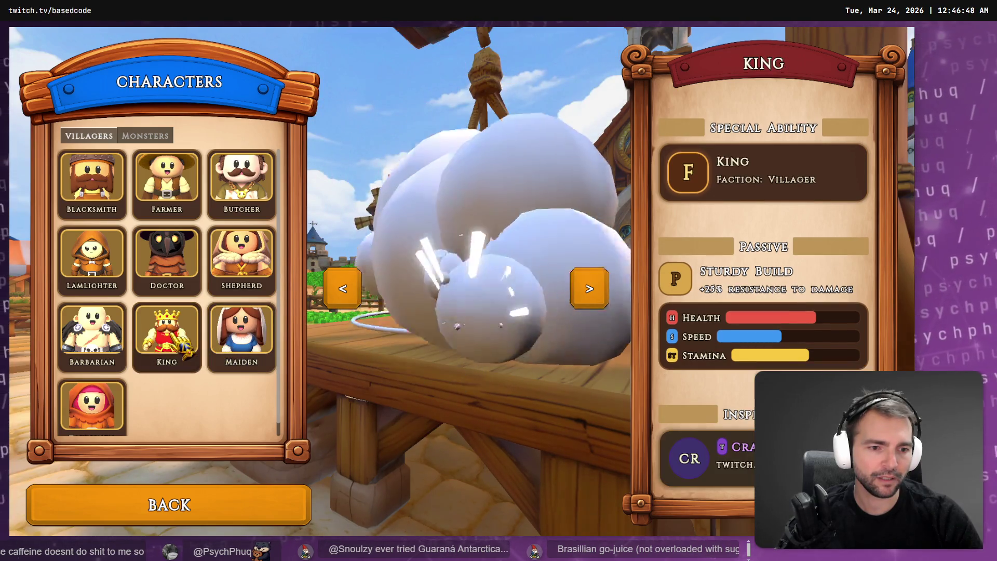
pyautogui.press('F8')
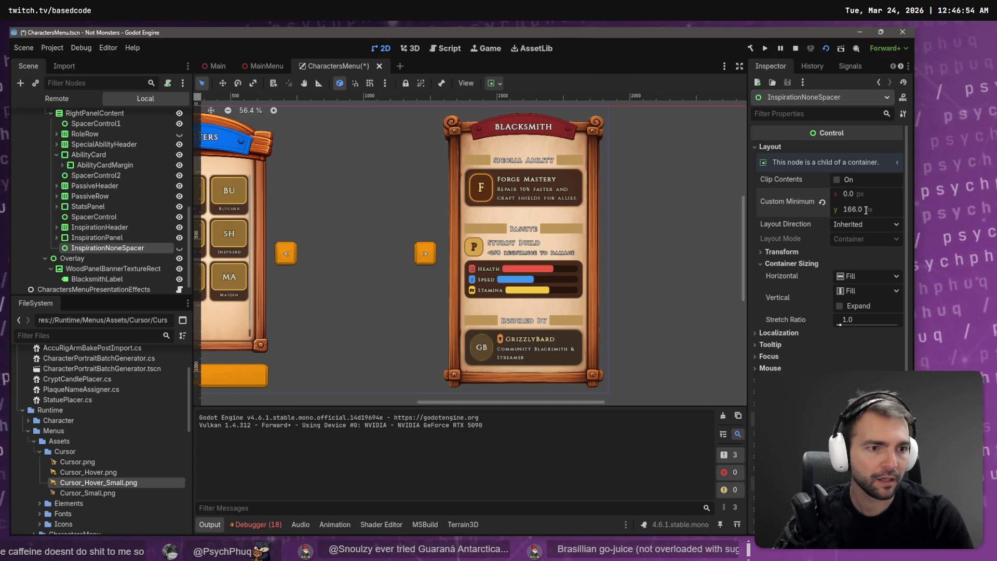
# Step: Relaunch the game twice to check adjusted spacer heights, stopping each run
pyautogui.press('F6')
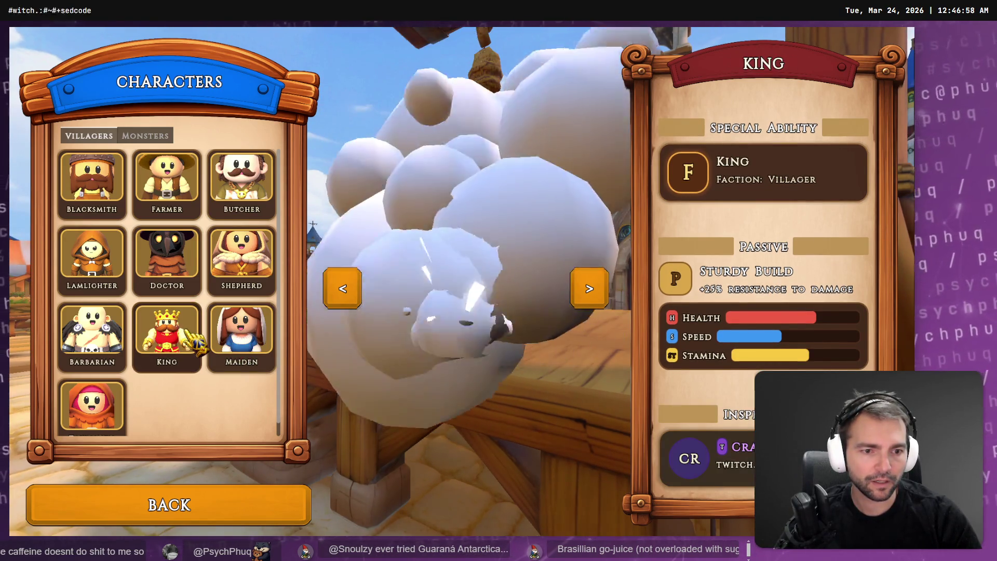
pyautogui.press('F8')
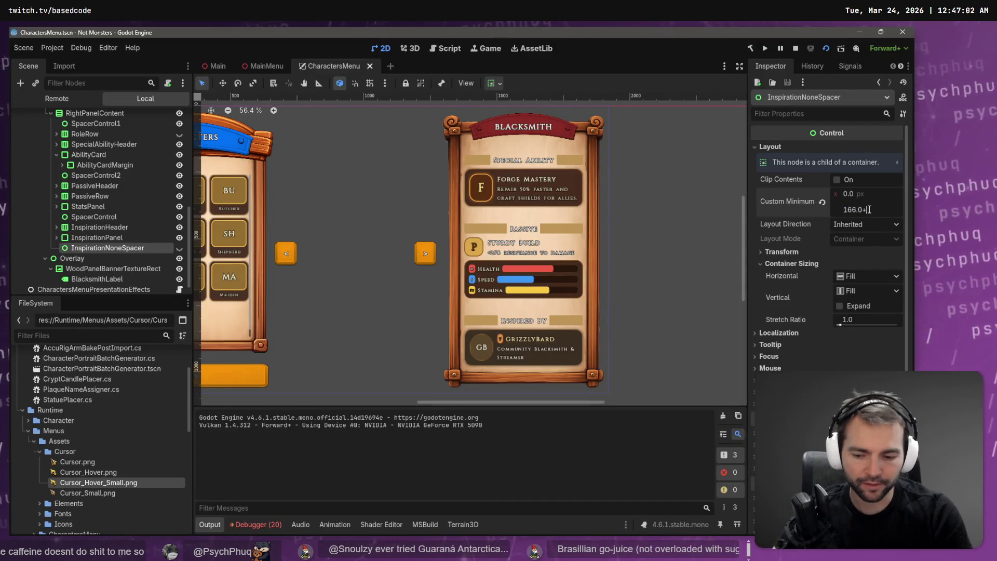
pyautogui.press('F6')
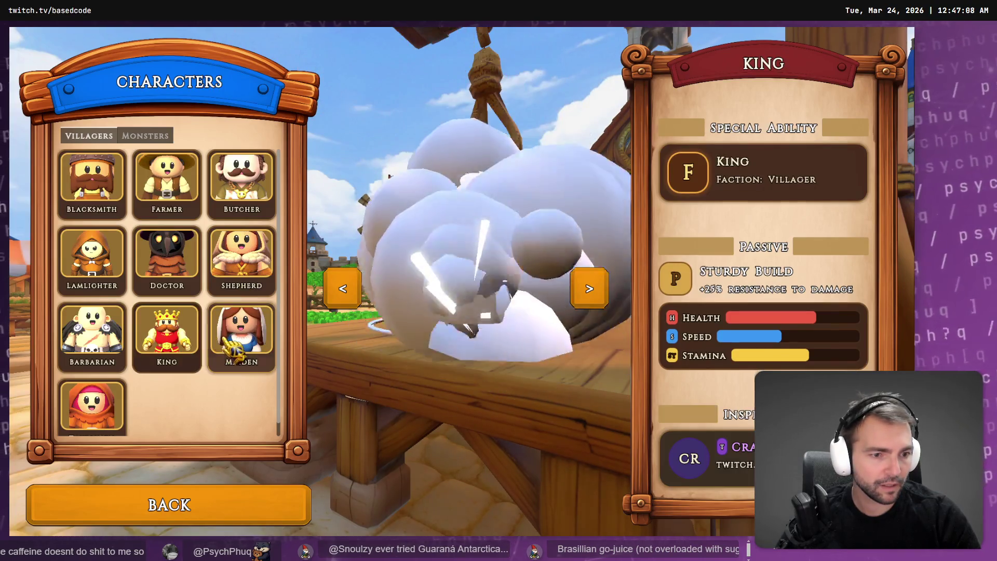
pyautogui.press('F8')
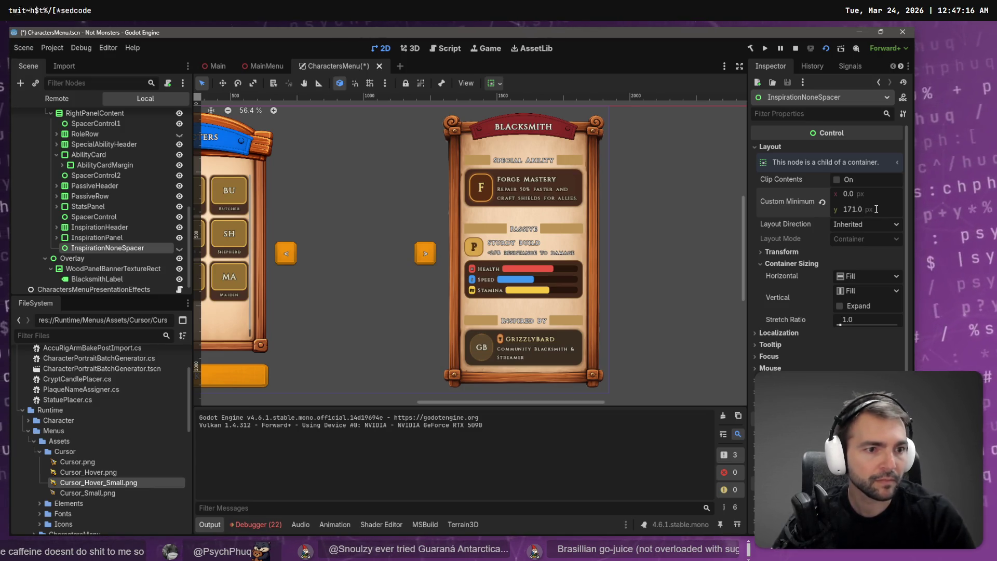
# Step: Run the game and compare the Maiden panel against the King panel
pyautogui.press('F6')
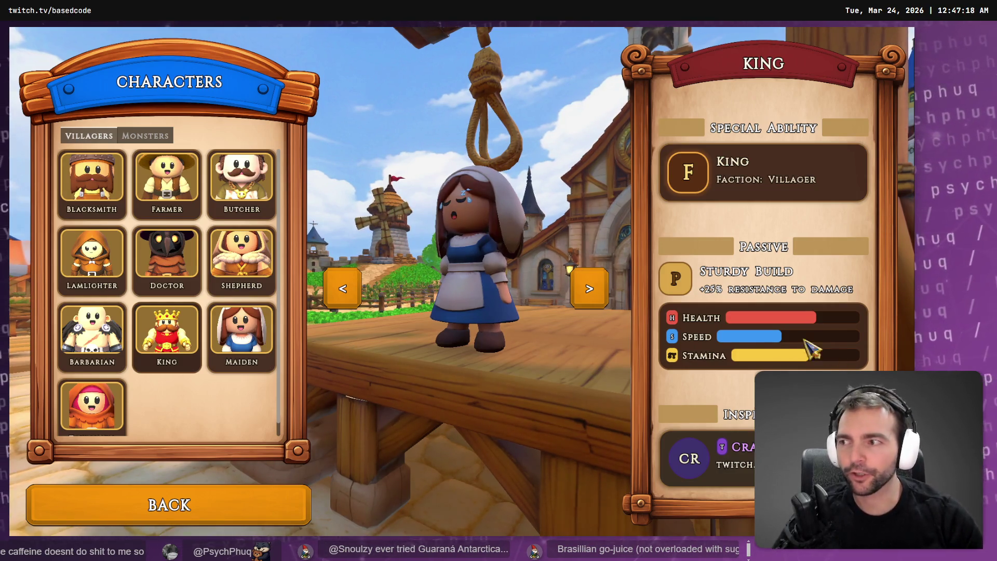
pyautogui.click(242, 259)
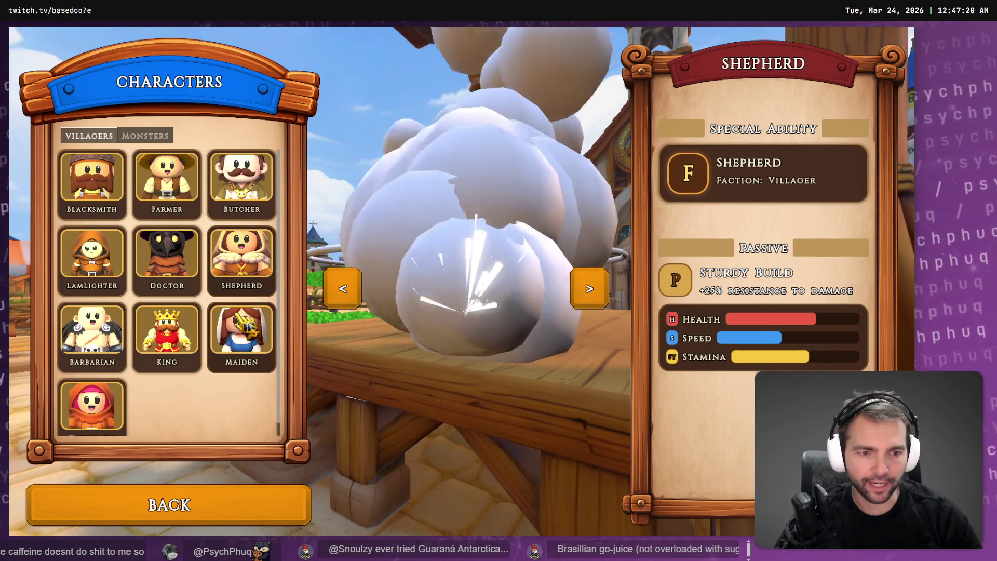
pyautogui.click(248, 338)
pyautogui.click(174, 340)
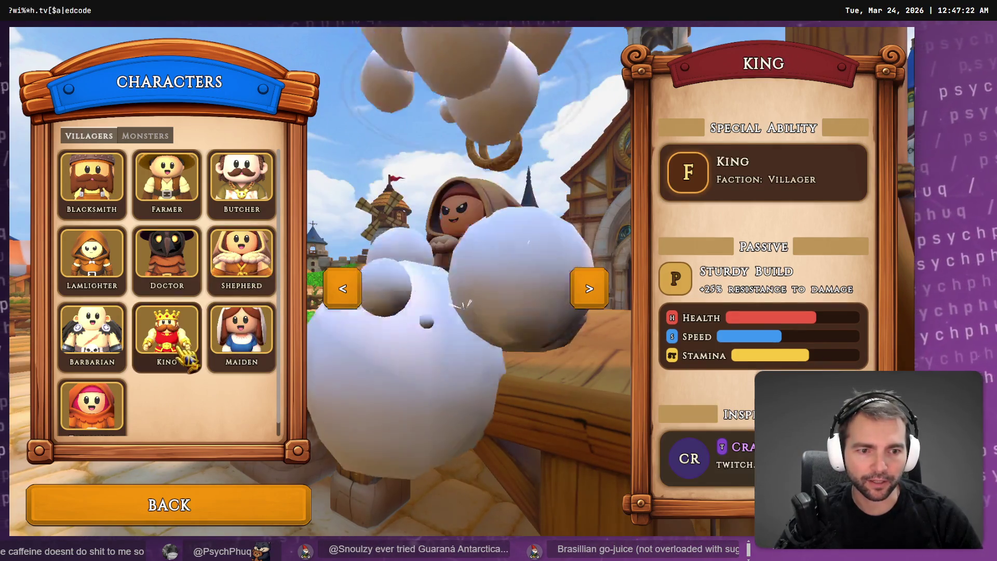
pyautogui.click(242, 338)
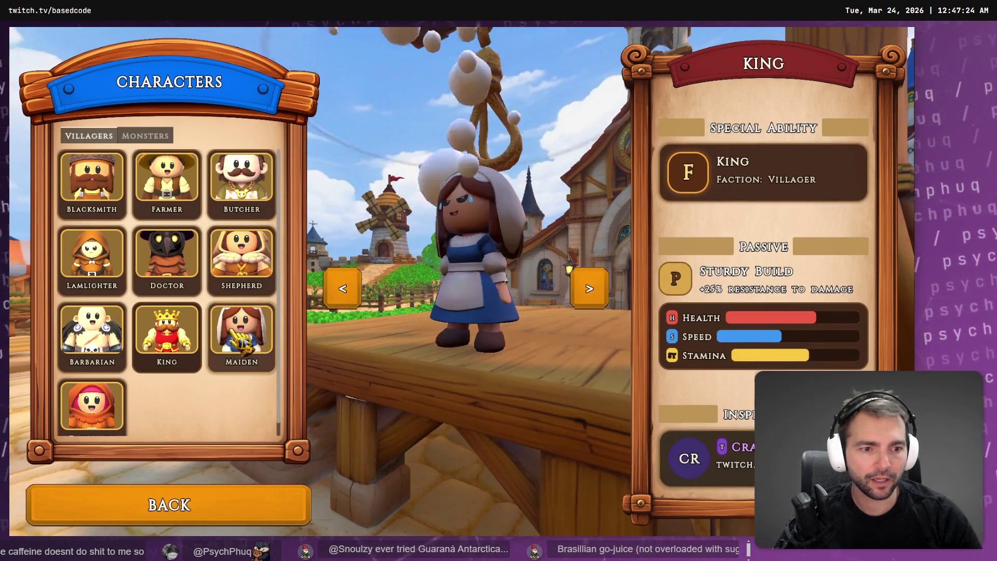
pyautogui.press('F8')
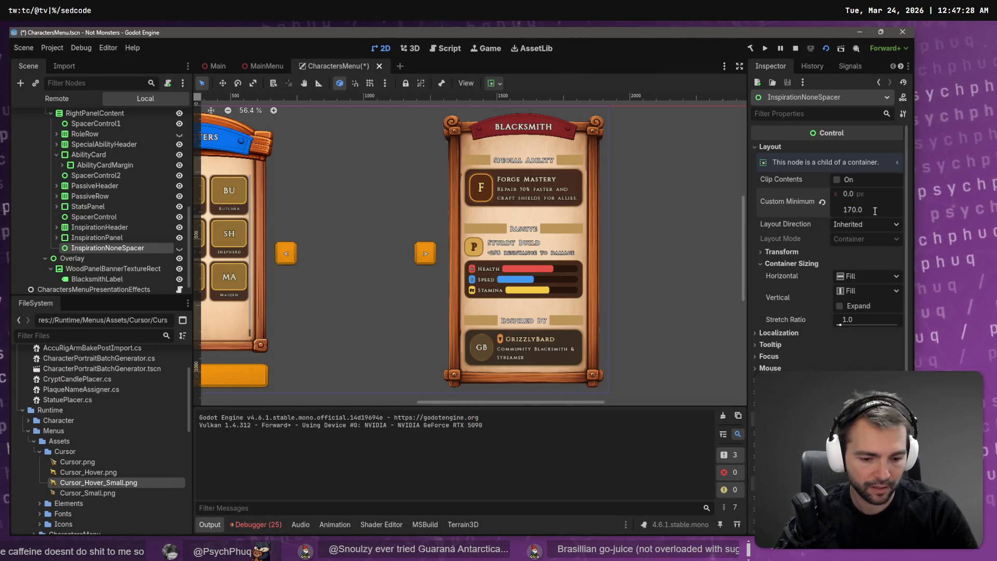
# Step: Test the Maiden panel over two more runs, settling the spacer height at 172 px
pyautogui.press('F6')
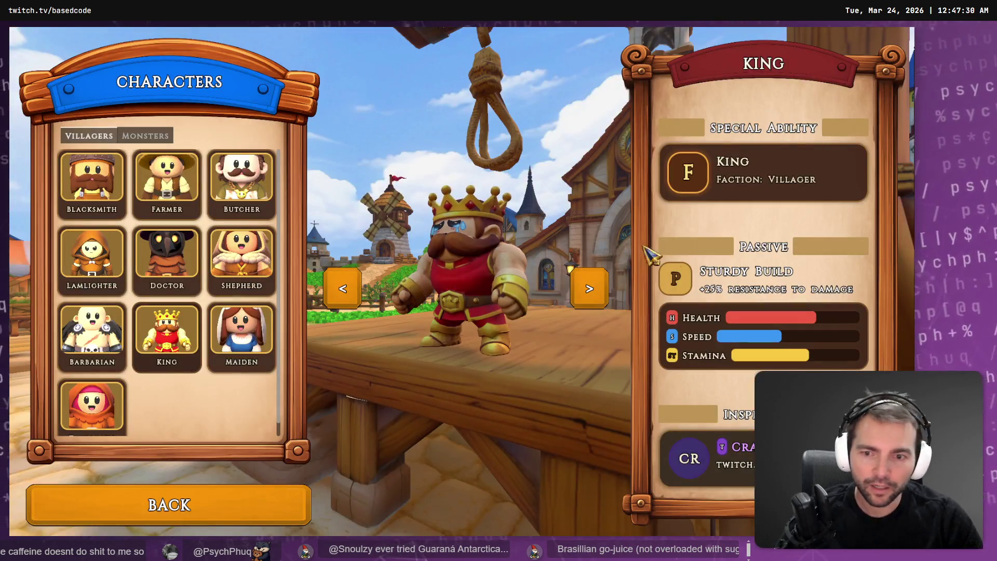
pyautogui.click(247, 348)
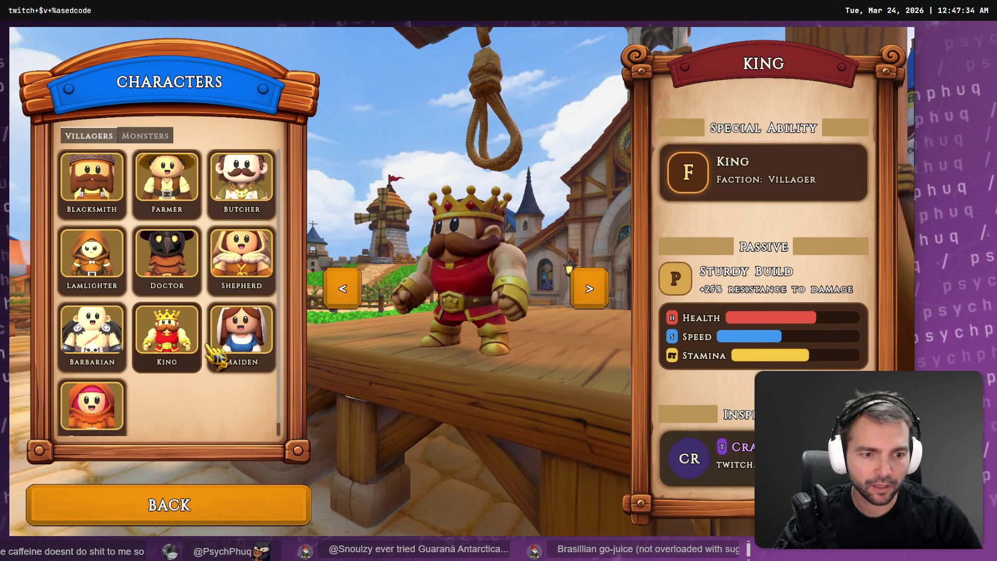
pyautogui.press('F8')
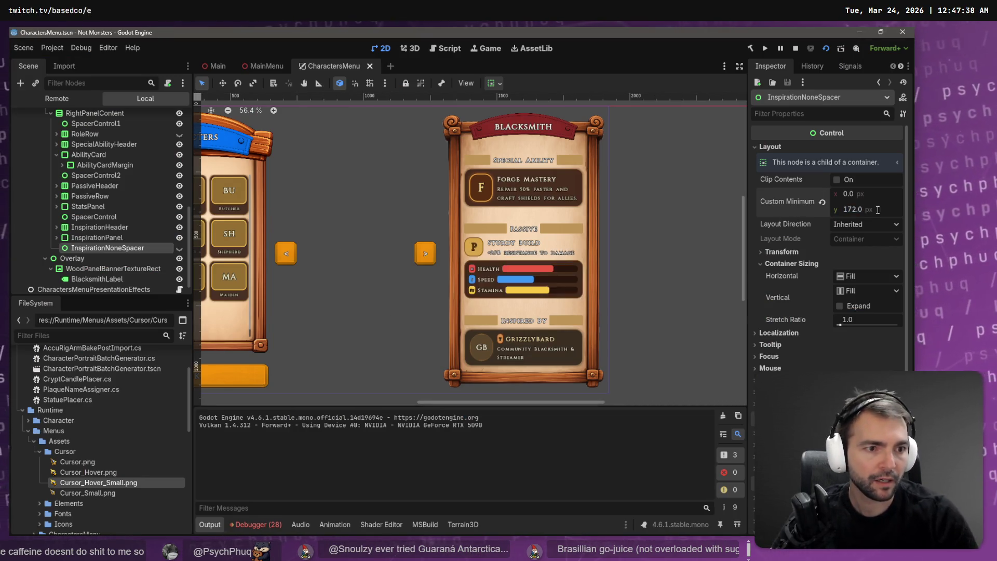
pyautogui.press('F6')
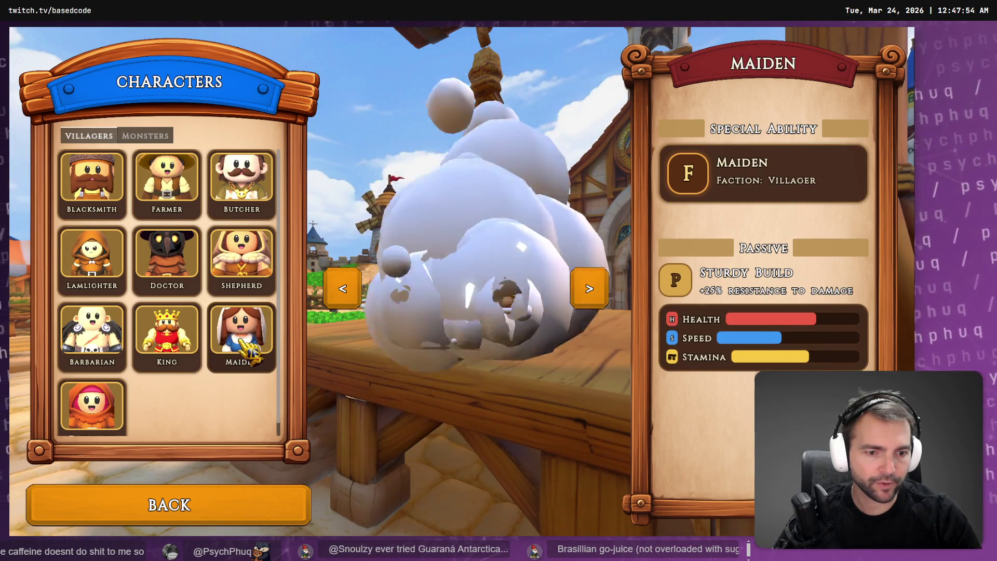
pyautogui.press('F8')
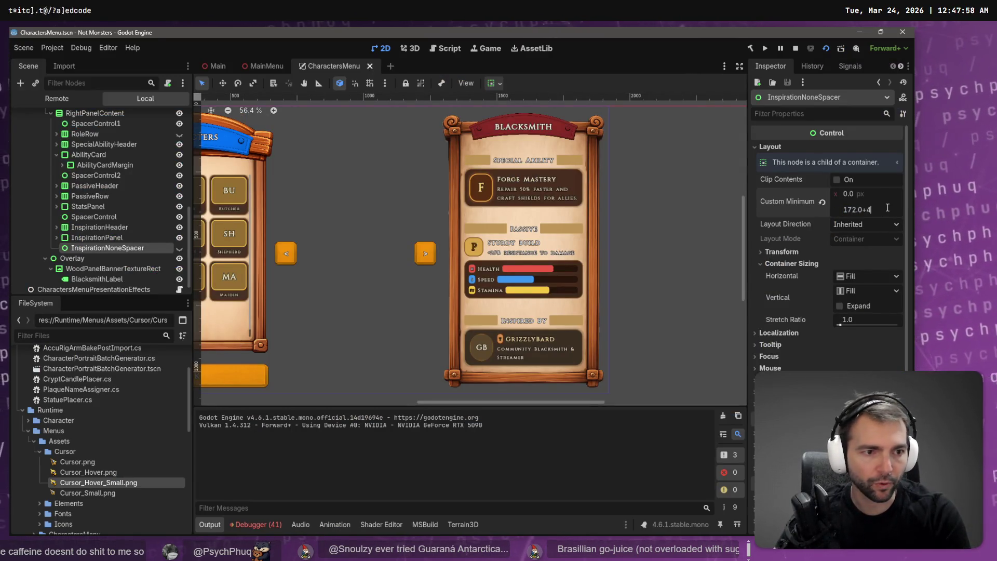
# Step: Run the game with the spacer height at 172+4 and open the Monsters character list
pyautogui.press('F6')
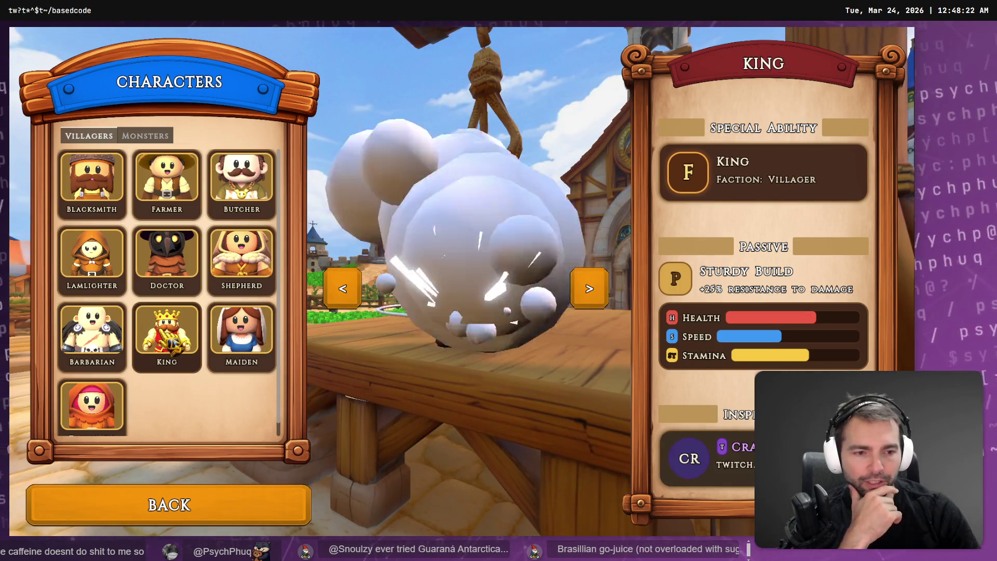
pyautogui.click(145, 136)
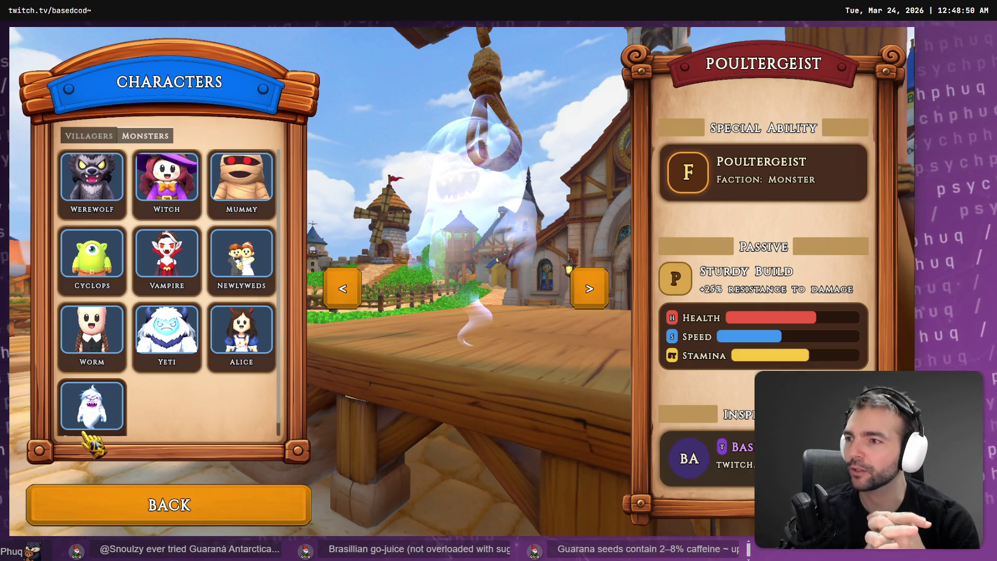
# Step: Browse the Alice, Newlyweds, Yeti, Werewolf and Witch monster panels to check the layout
pyautogui.click(242, 366)
pyautogui.click(271, 288)
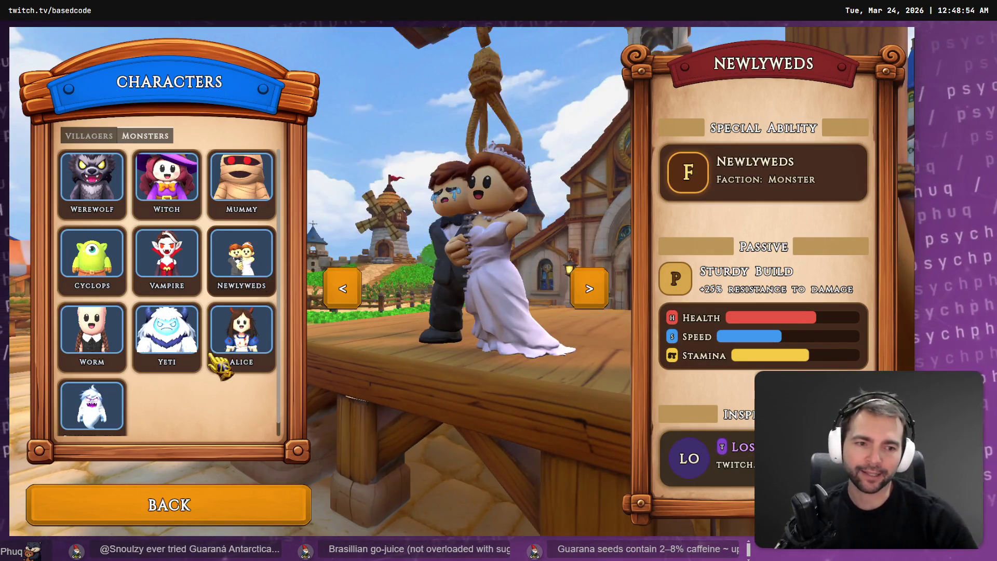
pyautogui.click(234, 330)
pyautogui.click(257, 287)
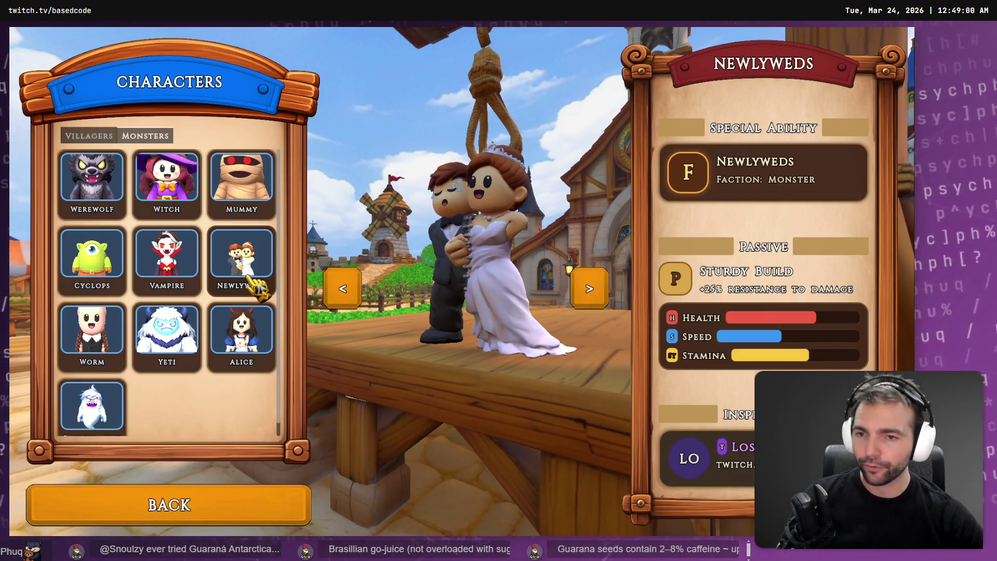
pyautogui.click(168, 265)
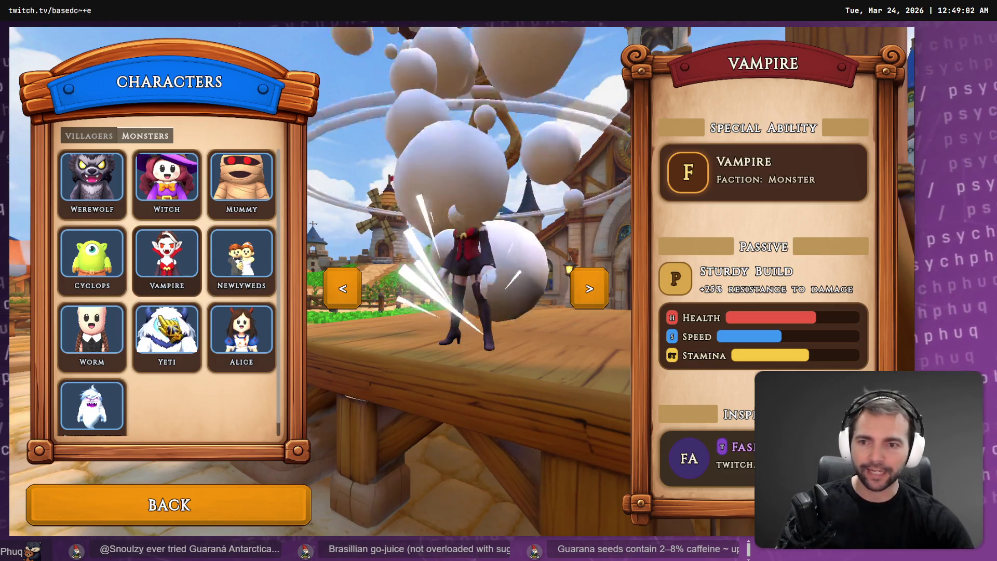
pyautogui.click(165, 330)
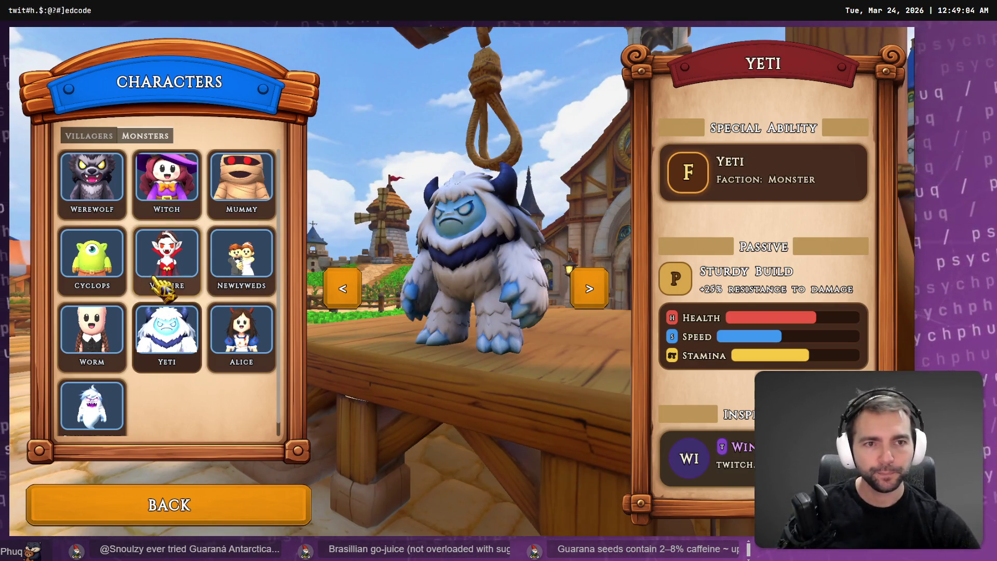
pyautogui.click(115, 278)
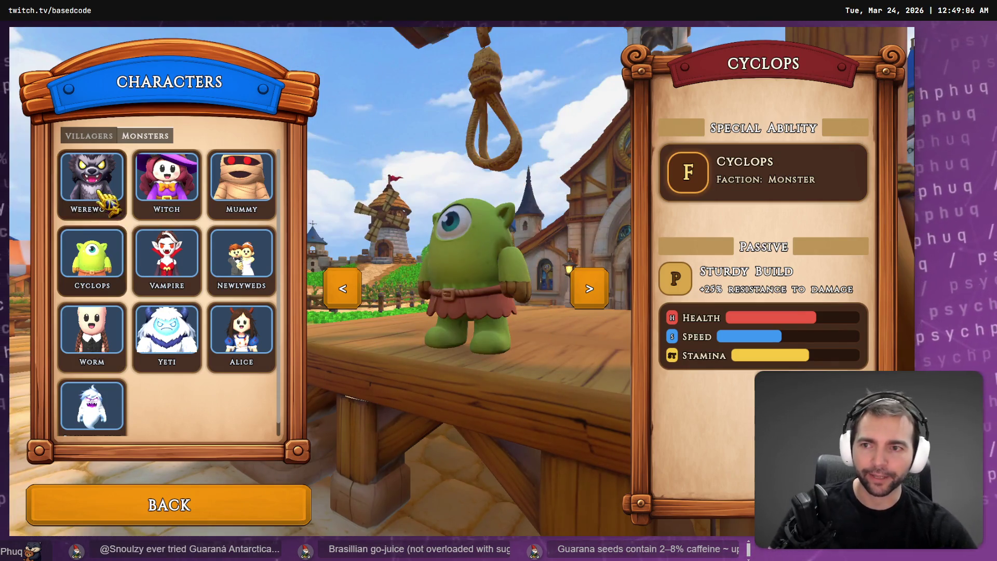
pyautogui.click(110, 221)
pyautogui.click(193, 209)
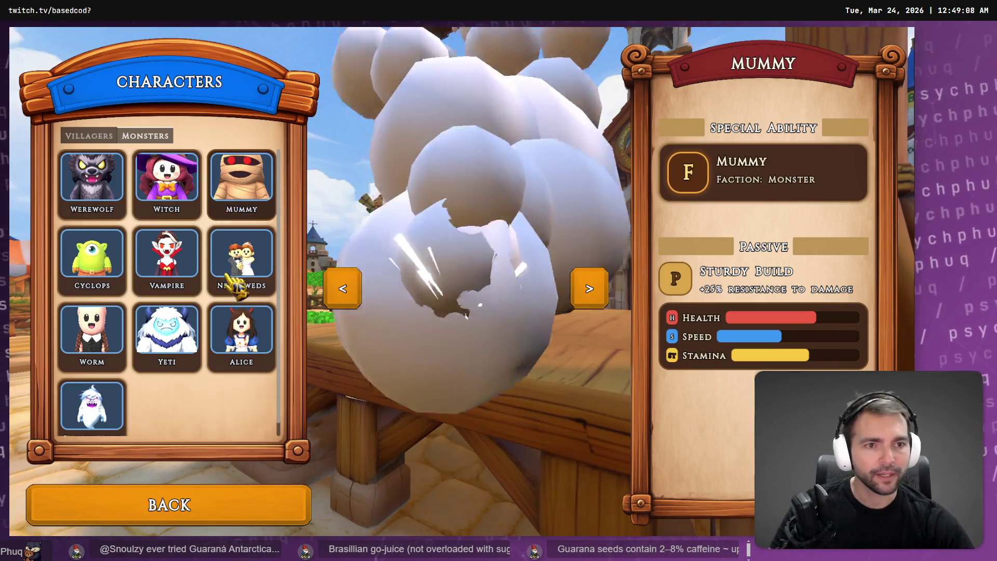
pyautogui.click(240, 258)
# Step: Check the Alice, Yeti, Worm, Poultergeist and Vampire panels
pyautogui.click(227, 353)
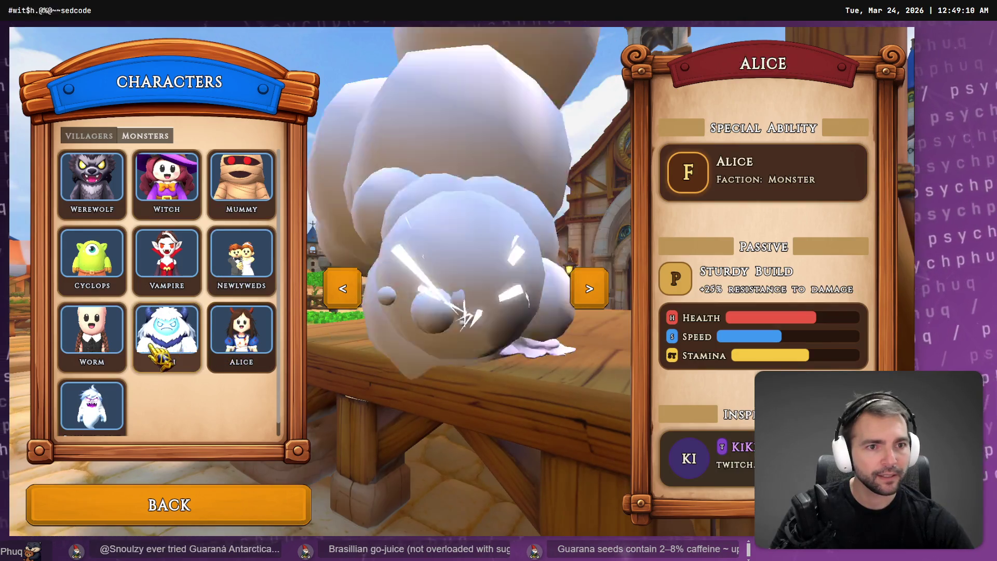
pyautogui.click(161, 356)
pyautogui.click(96, 359)
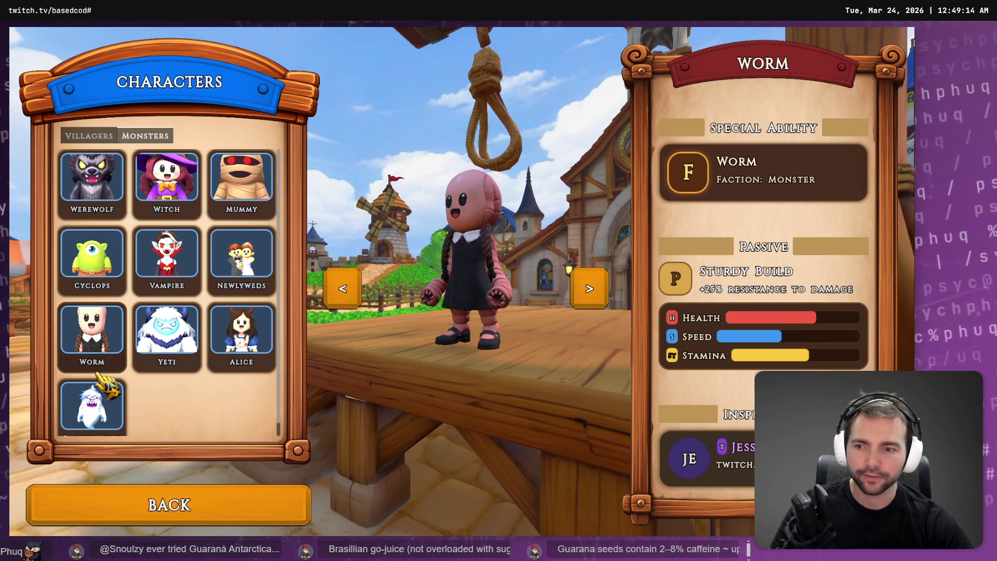
pyautogui.click(94, 411)
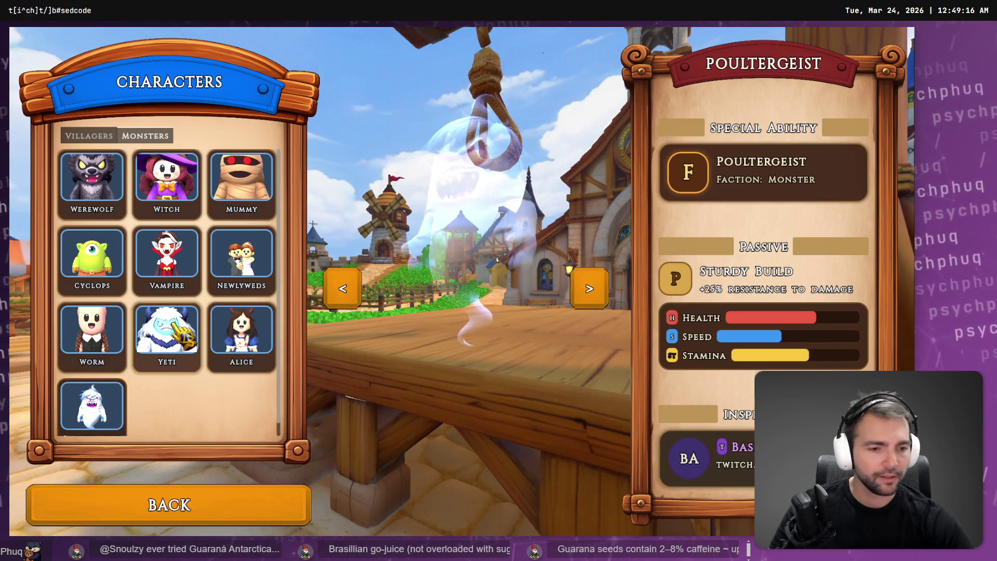
pyautogui.click(171, 343)
pyautogui.click(239, 343)
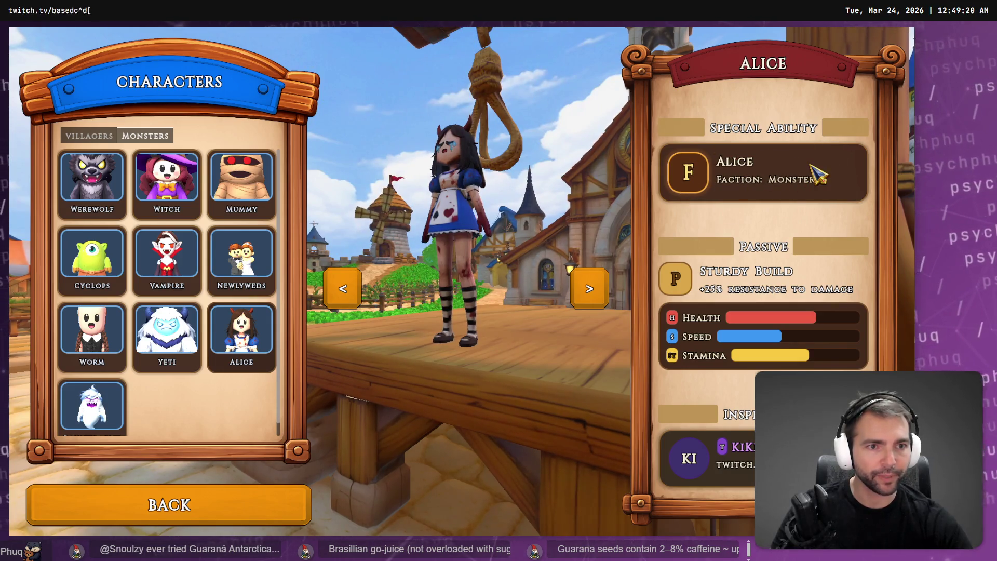
pyautogui.click(187, 260)
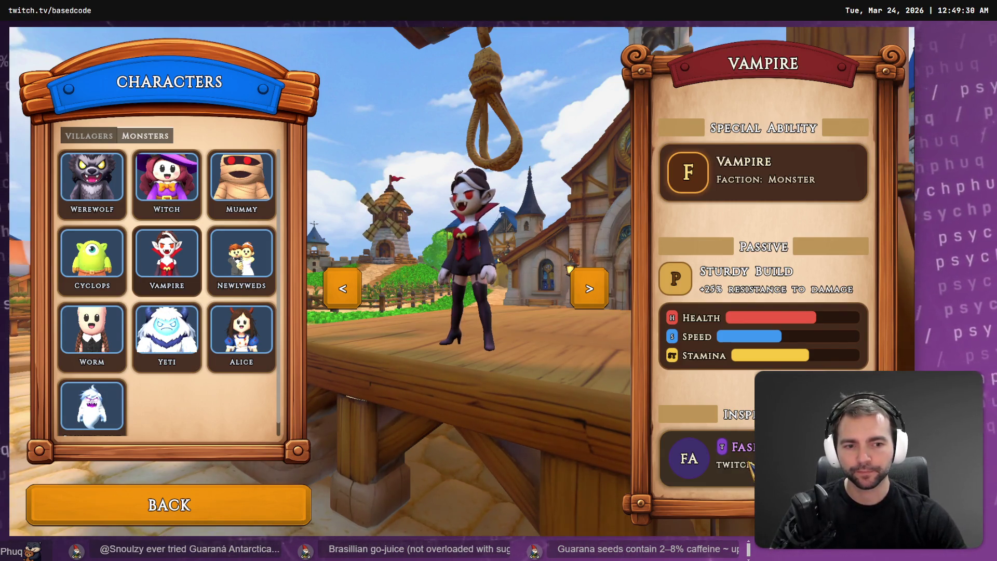
# Step: Stop the game and inspect the InspirationPanel node's properties in the Scene tree
pyautogui.press('F8')
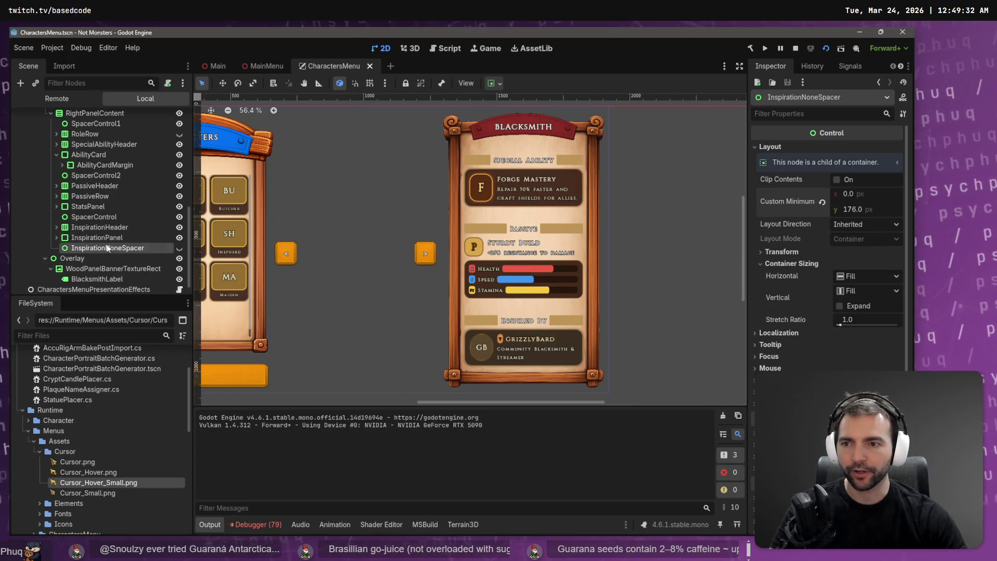
pyautogui.click(99, 237)
pyautogui.click(119, 239)
pyautogui.press('Escape')
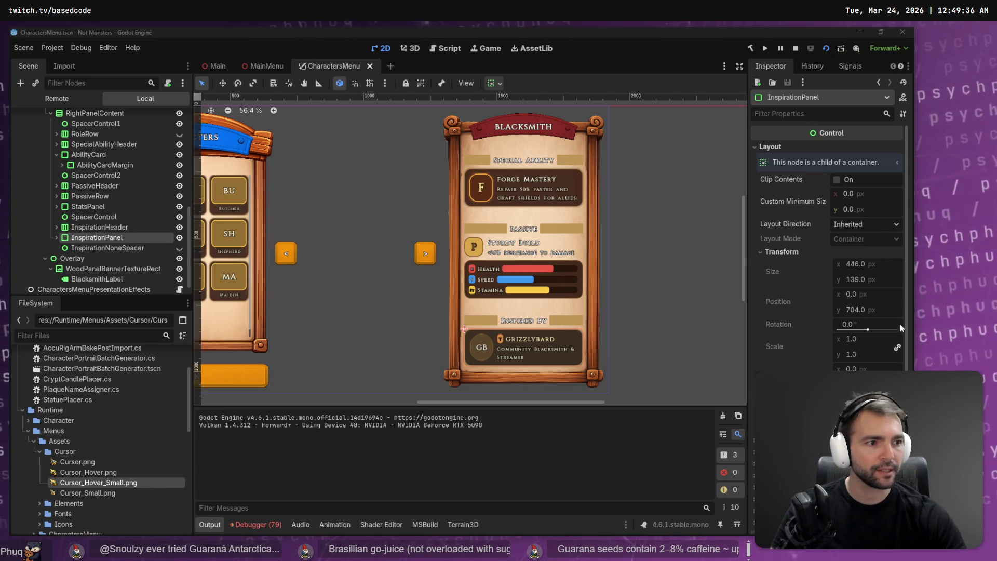
pyautogui.hotkey('alt', 'Tab')
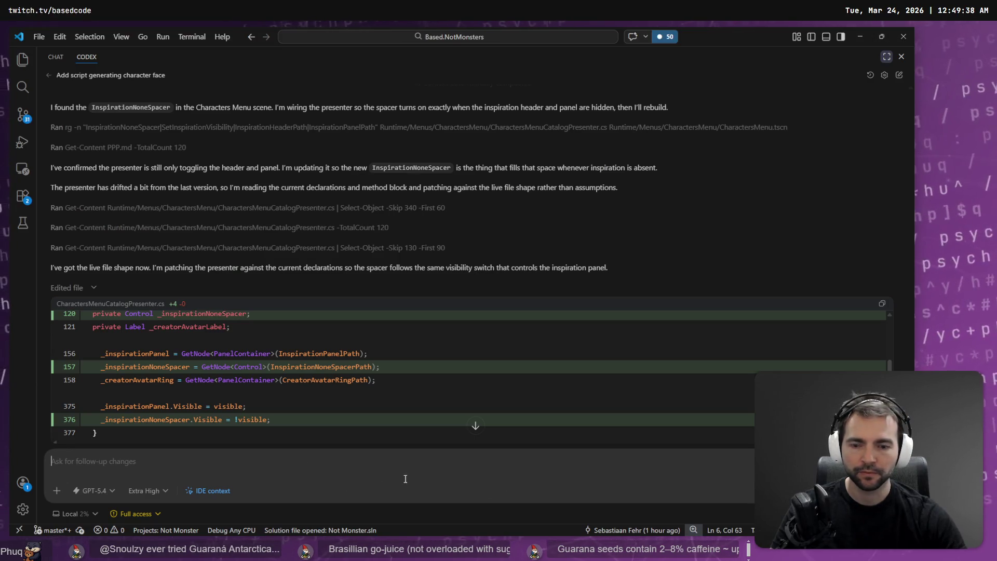
# Step: In Fork, select all unstaged changes and review the CharacterPipeline.md and terrain_3d bin entries
pyautogui.hotkey('alt', 'Tab')
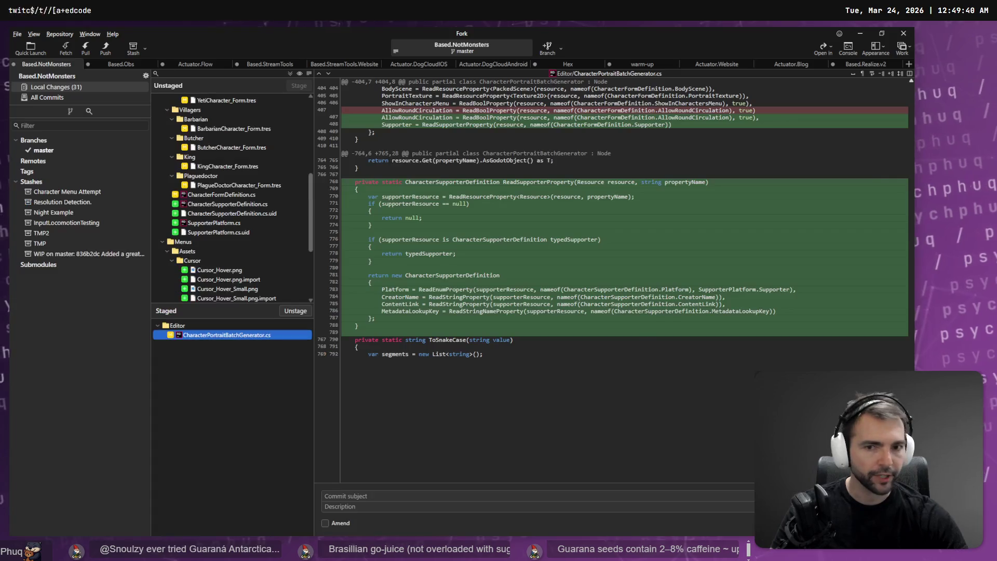
pyautogui.click(279, 201)
pyautogui.hotkey('ctrl', 'a')
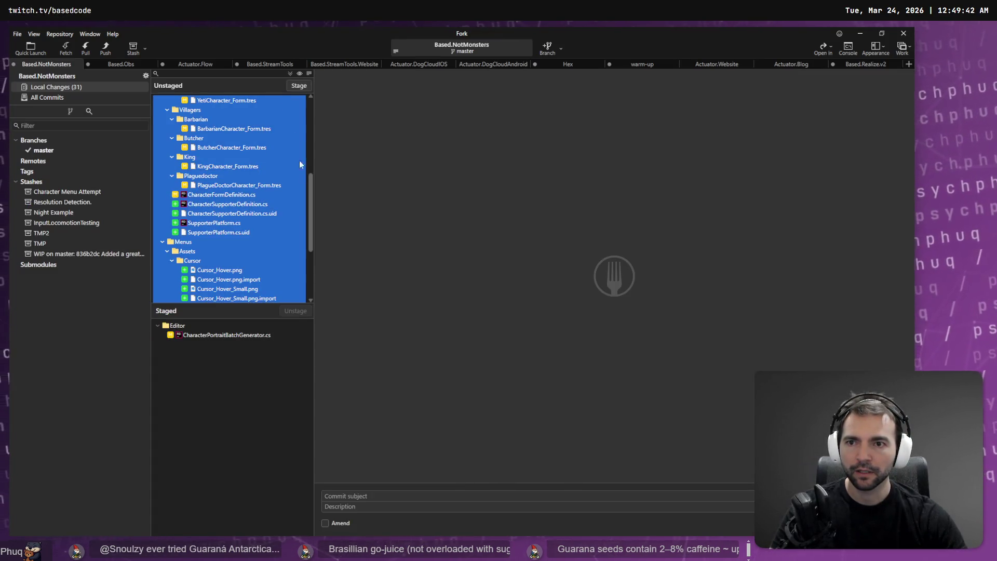
pyautogui.moveTo(309, 191); pyautogui.dragTo(309, 115)
pyautogui.click(243, 156)
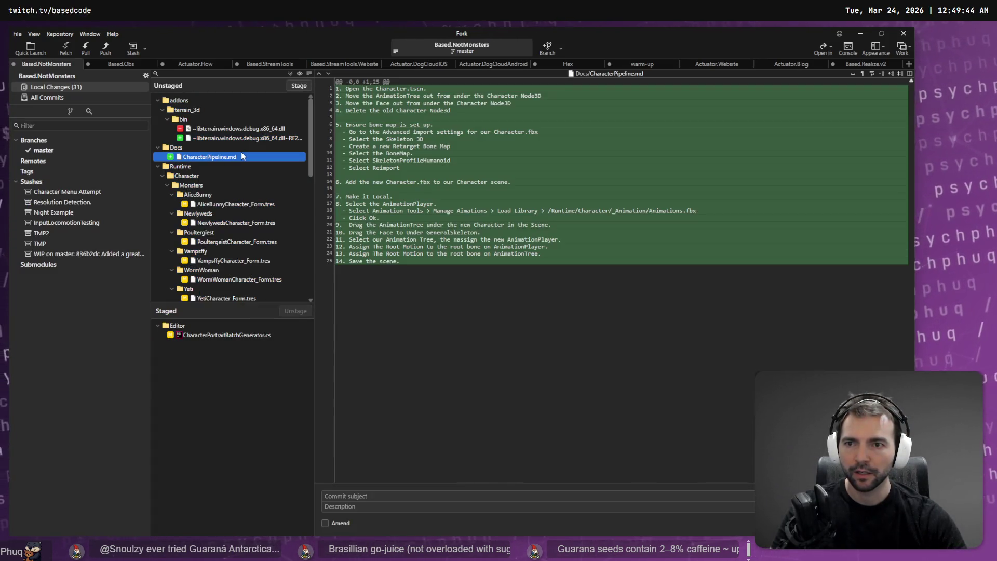
pyautogui.click(208, 121)
pyautogui.press('Up')
pyautogui.press('Up')
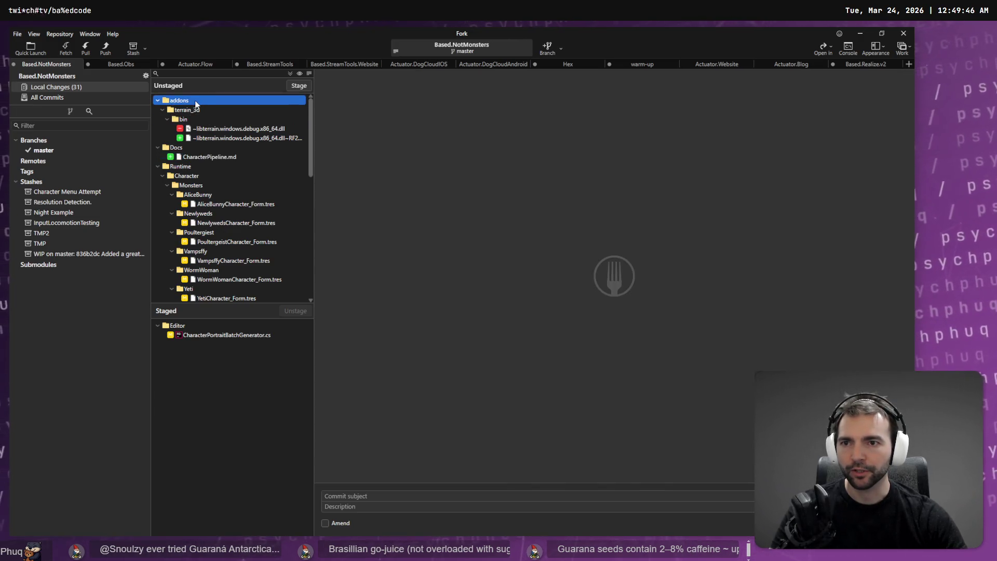
pyautogui.press('Down')
# Step: Add the terrain_3d bin folder pattern to .gitignore via Ignore
pyautogui.rightClick(195, 120)
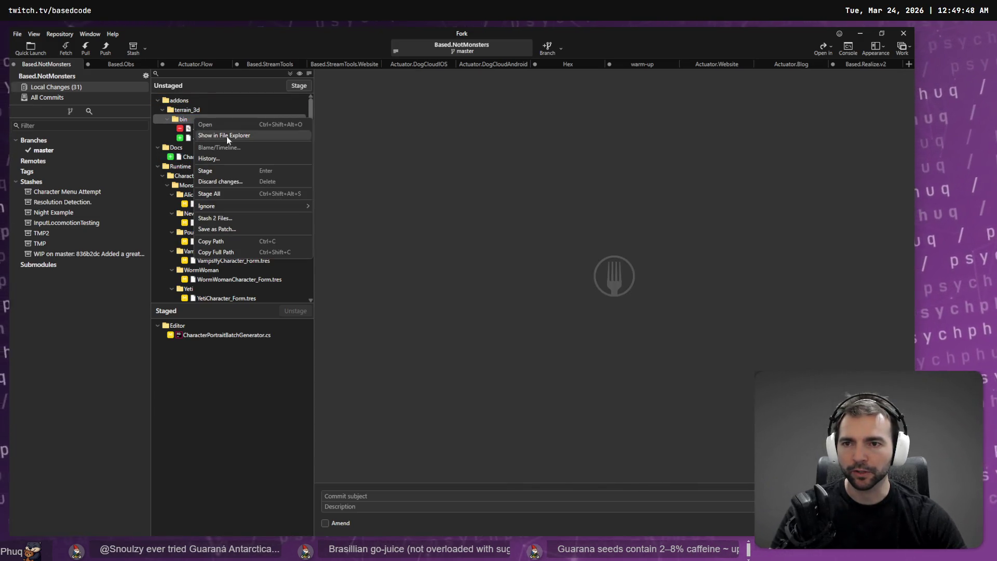
pyautogui.moveTo(241, 205)
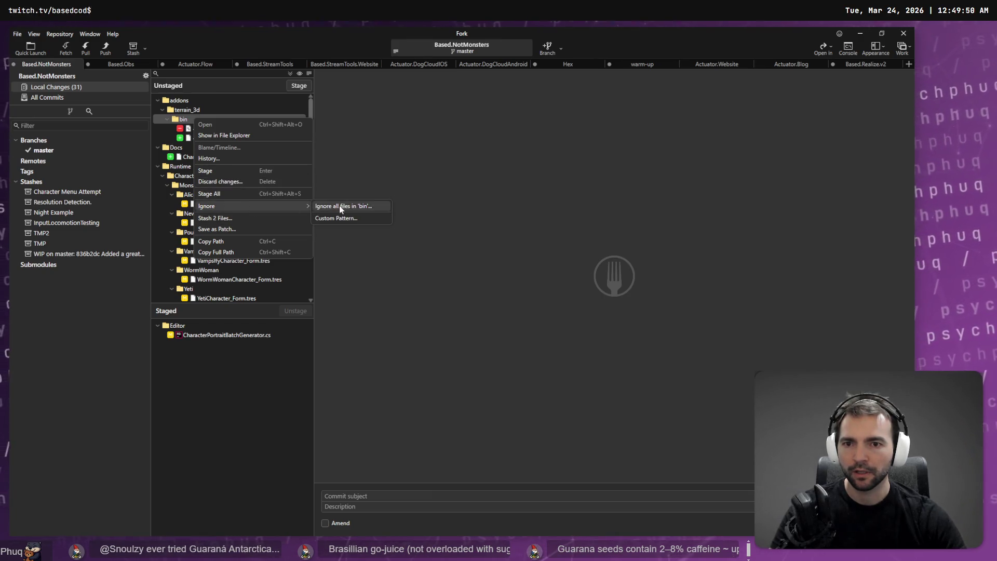
pyautogui.click(339, 204)
pyautogui.click(546, 355)
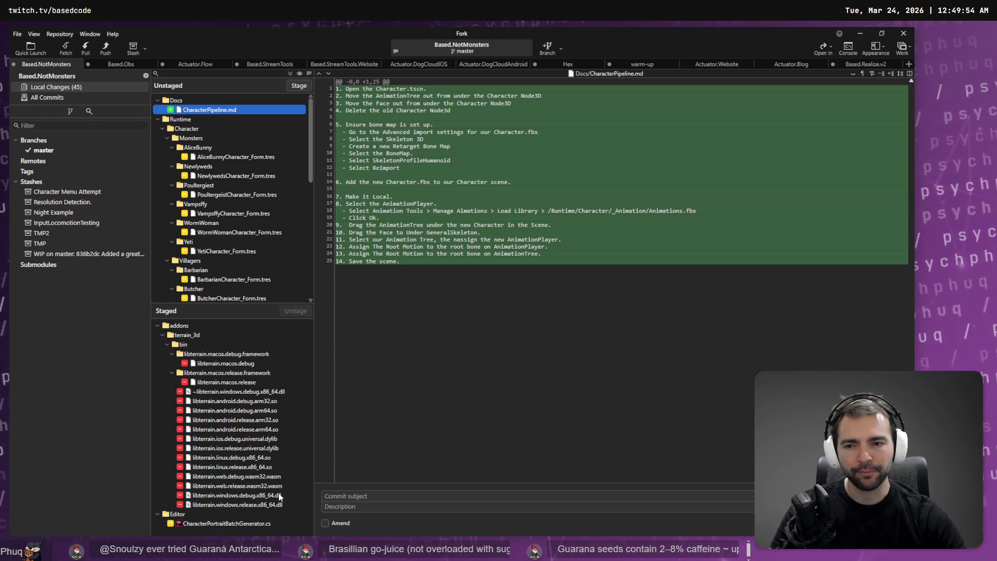
pyautogui.click(186, 345)
pyautogui.rightClick(186, 346)
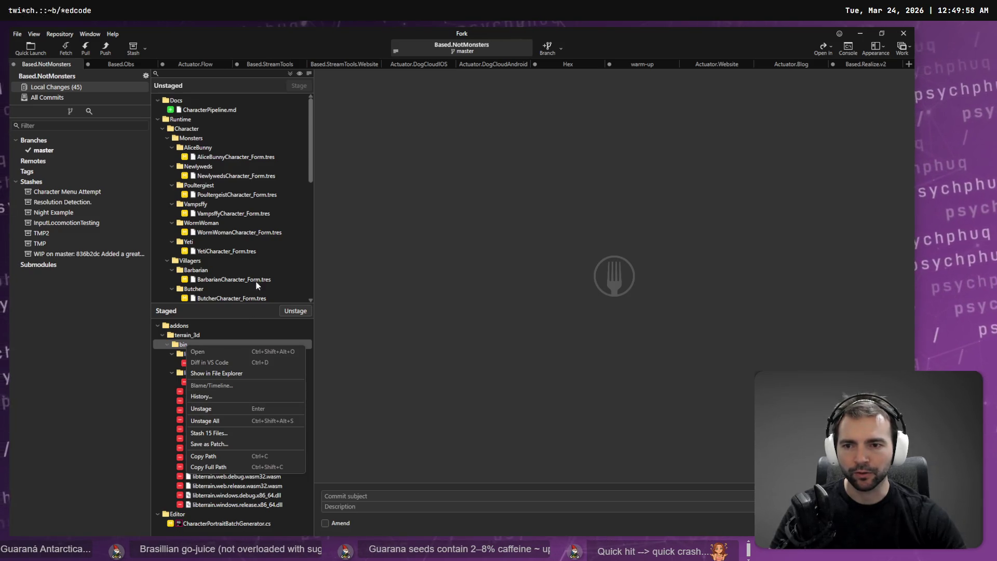
pyautogui.click(234, 214)
pyautogui.scroll(-10, 242, 289)
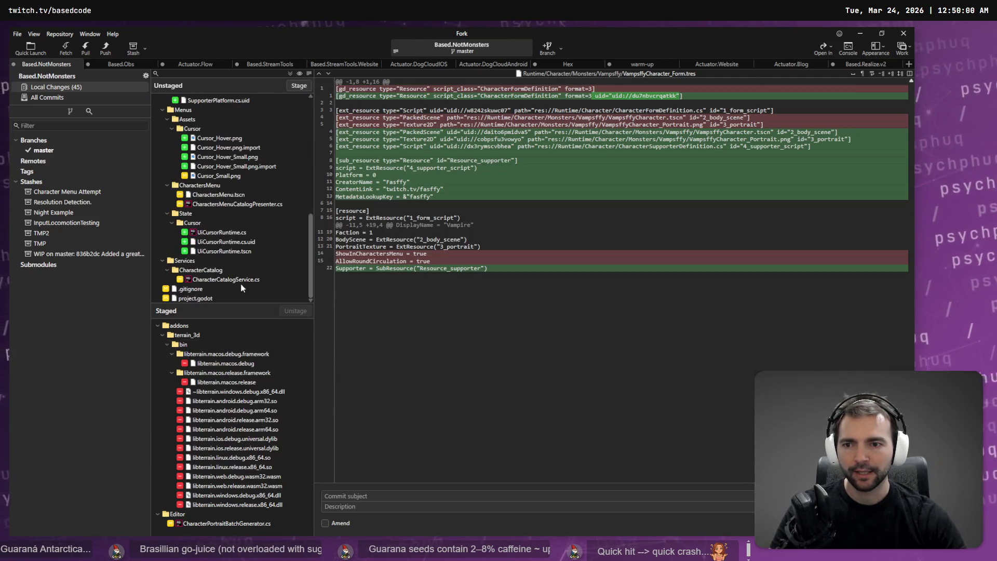
# Step: Discard the .gitignore change
pyautogui.click(241, 289)
pyautogui.rightClick(242, 288)
pyautogui.click(232, 365)
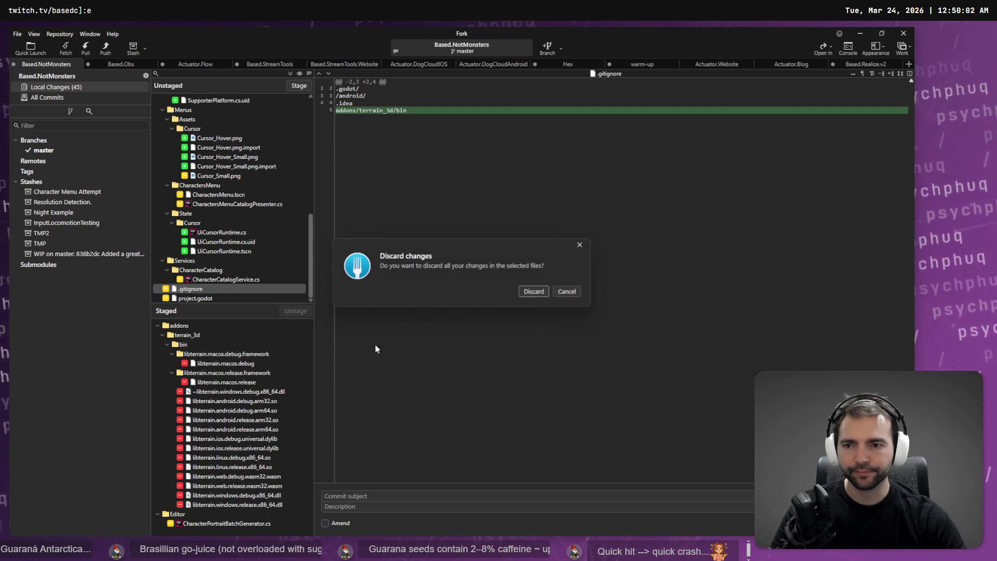
pyautogui.click(521, 292)
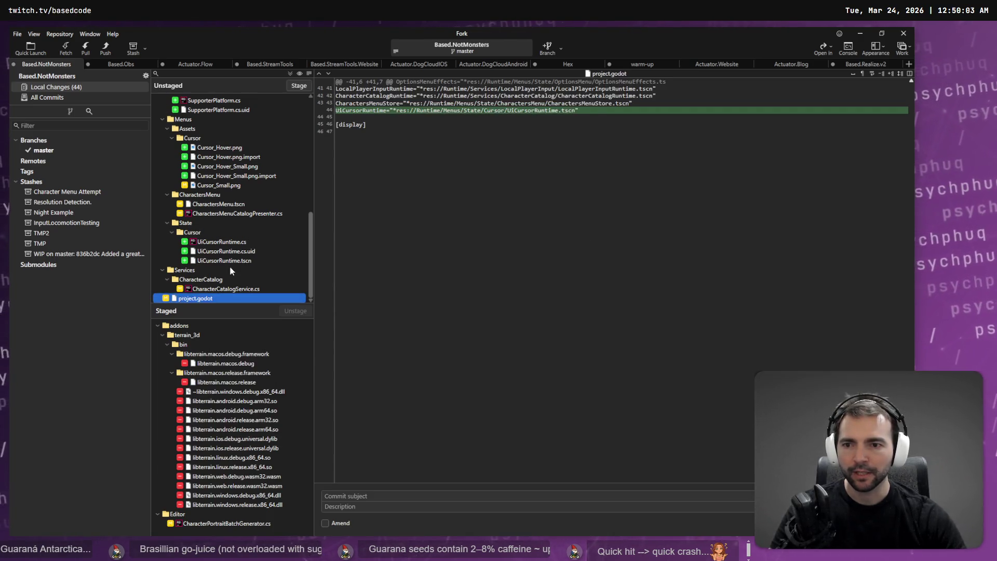
# Step: Unstage the terrain_3d bin folder and stage the entire Runtime folder
pyautogui.click(182, 345)
pyautogui.click(289, 310)
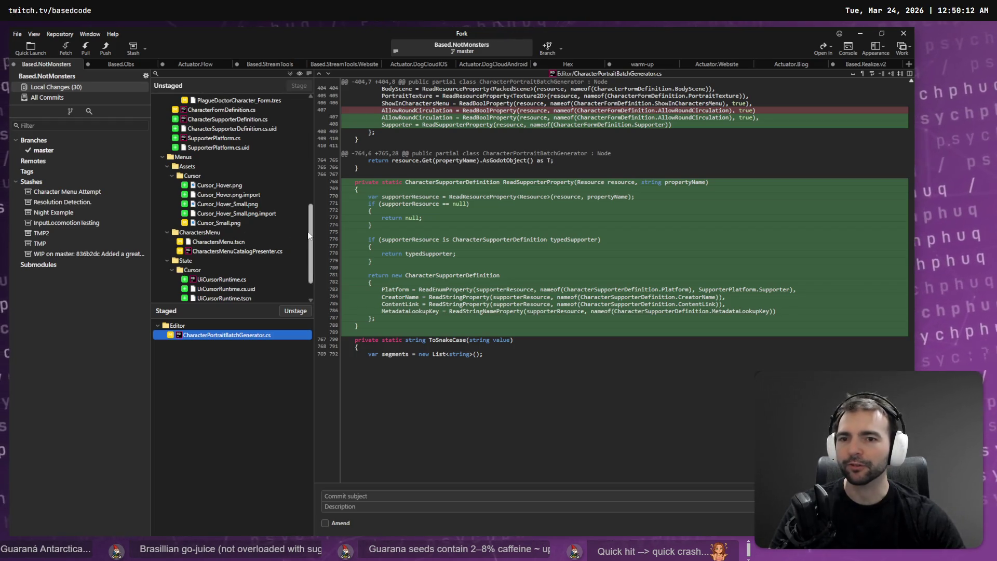
pyautogui.moveTo(308, 236)
pyautogui.mouseDown()
pyautogui.moveTo(308, 140)
pyautogui.moveTo(295, 110)
pyautogui.mouseUp()
pyautogui.click(219, 140)
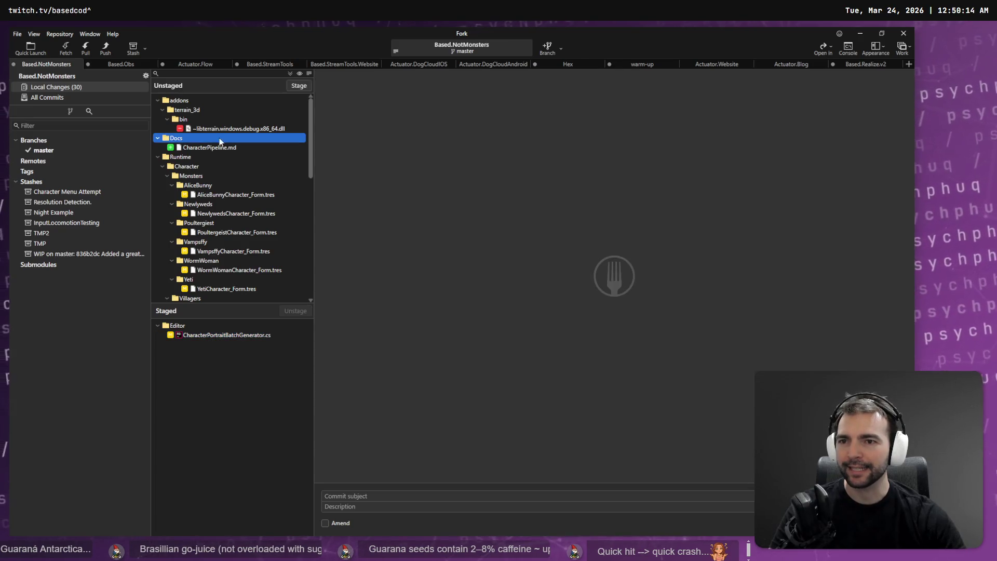
pyautogui.click(211, 148)
pyautogui.click(223, 156)
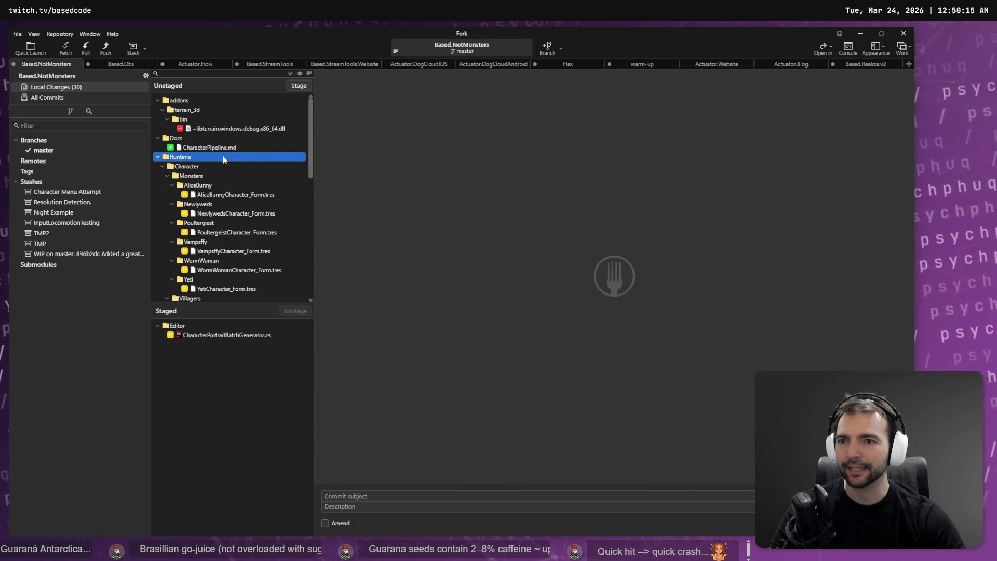
pyautogui.click(299, 85)
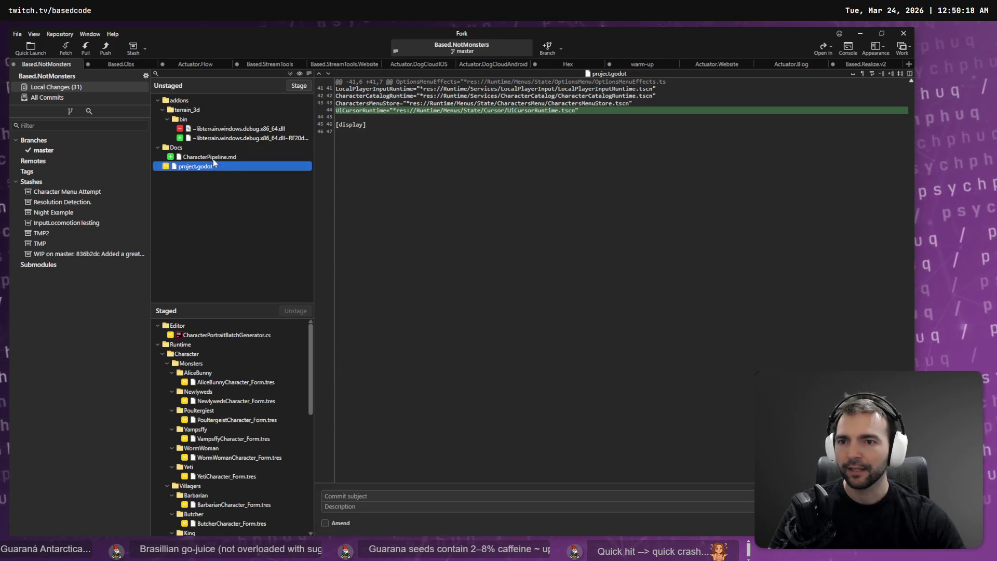
# Step: Review the CharacterPipeline.md and project.godot diffs left unstaged
pyautogui.click(213, 158)
pyautogui.click(202, 166)
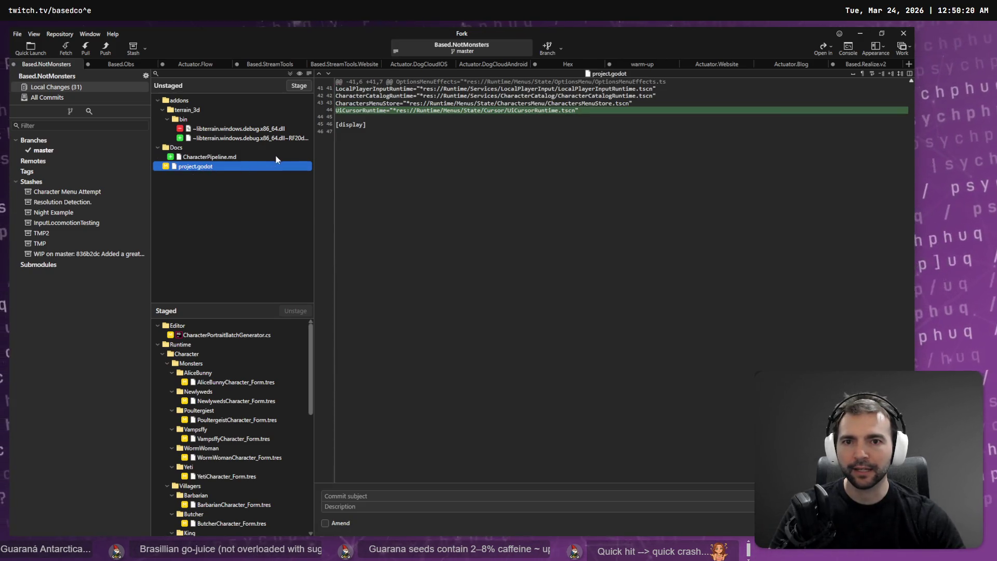
pyautogui.press('Up')
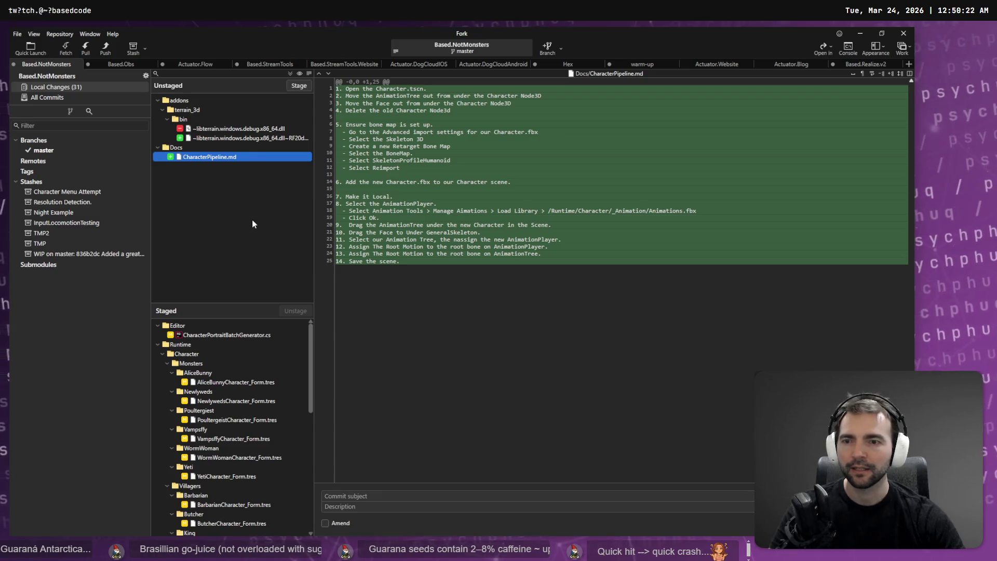
pyautogui.hotkey('alt', 'Tab')
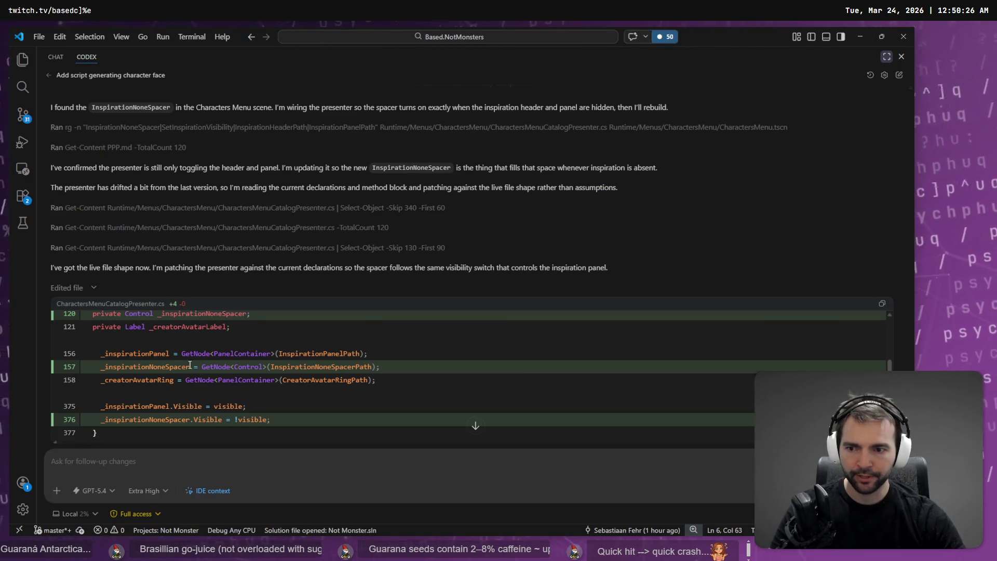
# Step: Dictate 'let's add some behaviour to the following panel:' and quote '> InspirationPanel' on its own line
pyautogui.scroll(-5, 253, 408)
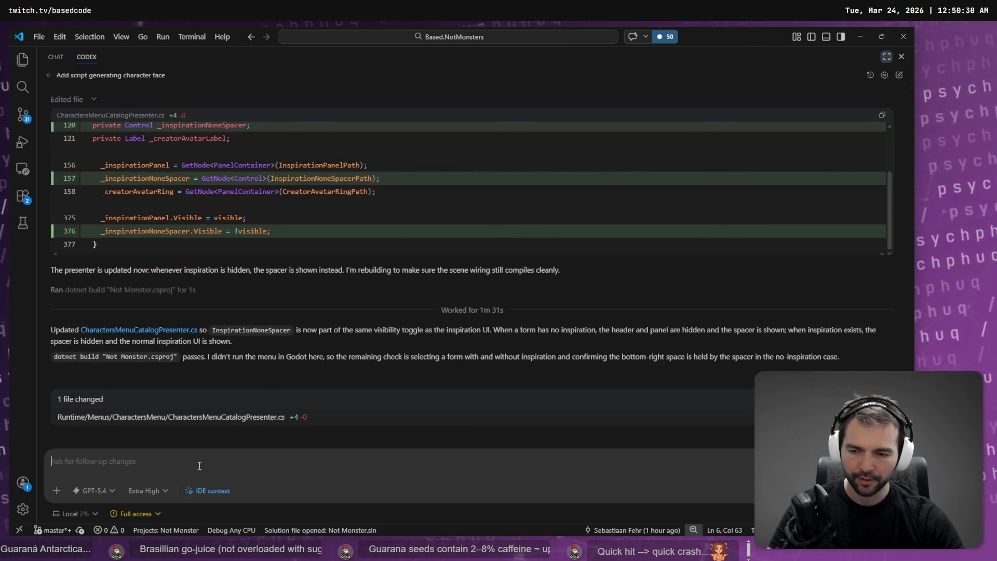
pyautogui.press('super+h')
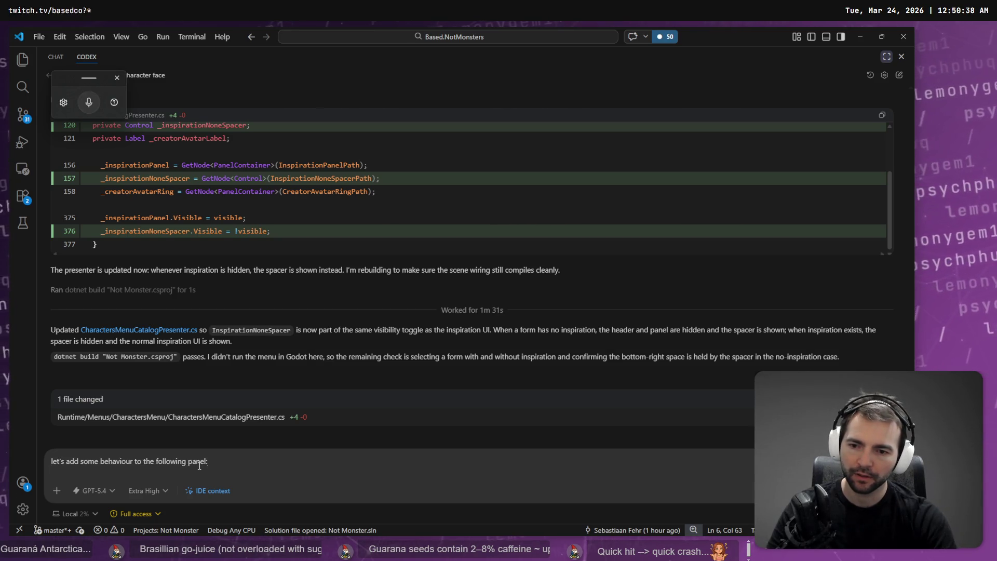
pyautogui.hotkey('shift', 'Return')
pyautogui.write('InspirationPanel')
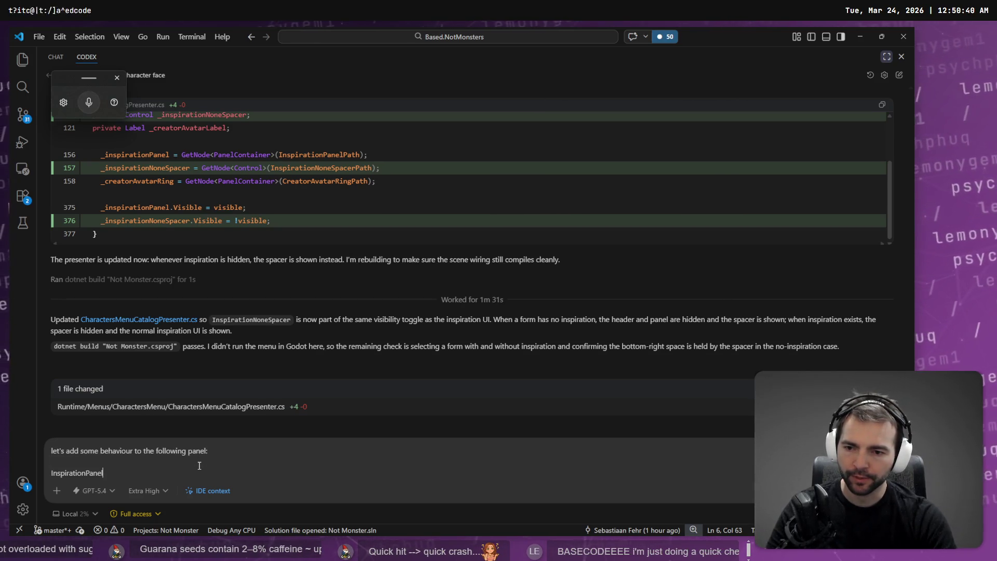
pyautogui.write('>')
pyautogui.press('End')
pyautogui.hotkey('shift', 'Return')
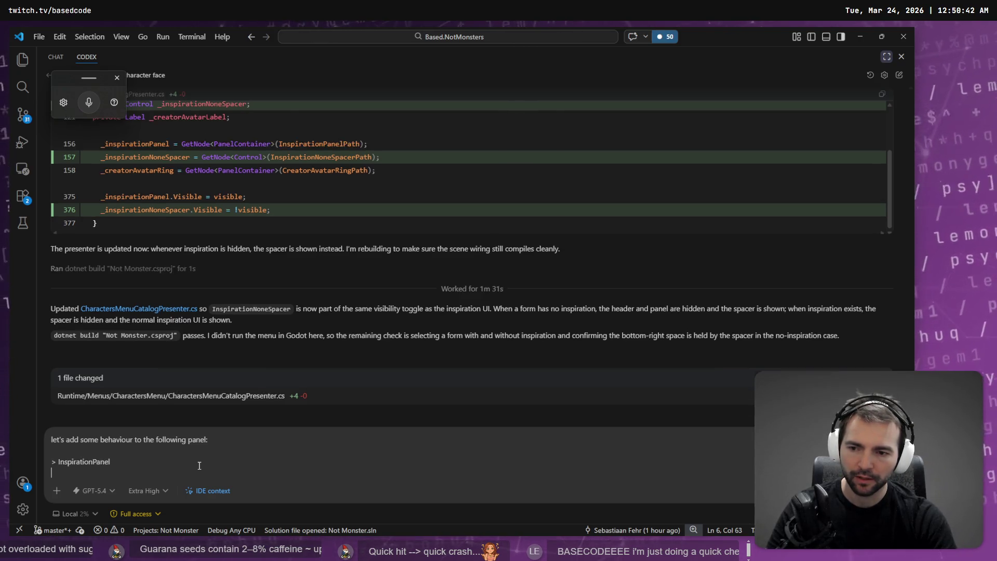
# Step: Dictate and correct the next line: 'We want the entire panel to handle clicks.'
pyautogui.hotkey('alt', 'Tab')
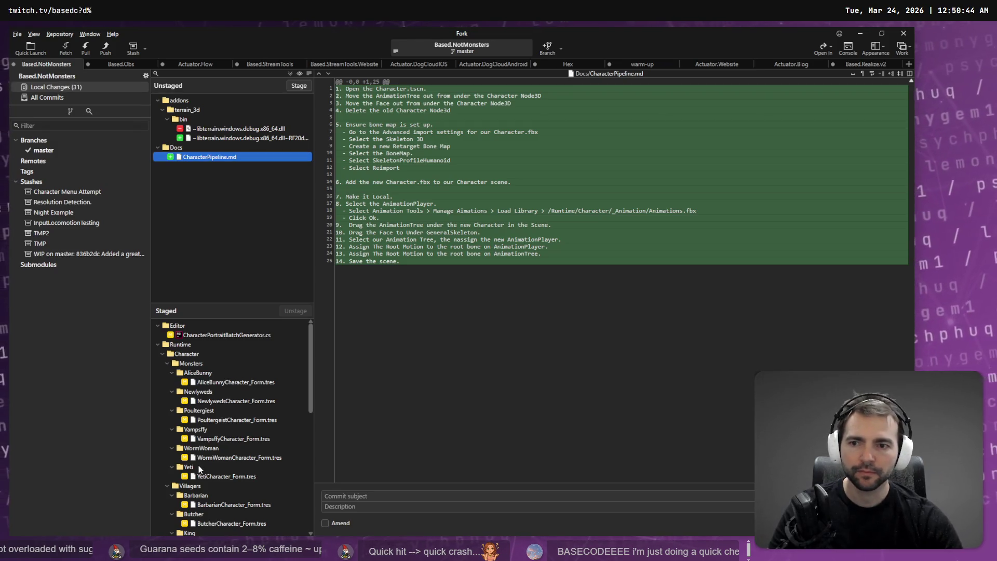
pyautogui.hotkey('alt', 'Tab')
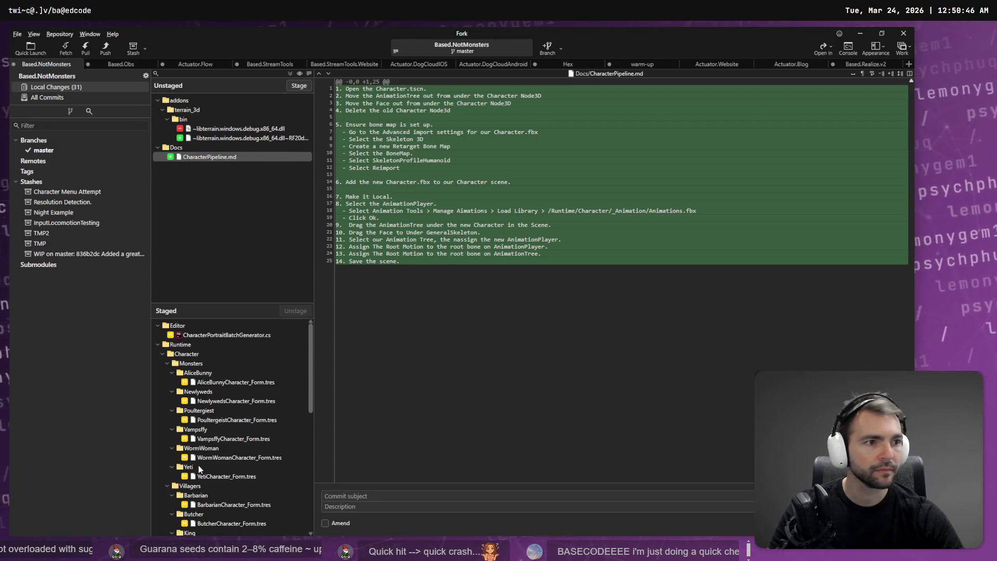
pyautogui.hotkey('alt', 'Tab')
pyautogui.press('super+h')
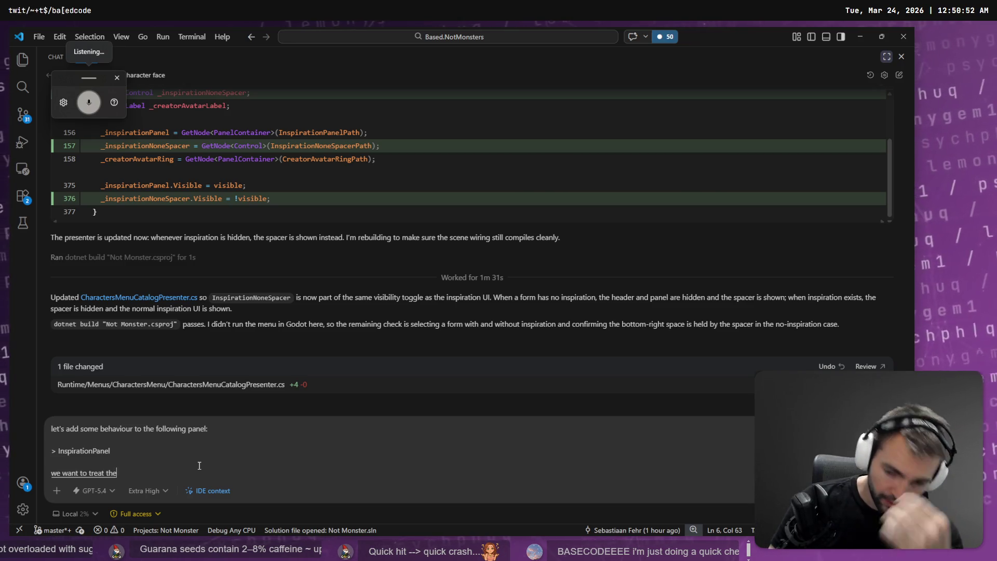
pyautogui.press('BackSpace')
pyautogui.press('super+h')
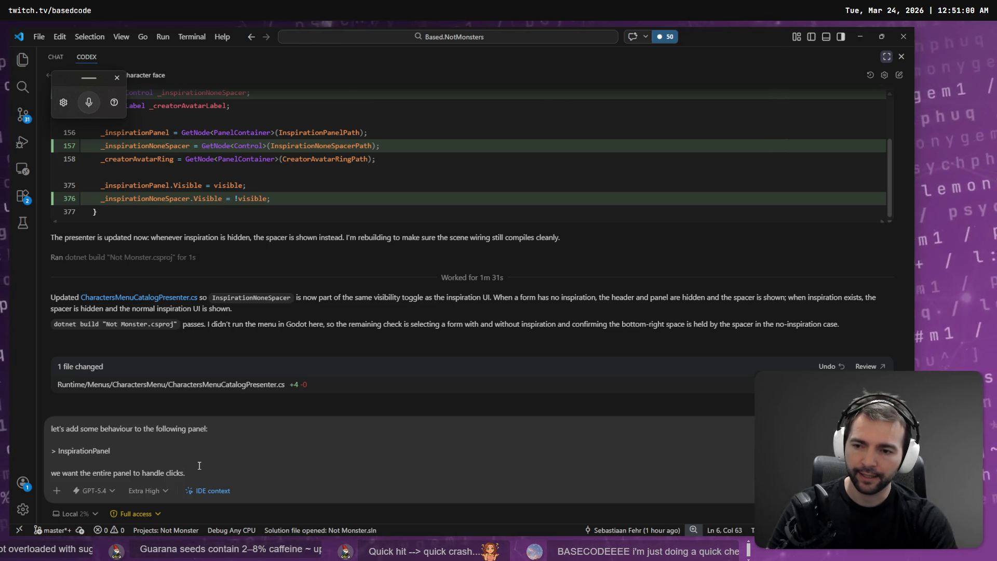
pyautogui.write('W')
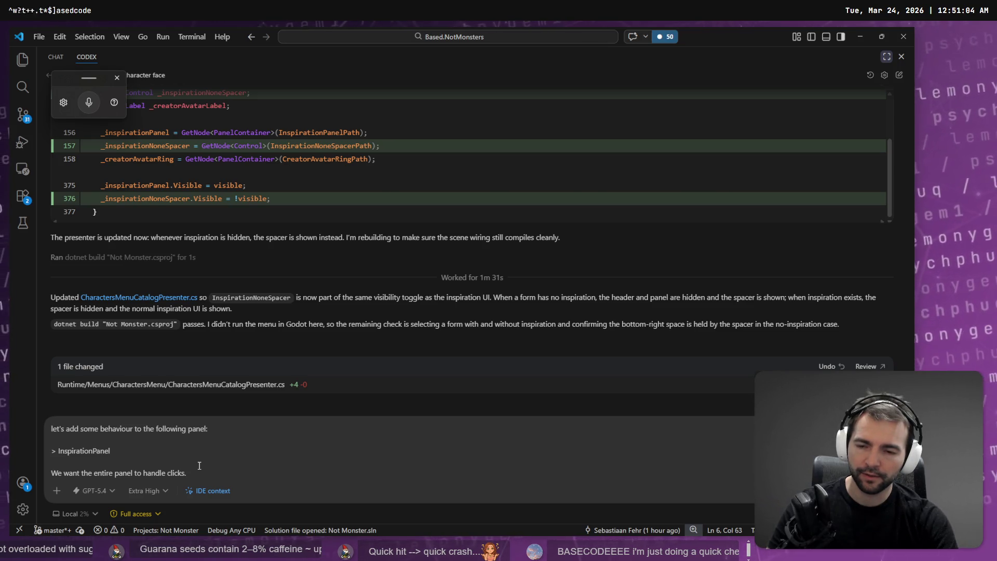
pyautogui.hotkey('alt', 'Tab')
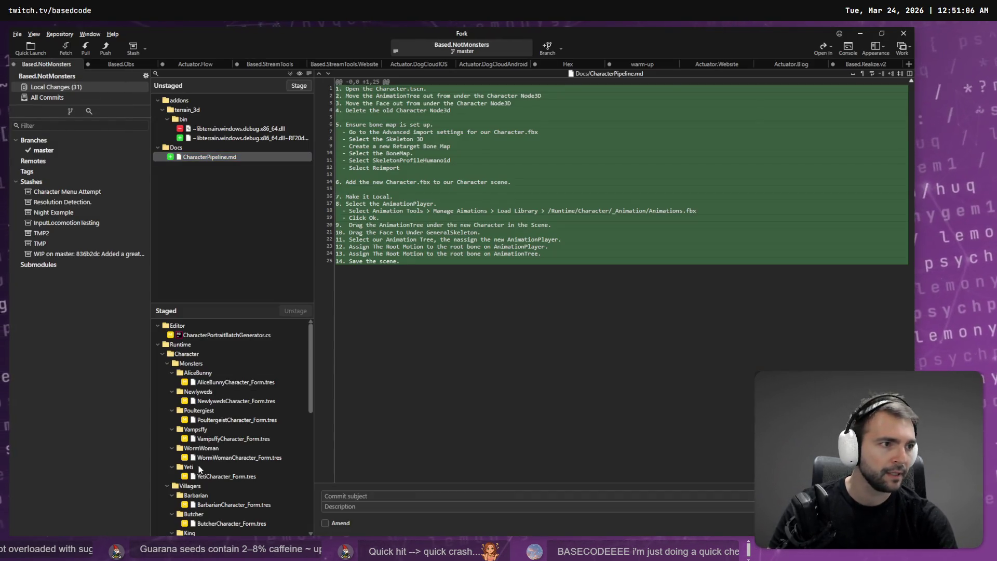
# Step: Bring the running Not Monsters game, on the Vampire's Characters page, to the front
pyautogui.hotkey('alt', 'Tab')
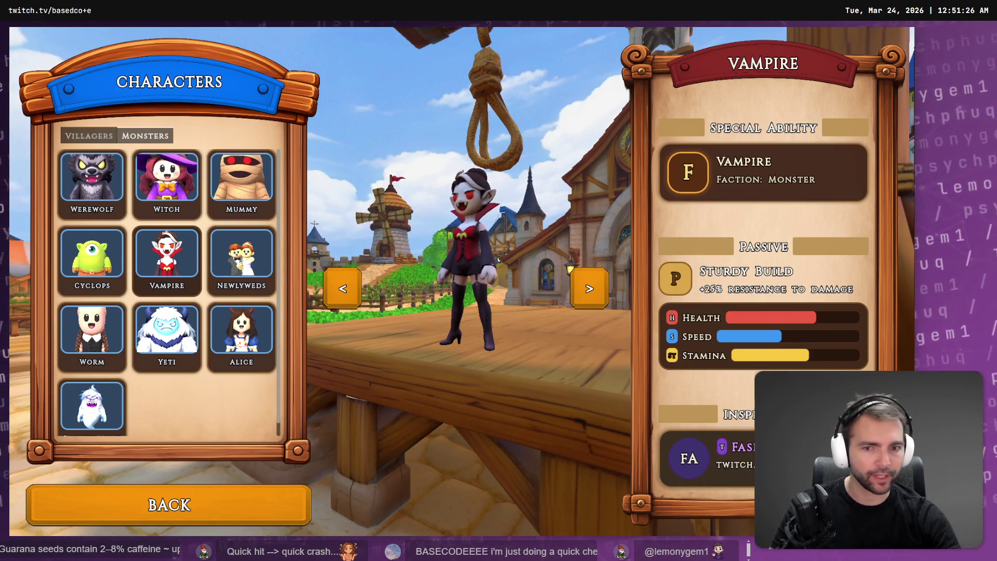
pyautogui.hotkey('alt', 'Tab')
pyautogui.scroll(-20, 357, 182)
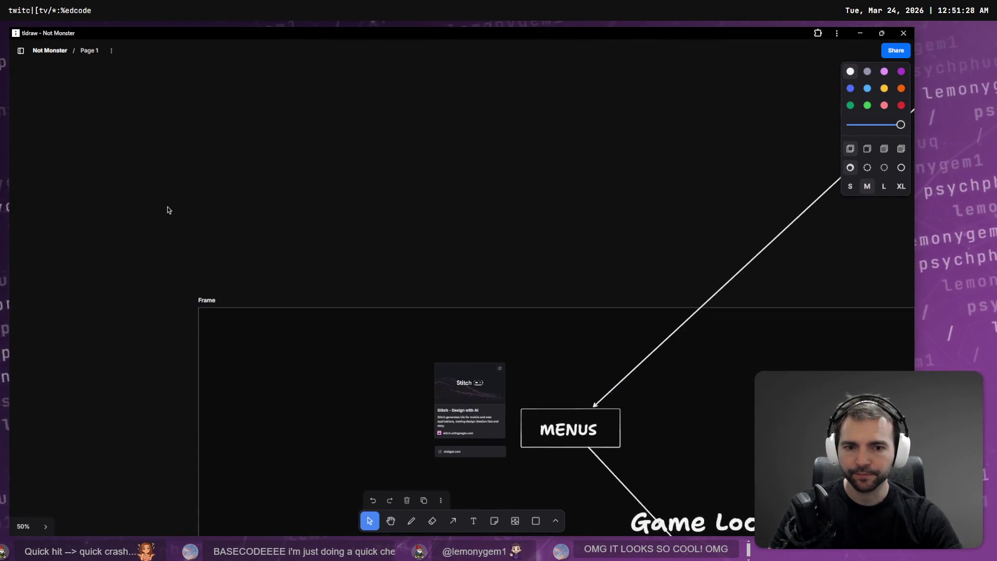
pyautogui.scroll(-20, 333, 359)
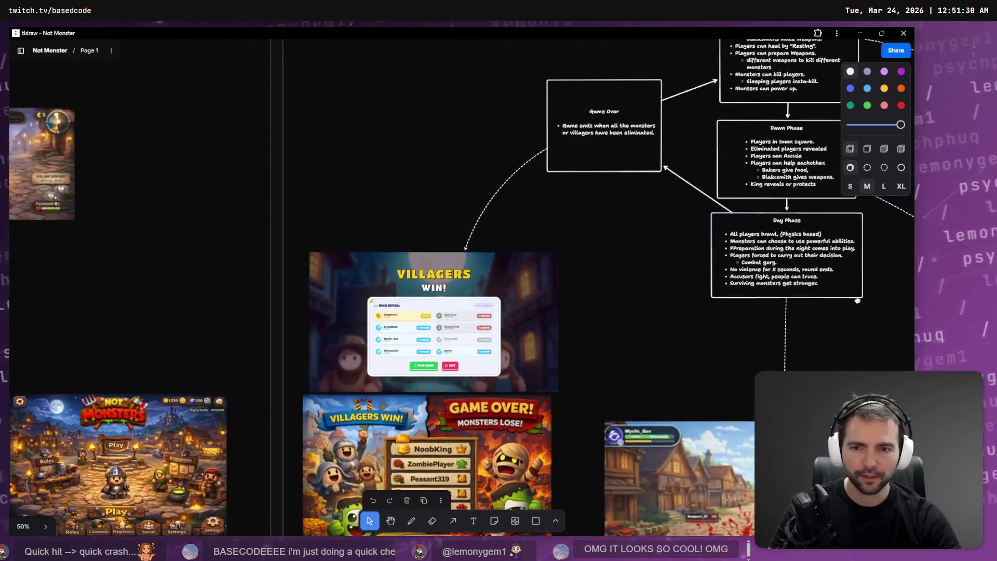
pyautogui.scroll(-10, 502, 299)
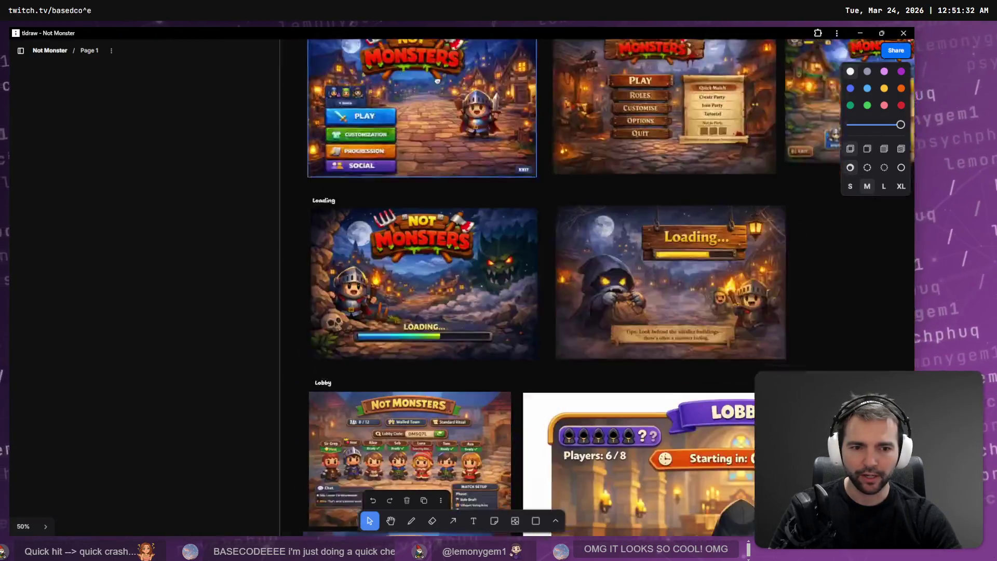
pyautogui.scroll(5, 483, 287)
pyautogui.scroll(-15, 484, 287)
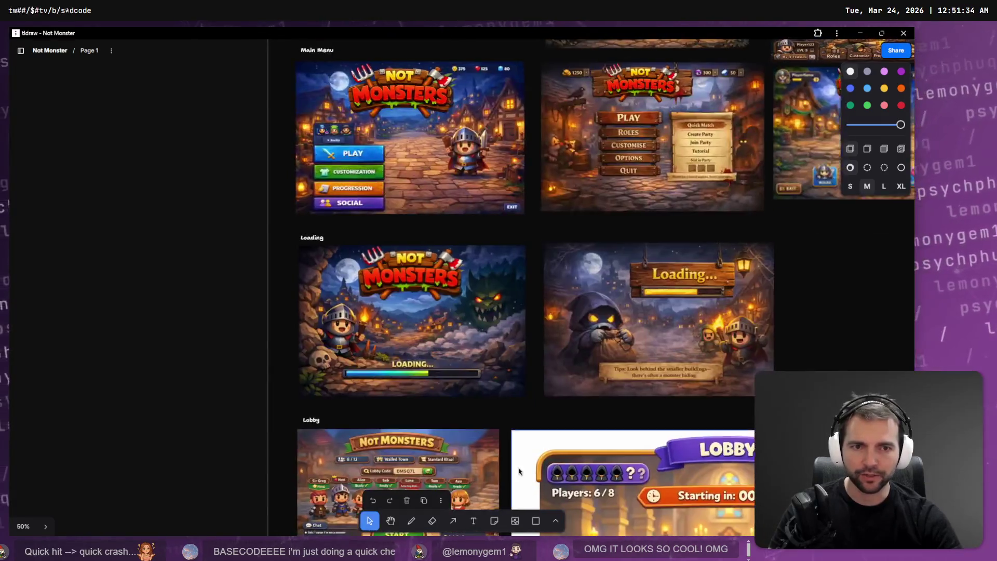
pyautogui.keyDown('ctrl'); pyautogui.scroll(10, 483, 287); pyautogui.keyUp('ctrl')
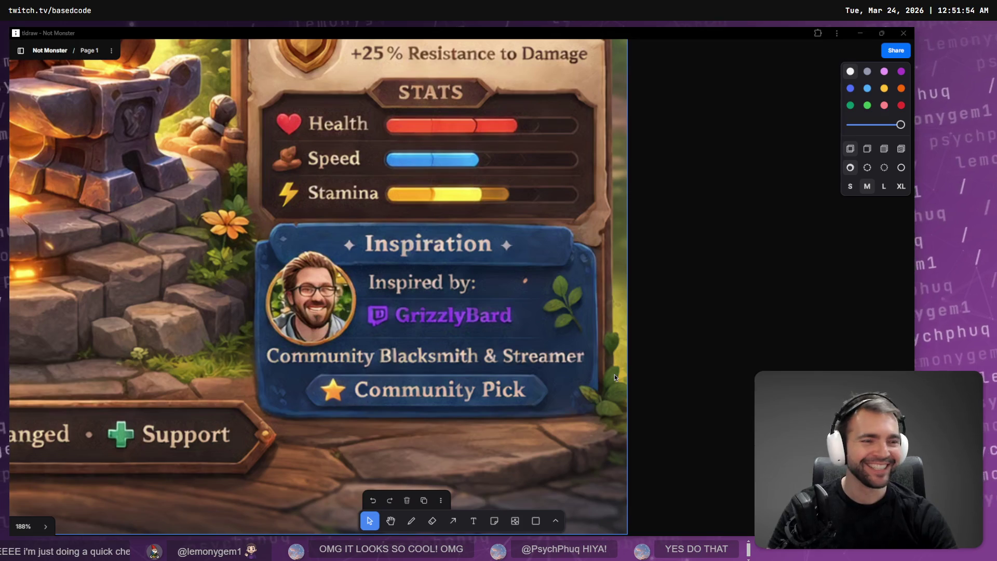
pyautogui.hotkey('alt', 'Tab')
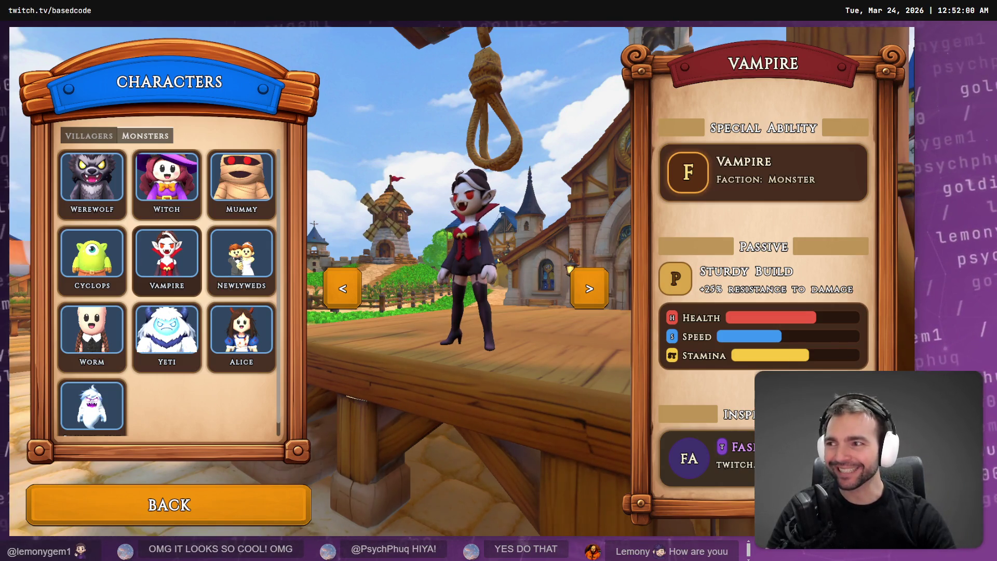
# Step: View the Newlyweds, Yeti, Witch, Cyclops and Mummy characters, returning to Newlyweds
pyautogui.click(257, 239)
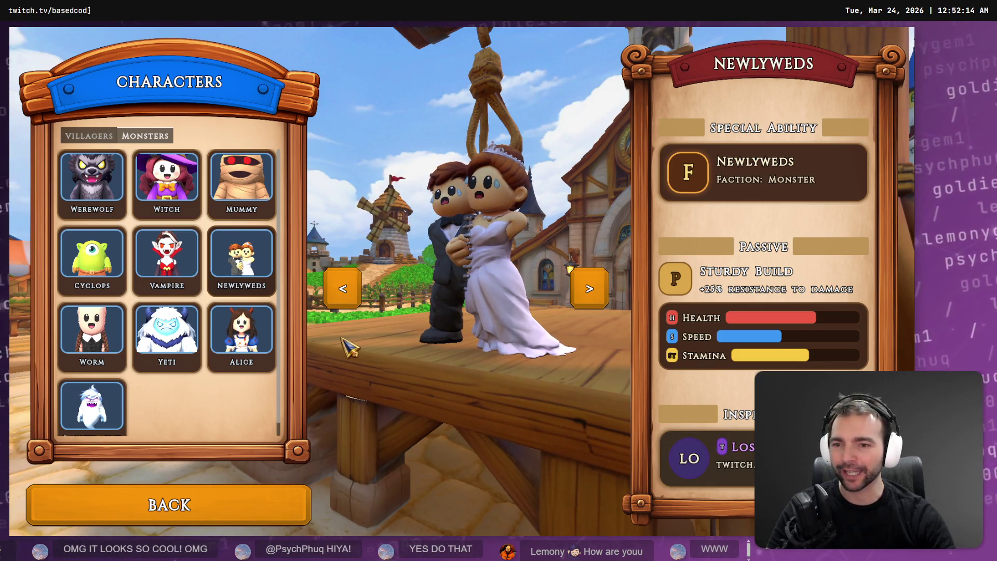
pyautogui.click(161, 340)
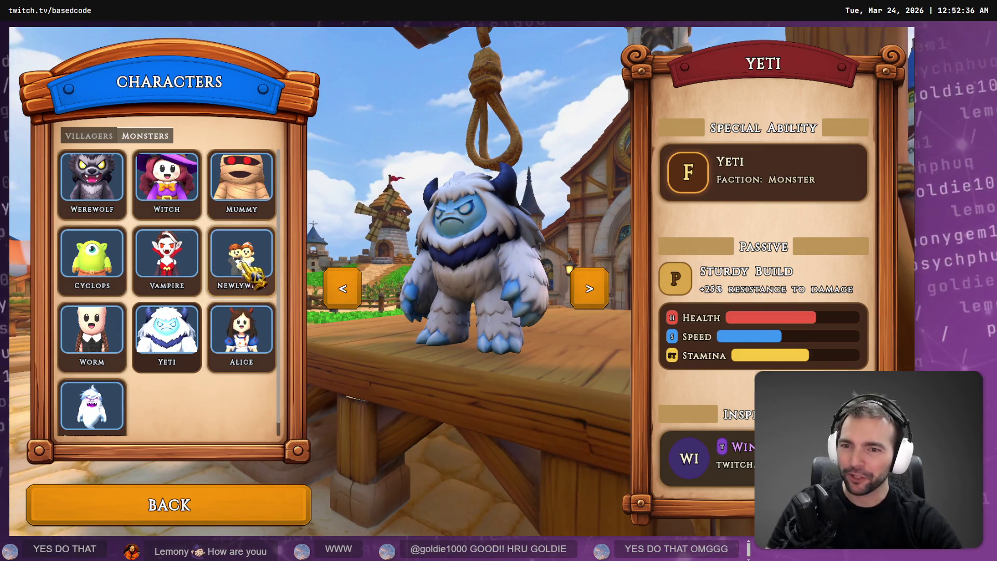
pyautogui.click(192, 213)
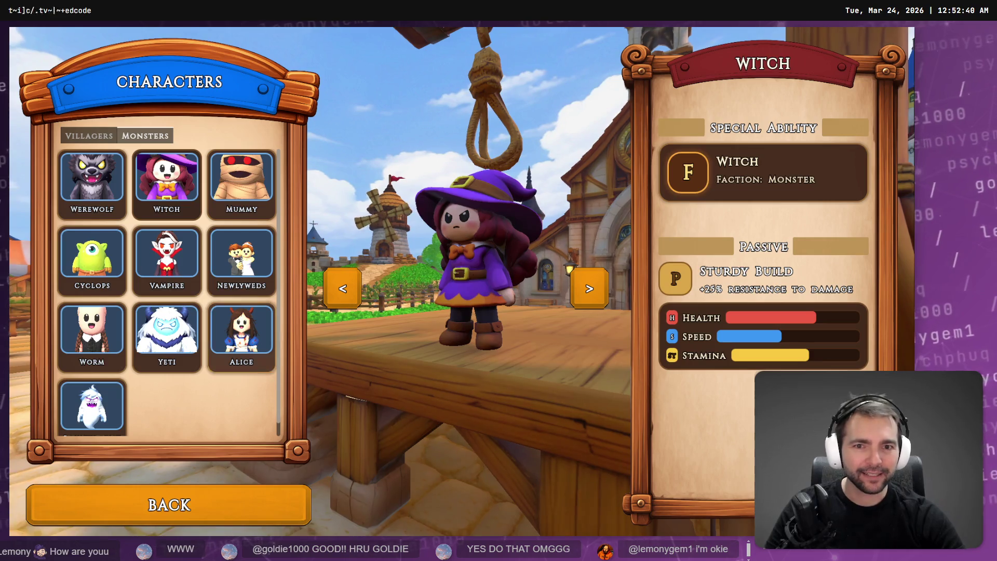
pyautogui.click(92, 259)
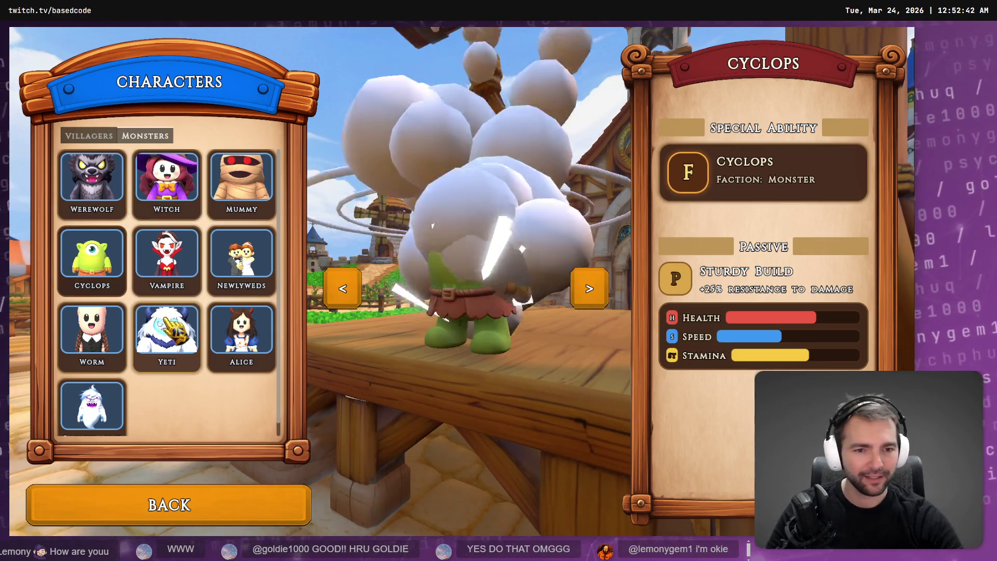
pyautogui.click(248, 176)
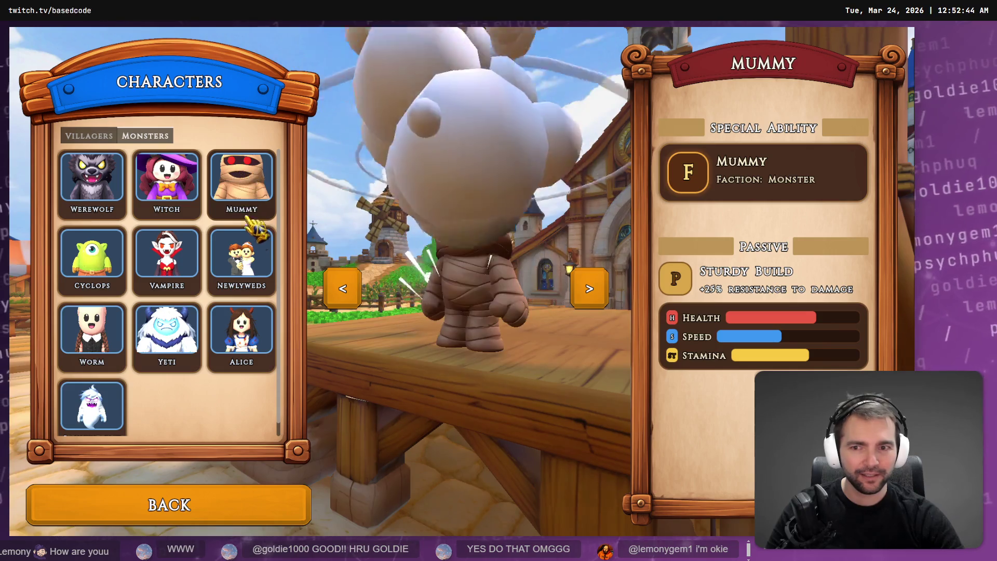
pyautogui.click(244, 257)
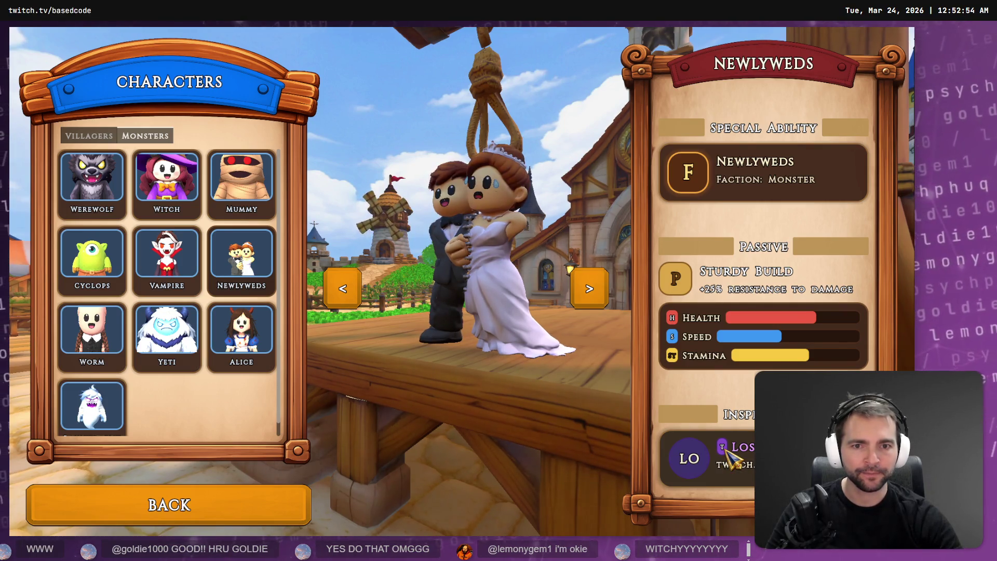
# Step: Compare the Newlyweds game screen against the tldraw Inspiration panel mockup
pyautogui.hotkey('alt', 'Tab')
pyautogui.hotkey('alt', 'Tab')
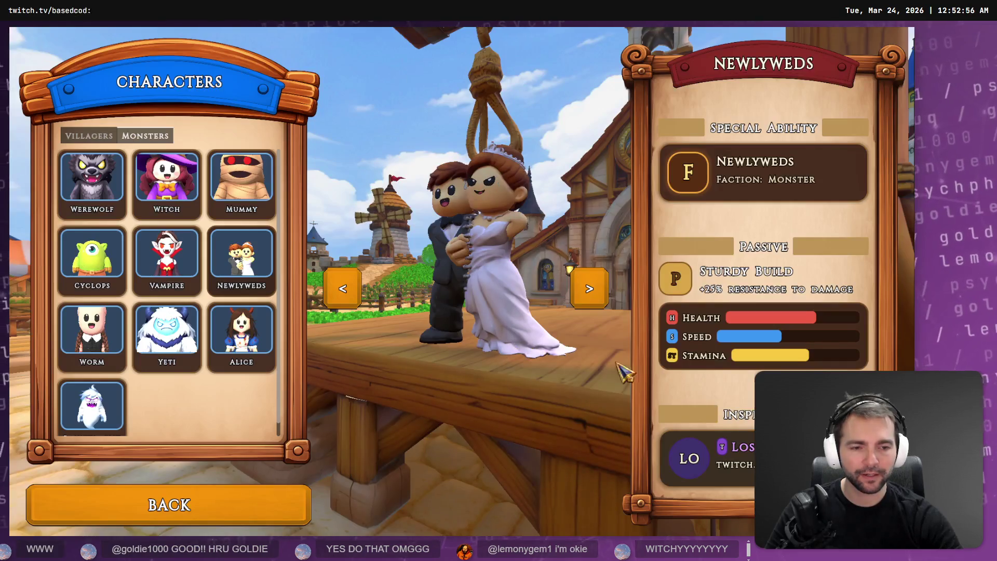
pyautogui.hotkey('alt', 'Tab')
pyautogui.hotkey('alt', 'Tab')
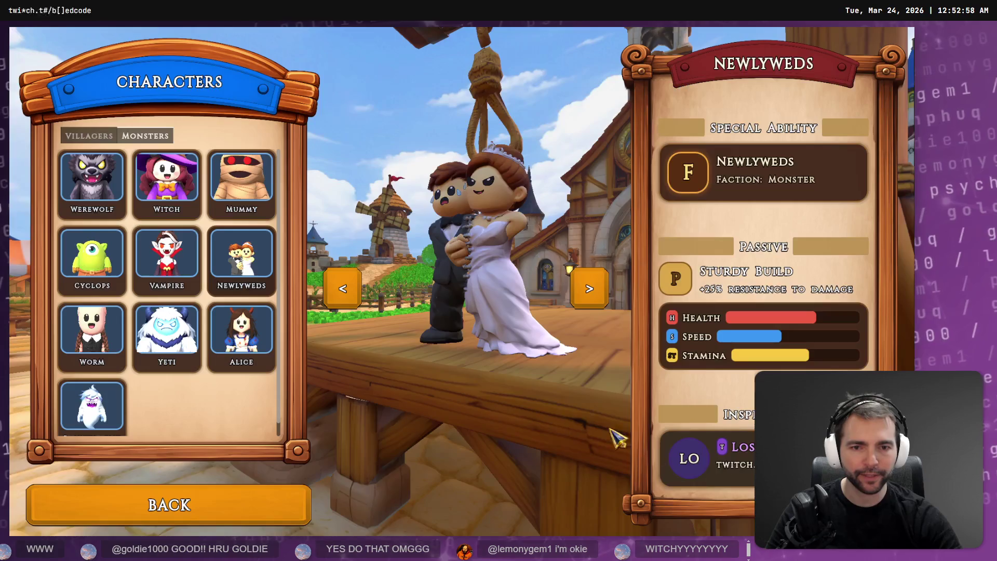
pyautogui.hotkey('alt', 'Tab')
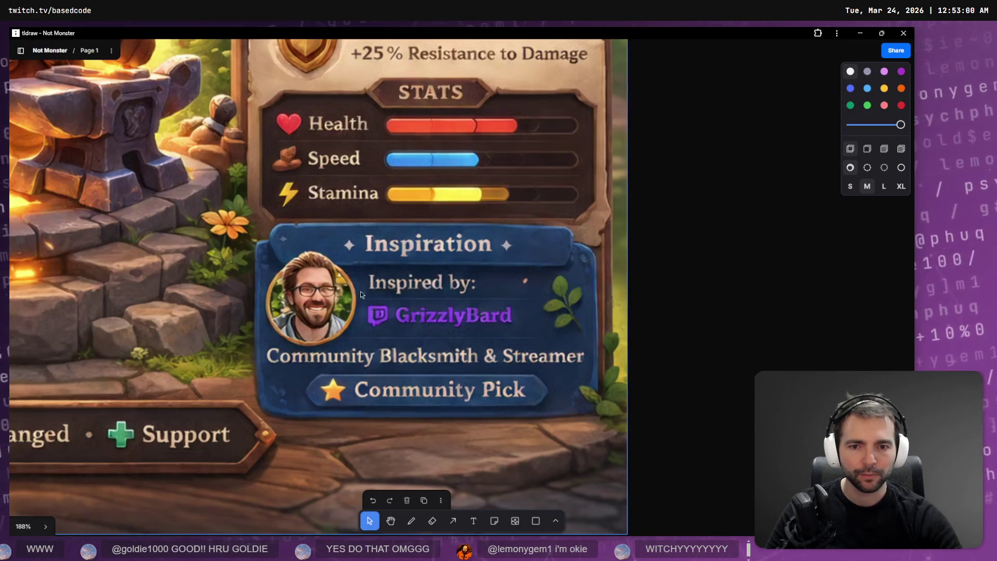
pyautogui.hotkey('alt', 'Tab')
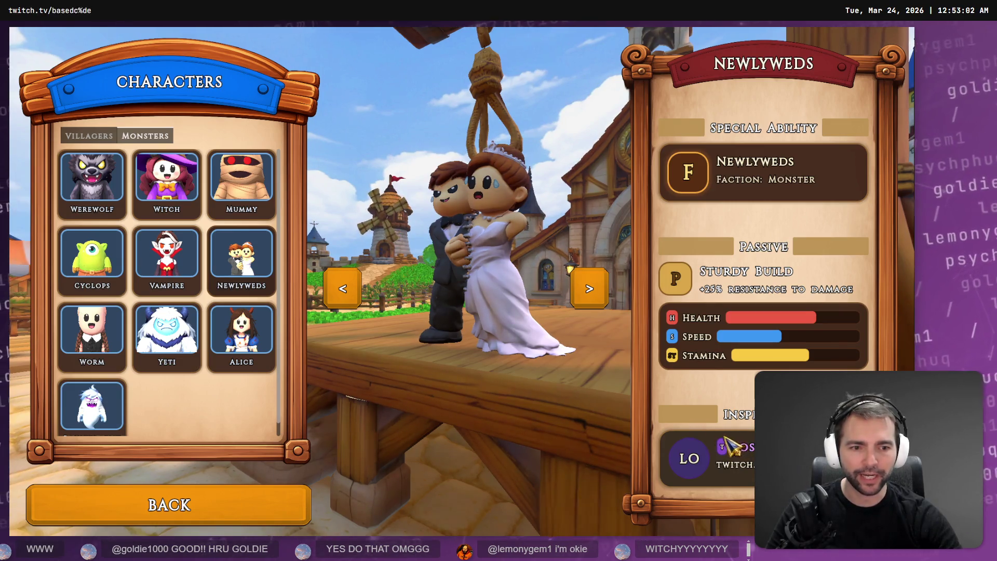
pyautogui.hotkey('alt', 'Tab')
pyautogui.hotkey('alt', 'Tab')
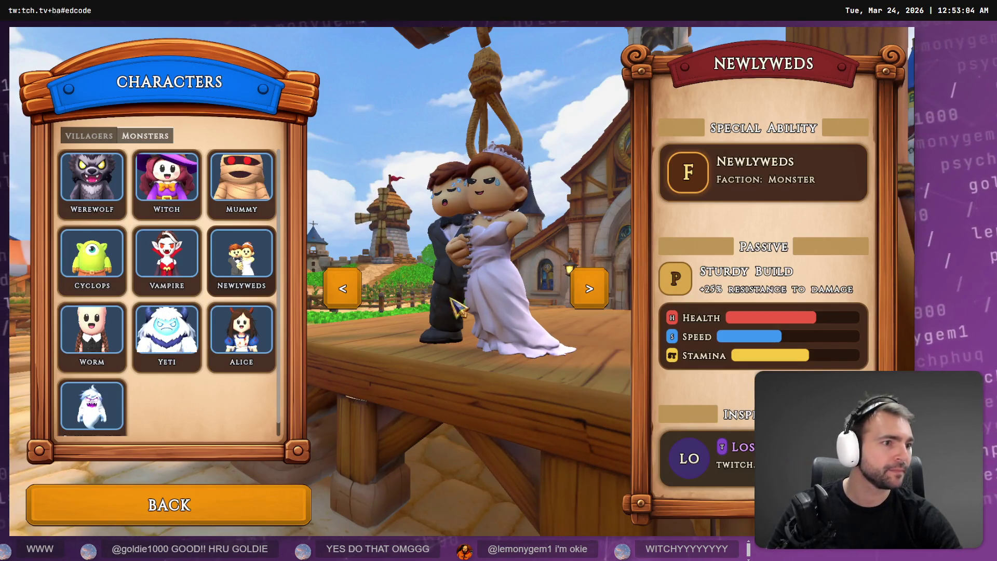
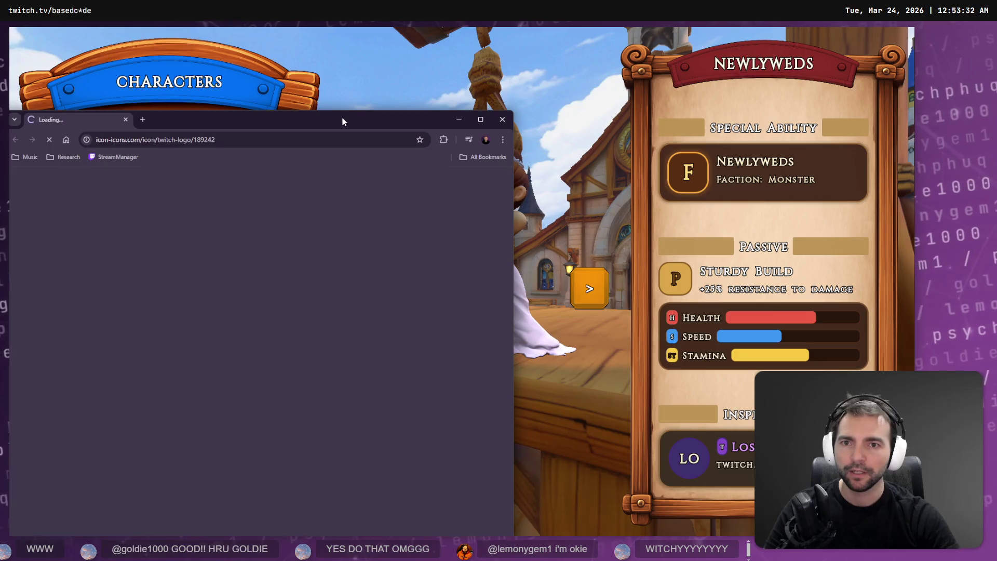
# Step: Check the Cloudflare 522 timeout in Chrome, then go back to the game's Monsters roster
pyautogui.doubleClick(342, 118)
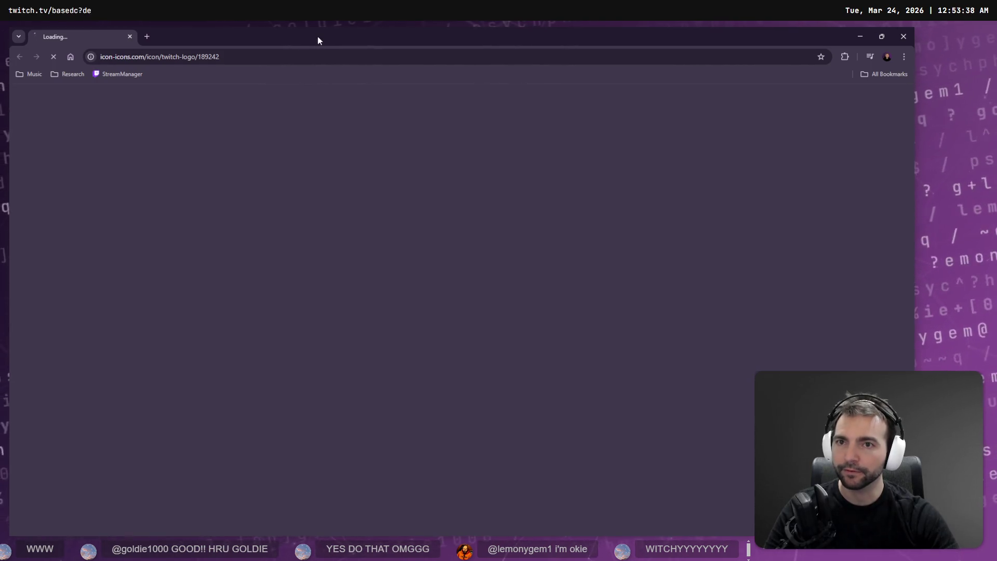
pyautogui.moveTo(318, 41)
pyautogui.mouseDown()
pyautogui.moveTo(334, 89)
pyautogui.moveTo(996, 234)
pyautogui.moveTo(835, 264)
pyautogui.moveTo(996, 263)
pyautogui.mouseUp()
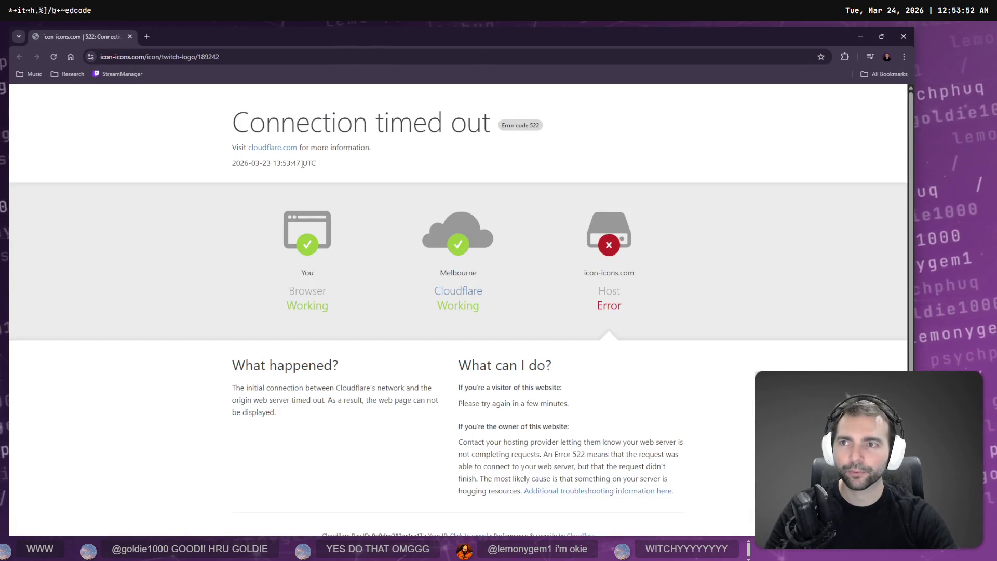
pyautogui.hotkey('alt', 'Tab')
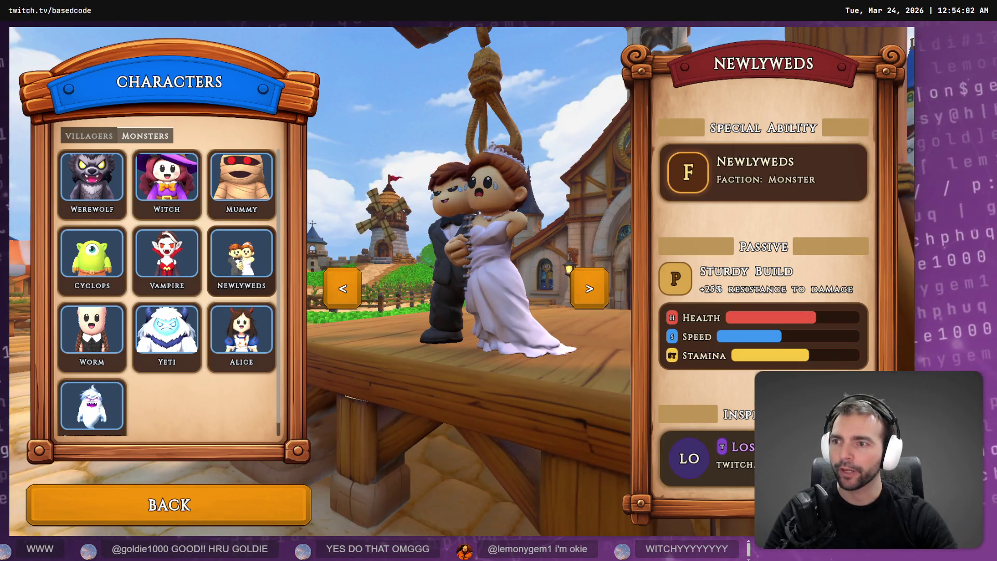
# Step: Open the Vecteezy page for the transparent Twitch logo PNG from the 'twitch icon svg' results
pyautogui.hotkey('alt', 'Tab')
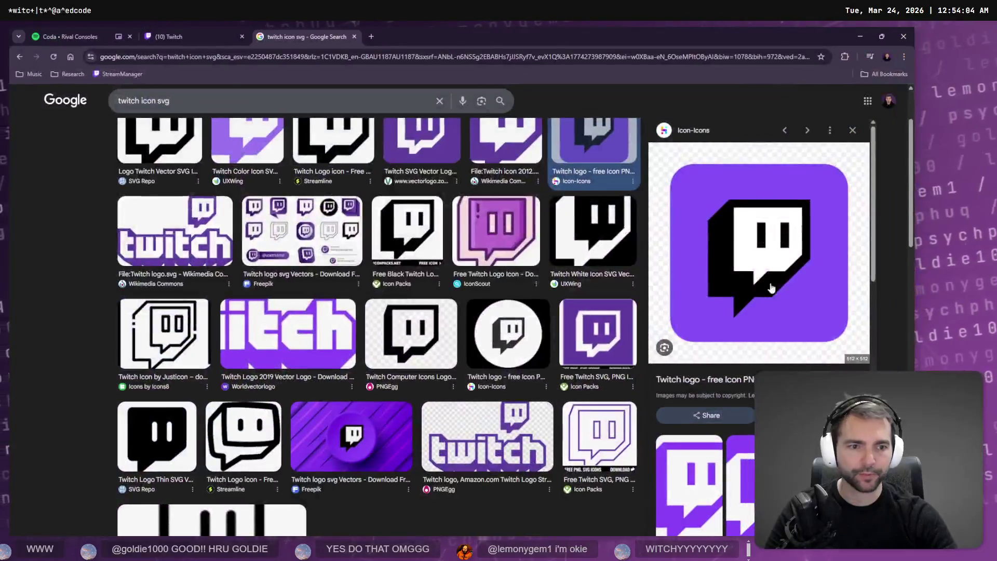
pyautogui.scroll(-5, 810, 290)
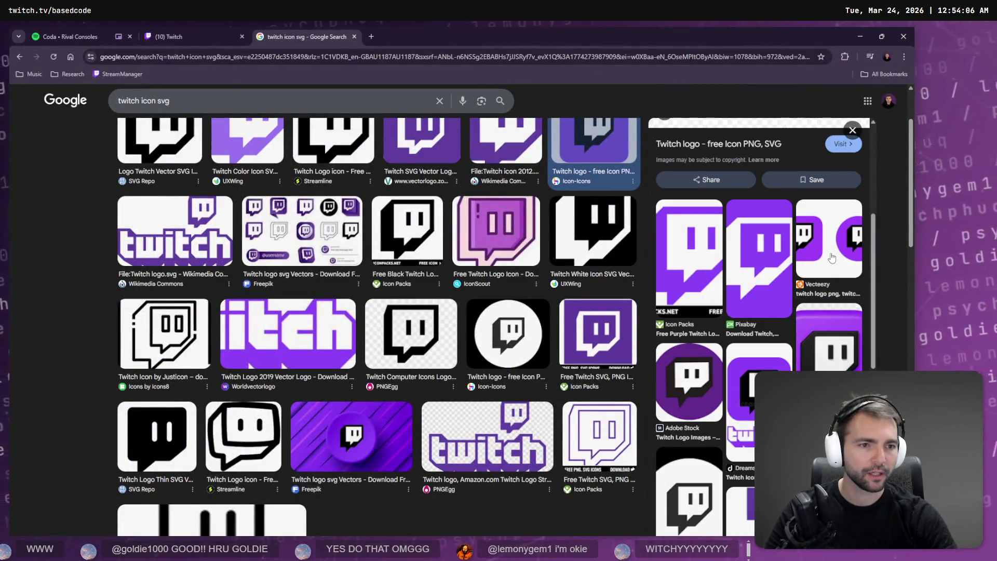
pyautogui.click(831, 257)
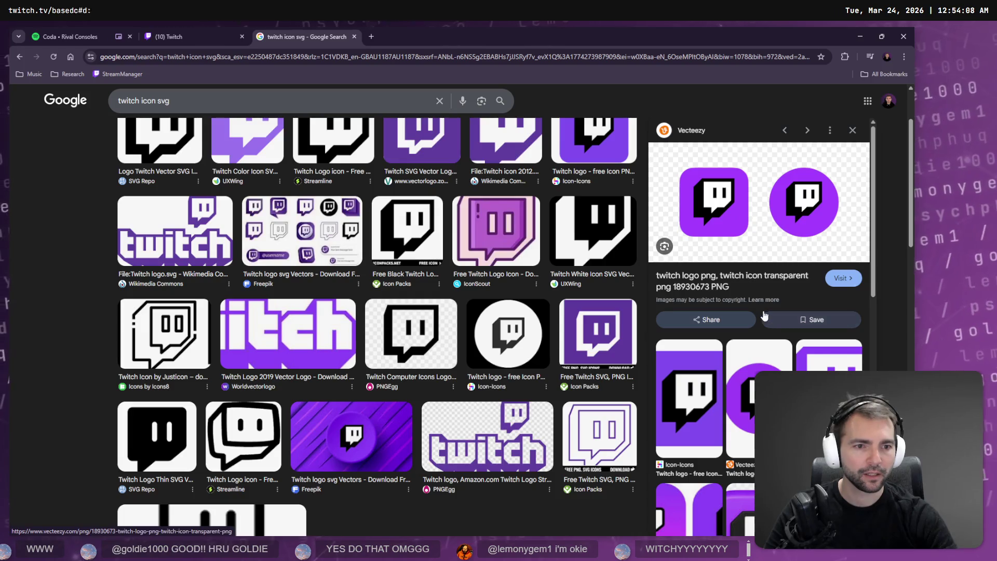
pyautogui.click(755, 206)
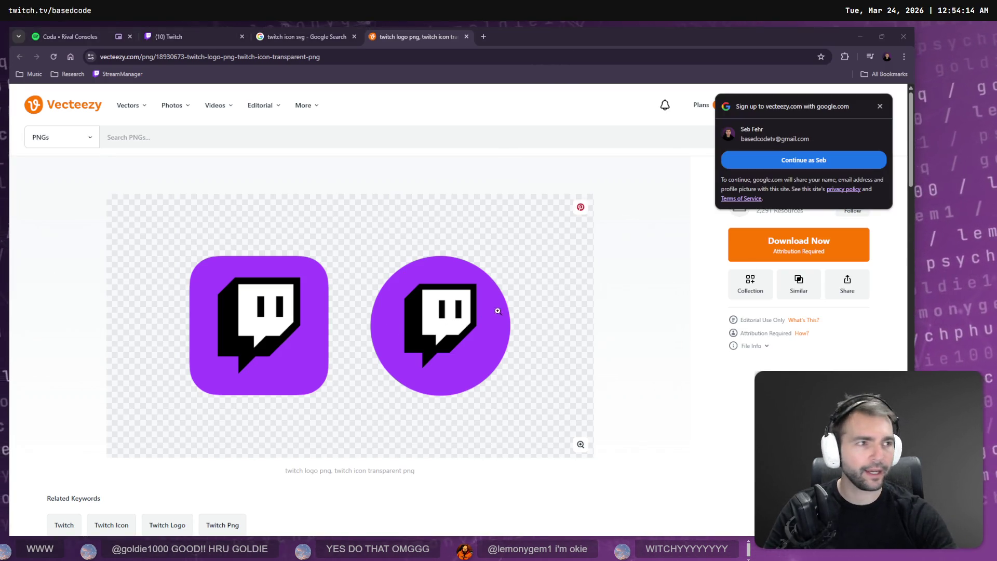
# Step: Download the Twitch logo PNG from Vecteezy and confirm the 79.0 KB file finished
pyautogui.hotkey('alt', 'Tab')
pyautogui.hotkey('alt', 'Tab')
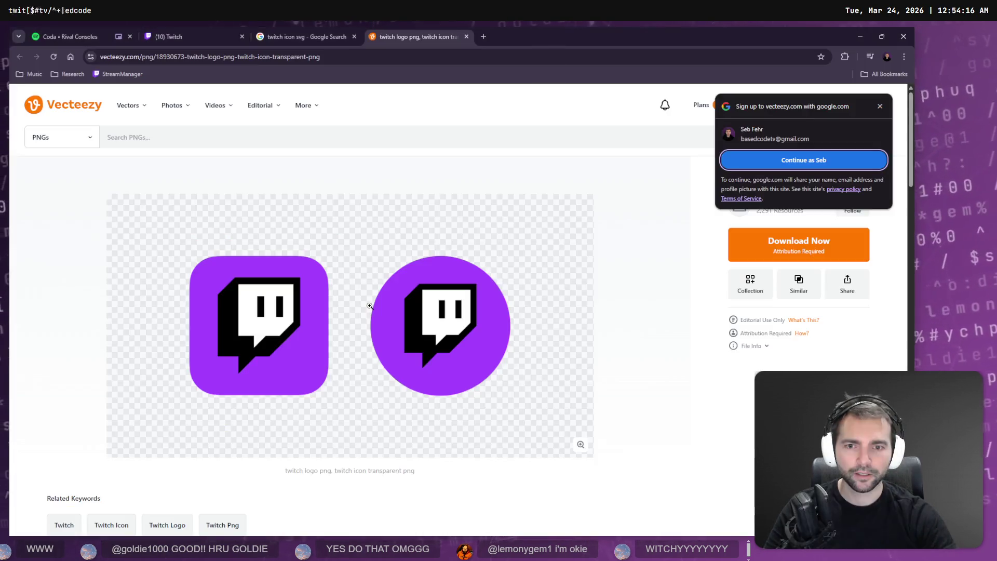
pyautogui.click(234, 286)
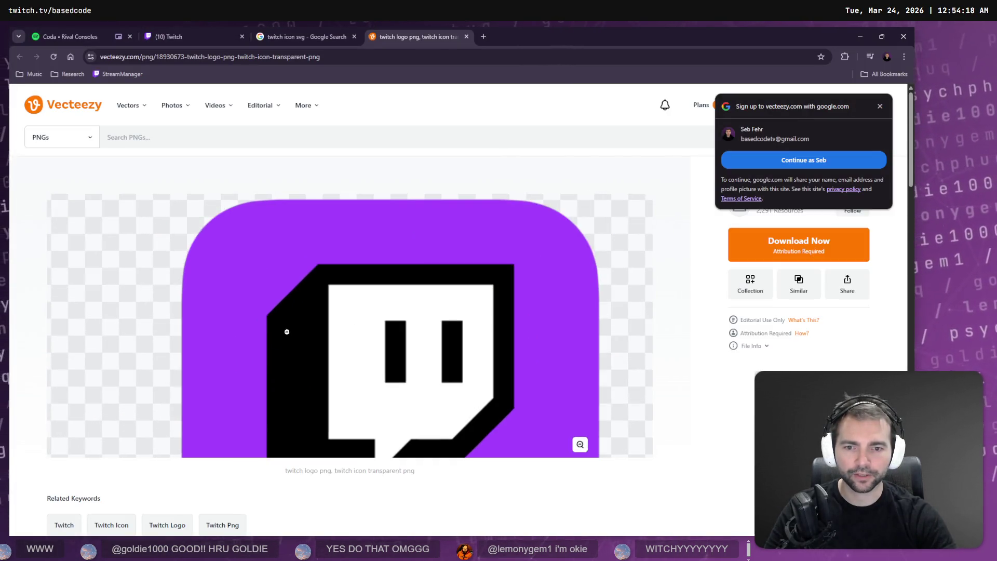
pyautogui.click(334, 305)
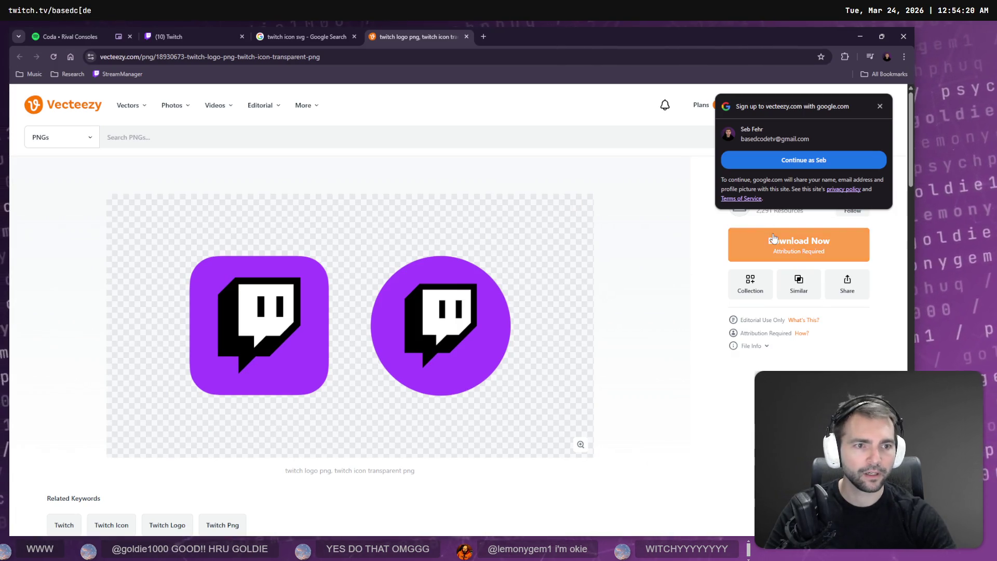
pyautogui.click(831, 252)
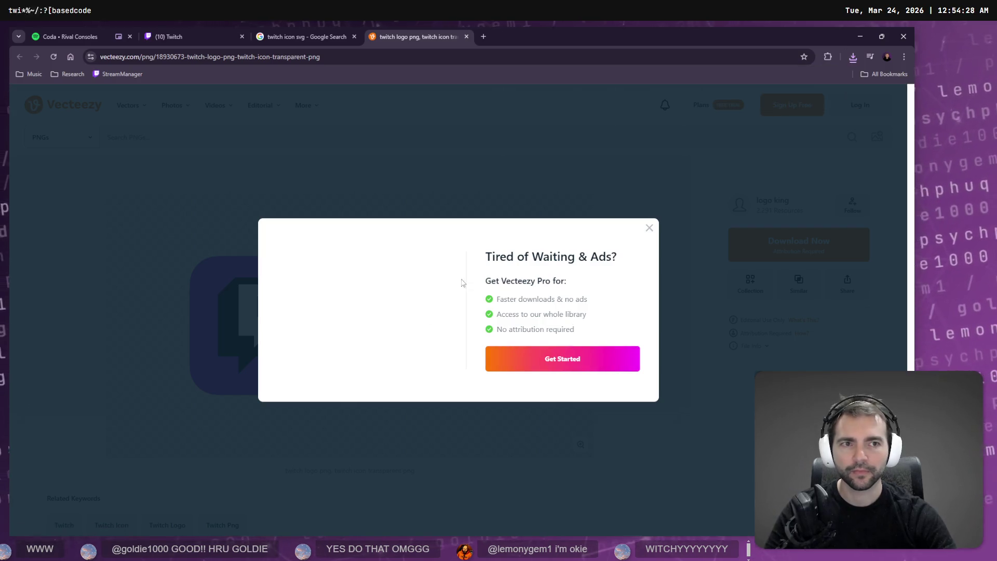
pyautogui.click(850, 59)
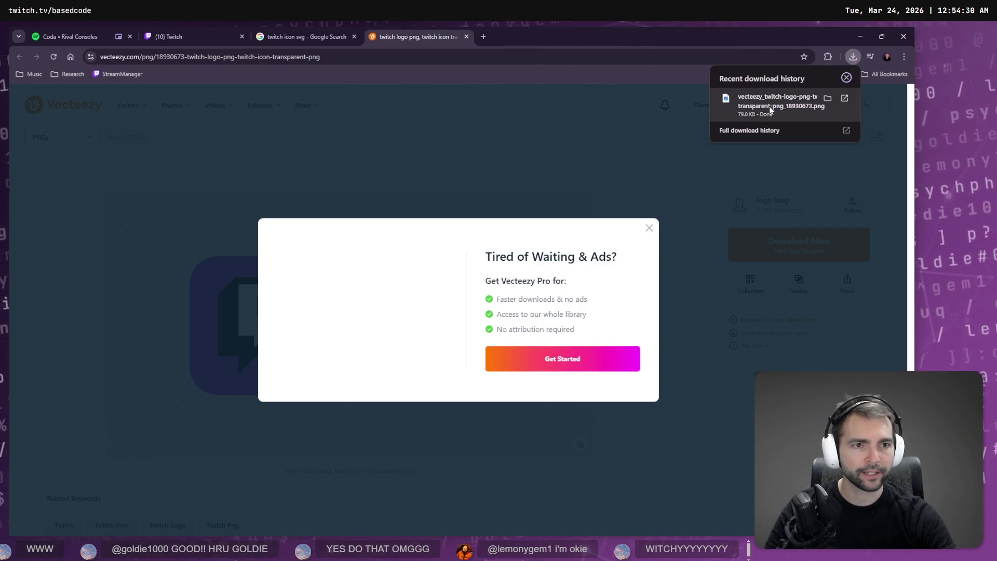
# Step: Close the Vecteezy tab to get back to the Google Images results
pyautogui.middleClick(431, 44)
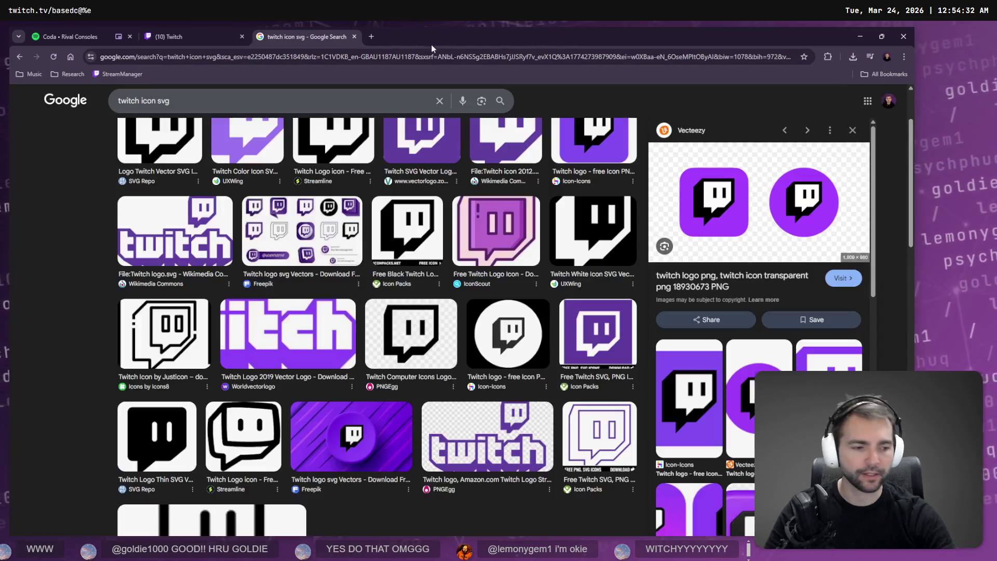
pyautogui.hotkey('alt', 'Tab')
pyautogui.hotkey('alt', 'Tab')
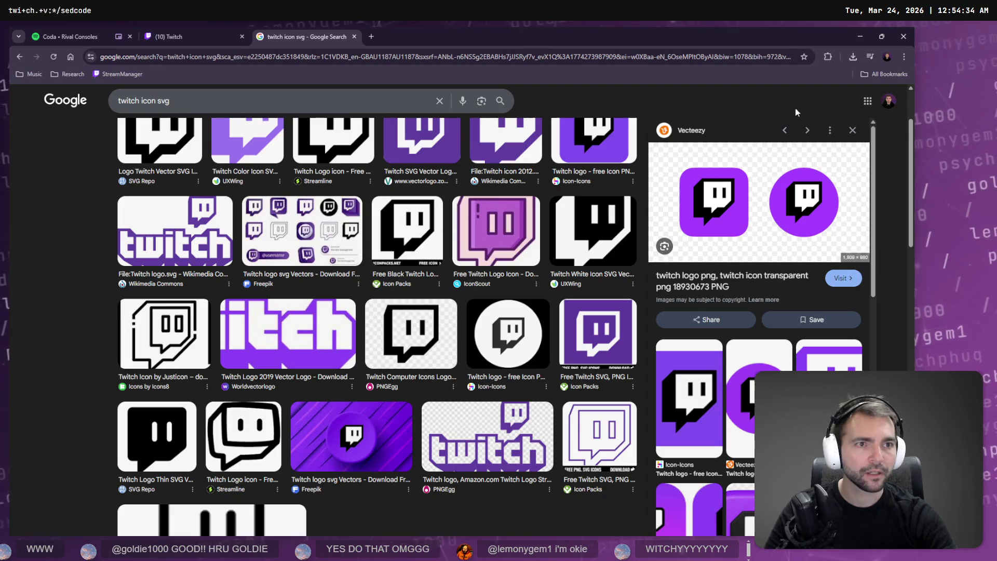
# Step: Open the downloaded Twitch logo PNG in GIMP, trying and then cancelling a crop around the square logo
pyautogui.click(853, 57)
pyautogui.moveTo(823, 97)
pyautogui.mouseDown()
pyautogui.moveTo(601, 279)
pyautogui.moveTo(282, 63)
pyautogui.mouseUp()
pyautogui.hotkey('alt', 'Tab')
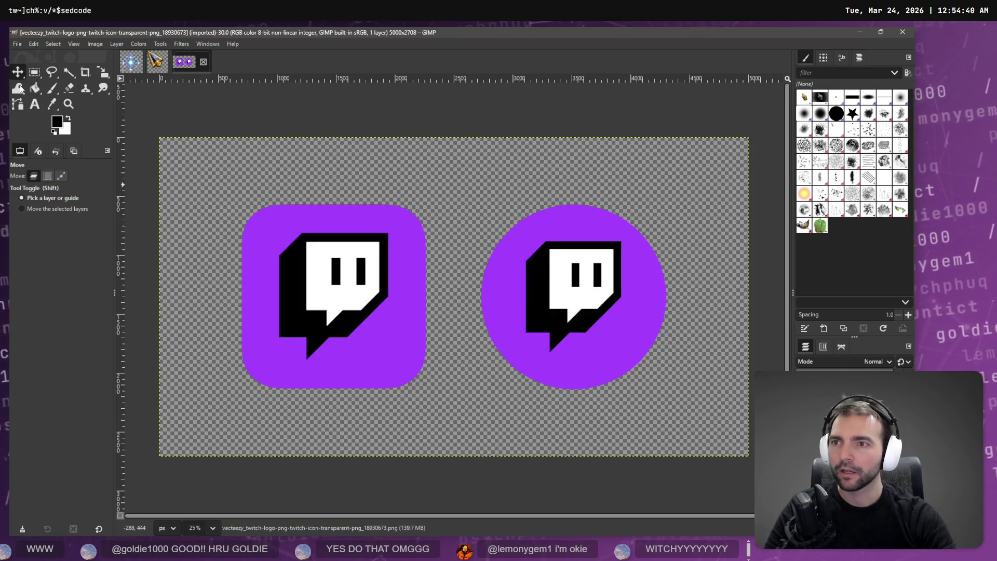
pyautogui.click(85, 72)
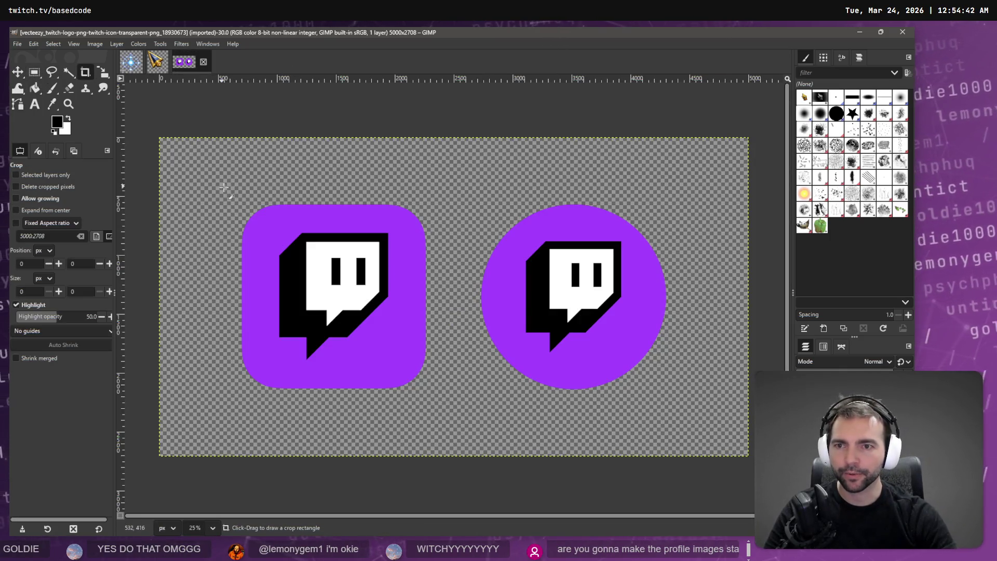
pyautogui.moveTo(242, 205)
pyautogui.mouseDown()
pyautogui.moveTo(397, 372)
pyautogui.moveTo(429, 392)
pyautogui.mouseUp()
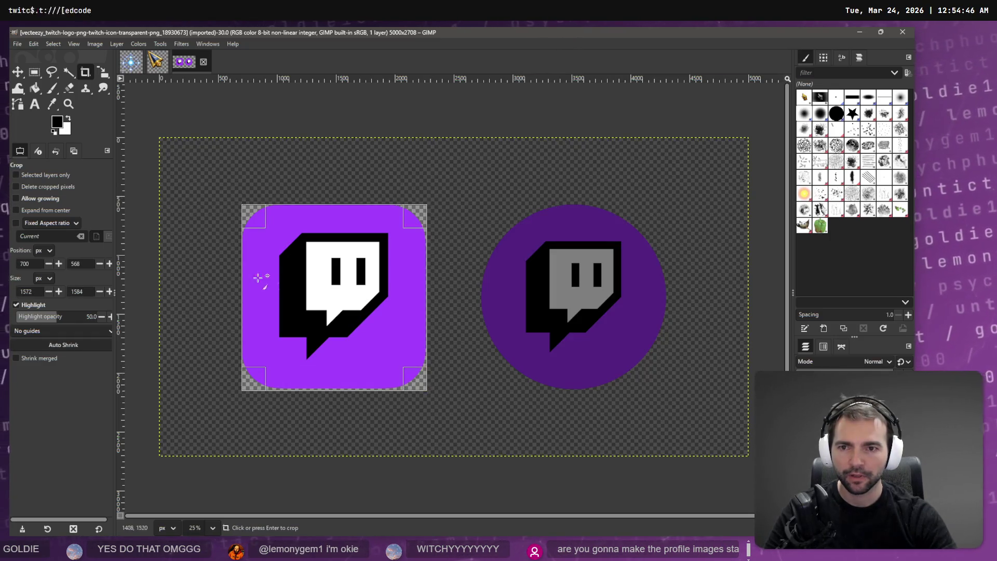
pyautogui.press('Escape')
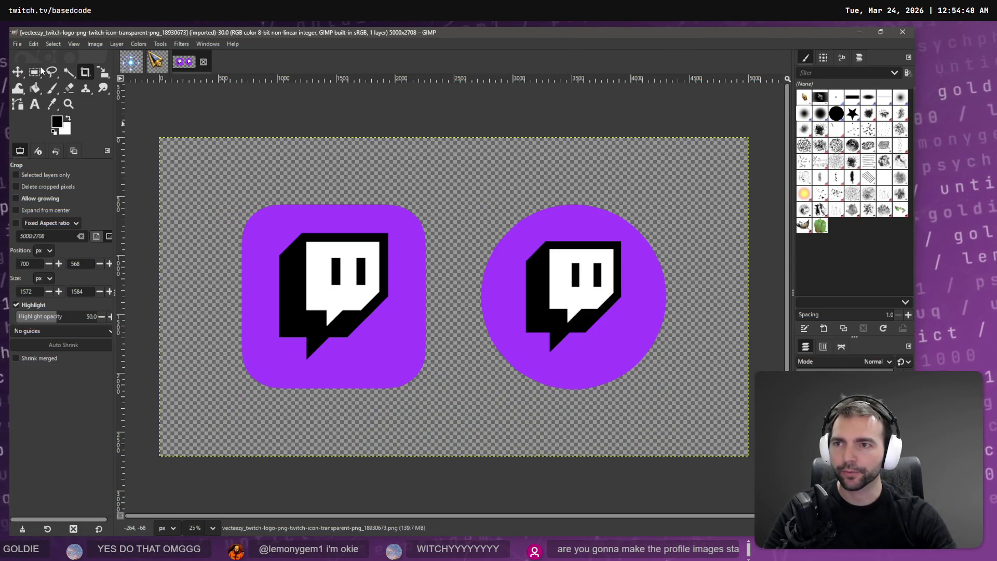
# Step: Erase the round Twitch logo using a rectangle selection and Delete
pyautogui.click(39, 71)
pyautogui.moveTo(450, 177); pyautogui.dragTo(701, 418)
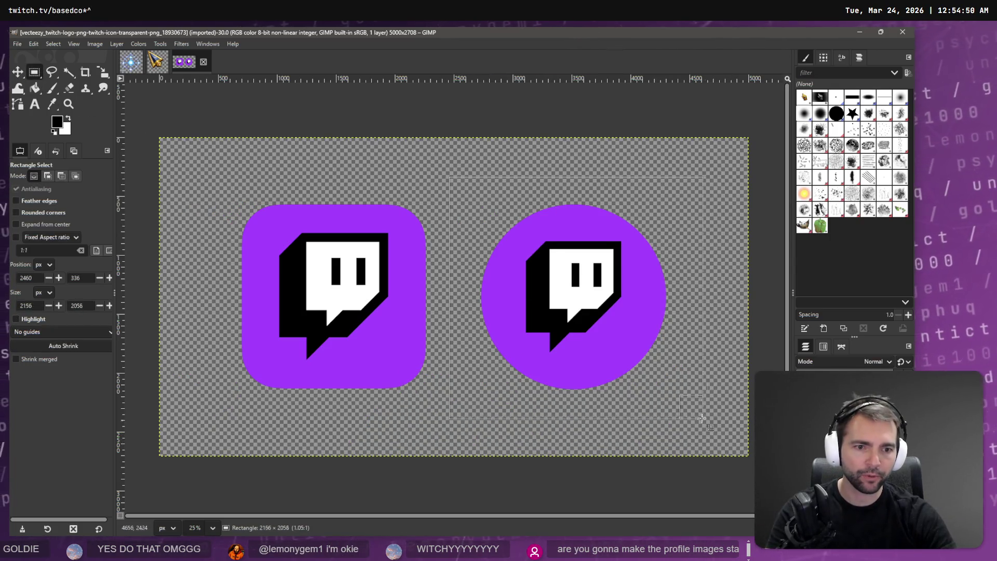
pyautogui.press('Delete')
pyautogui.press('Return')
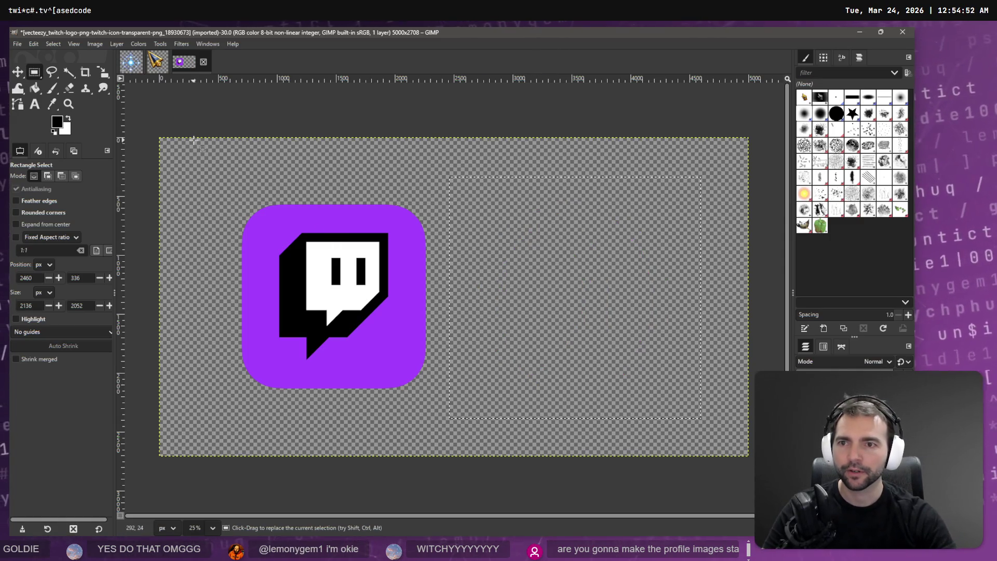
# Step: Browse the Image and Filters menus without applying any command
pyautogui.click(95, 44)
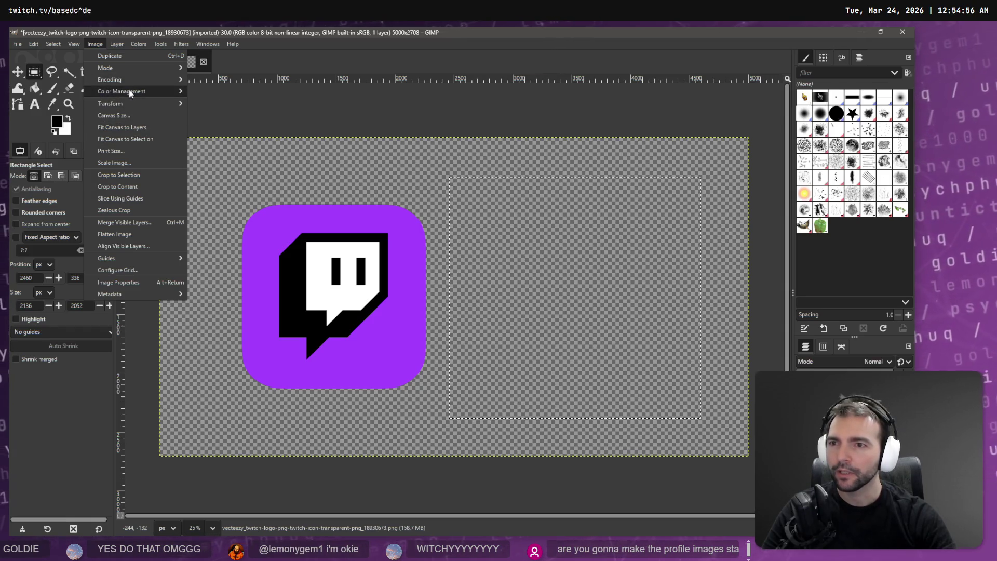
pyautogui.moveTo(138, 108)
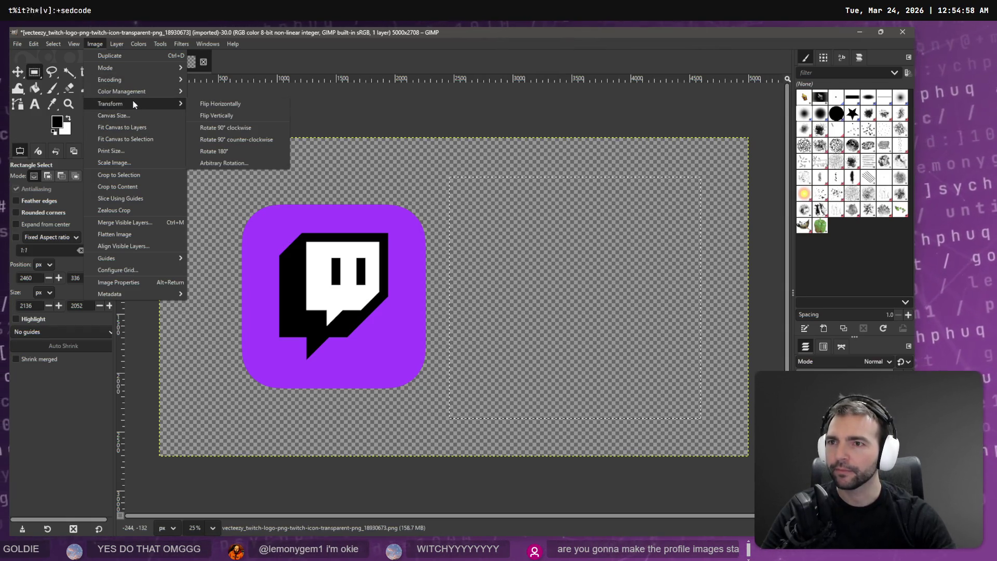
pyautogui.press('Escape')
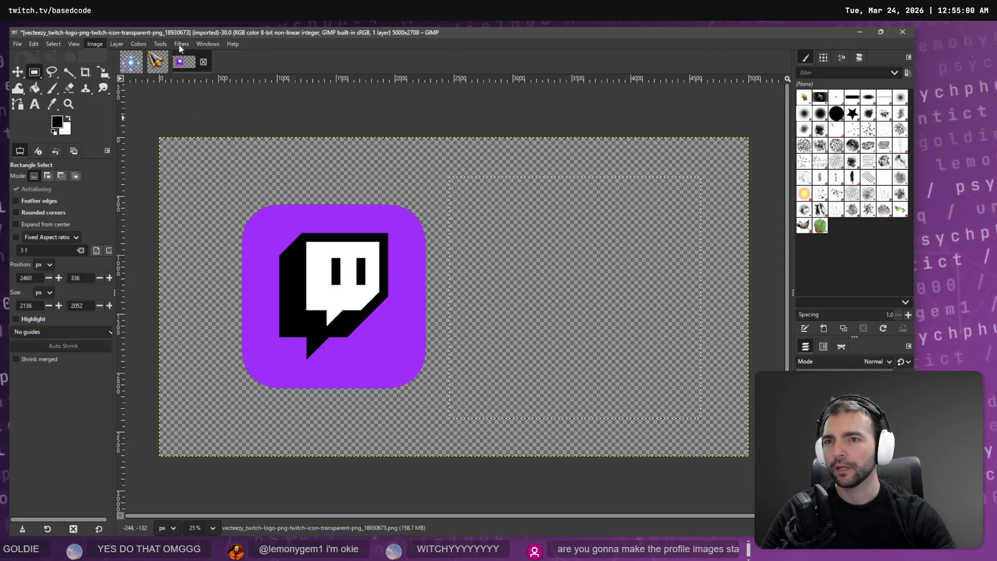
pyautogui.click(181, 46)
pyautogui.moveTo(166, 45)
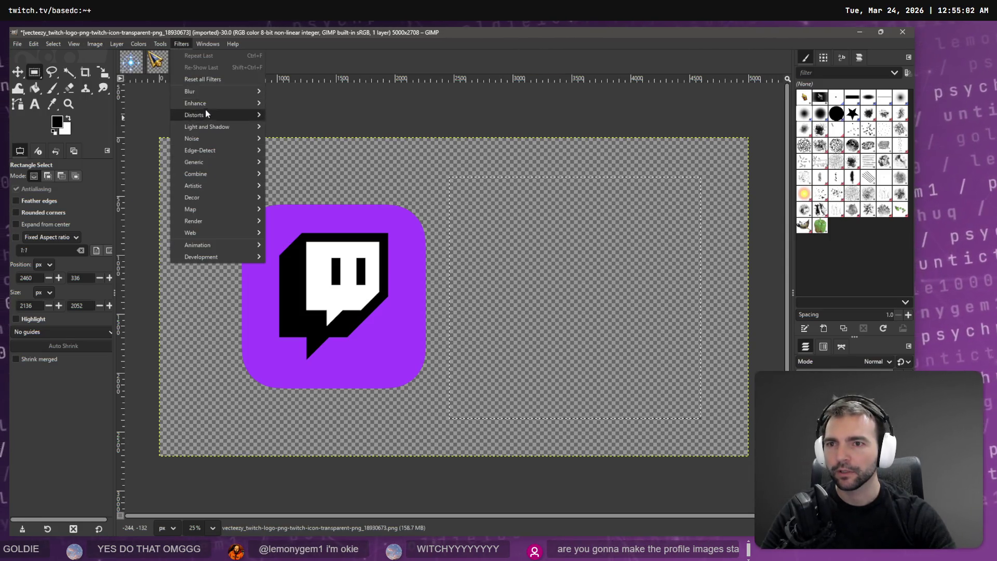
pyautogui.moveTo(220, 68)
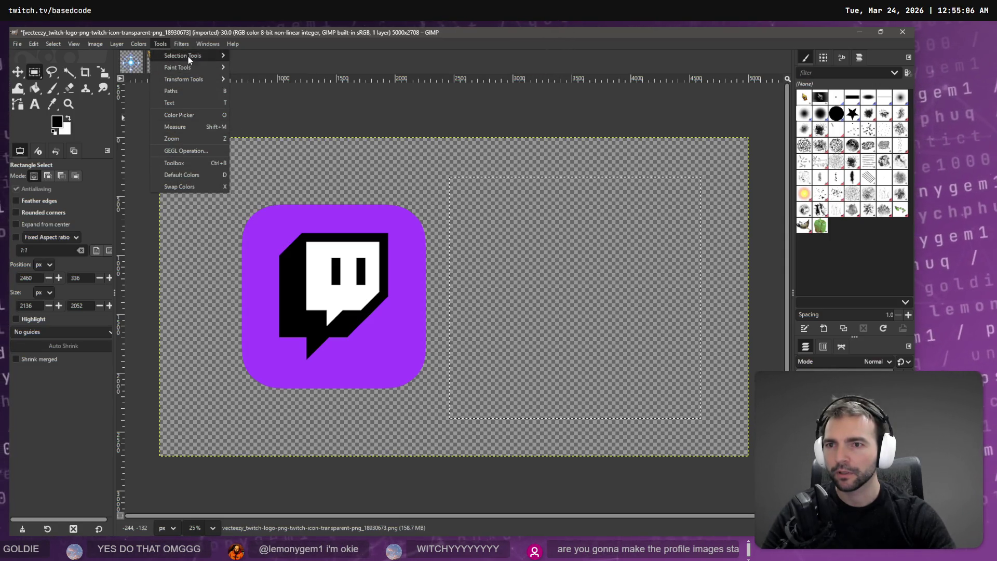
pyautogui.press('Escape')
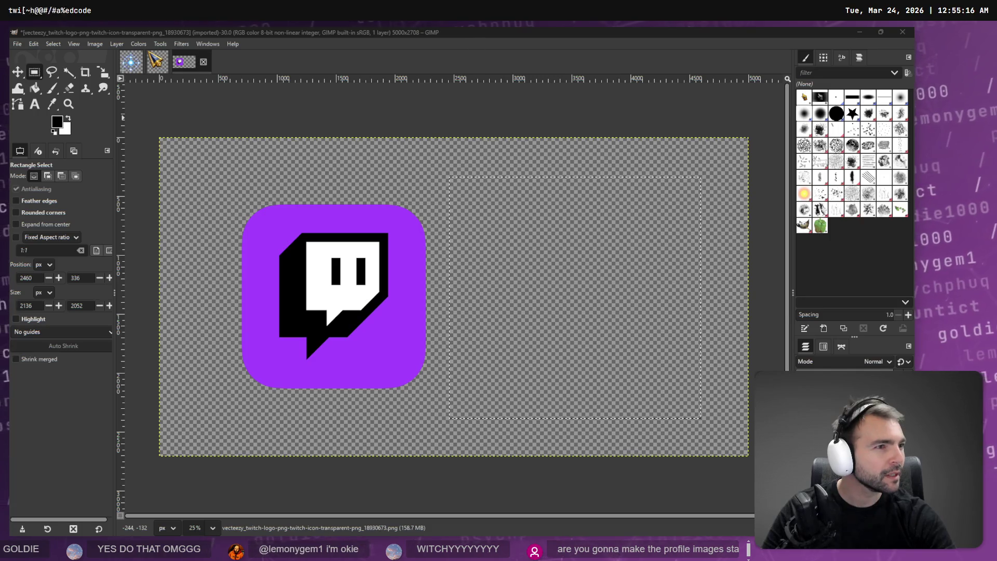
# Step: Close the music playlist tab in Chrome
pyautogui.hotkey('alt', 'Tab')
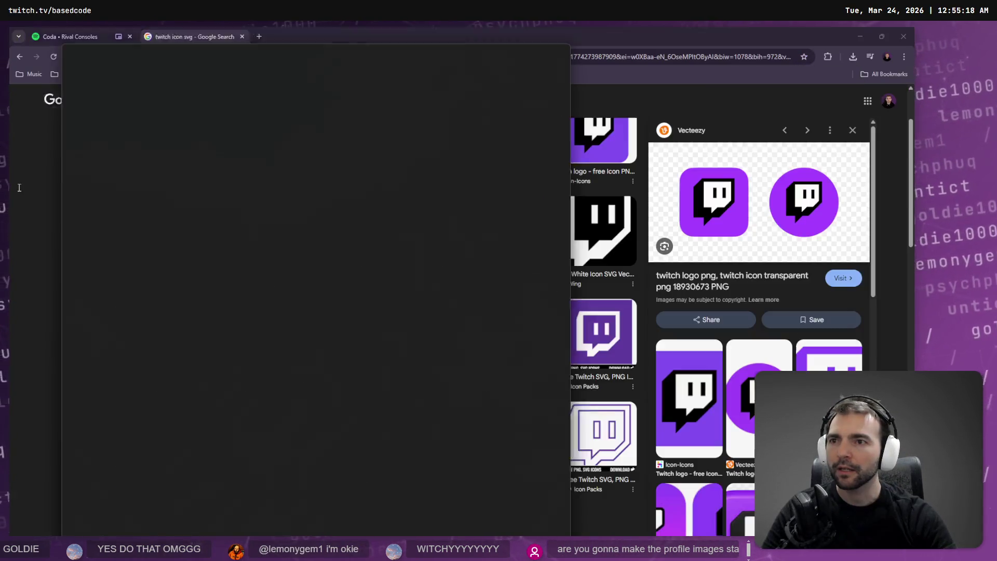
pyautogui.hotkey('ctrl', '1')
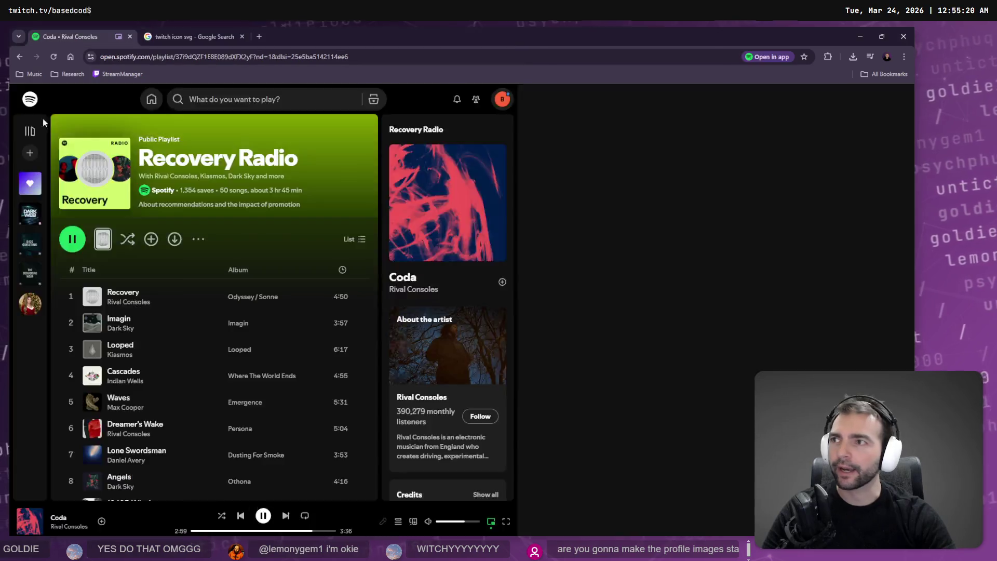
pyautogui.hotkey('ctrl', 'w')
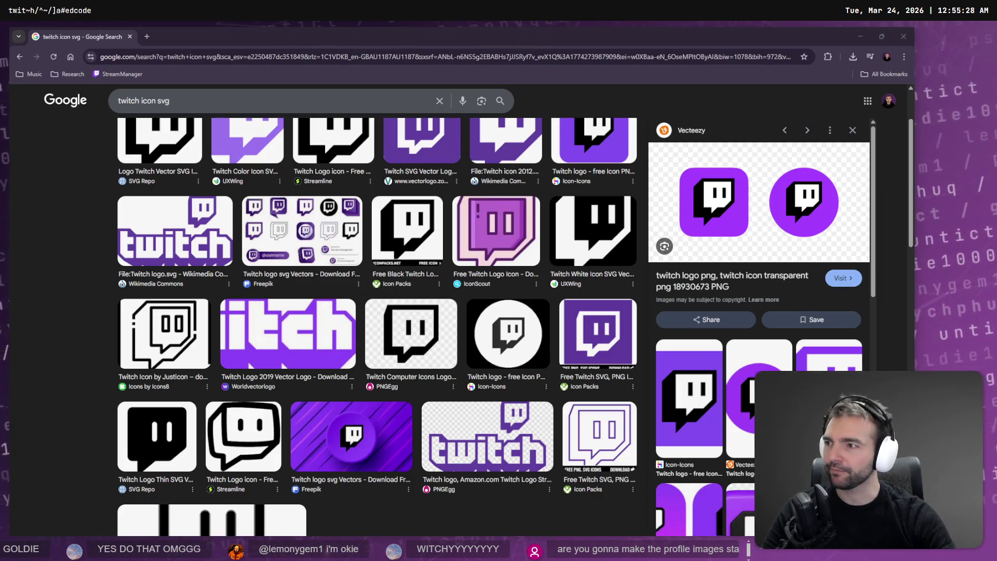
# Step: Open a new tab on the Google home page and click into its search box
pyautogui.click(162, 37)
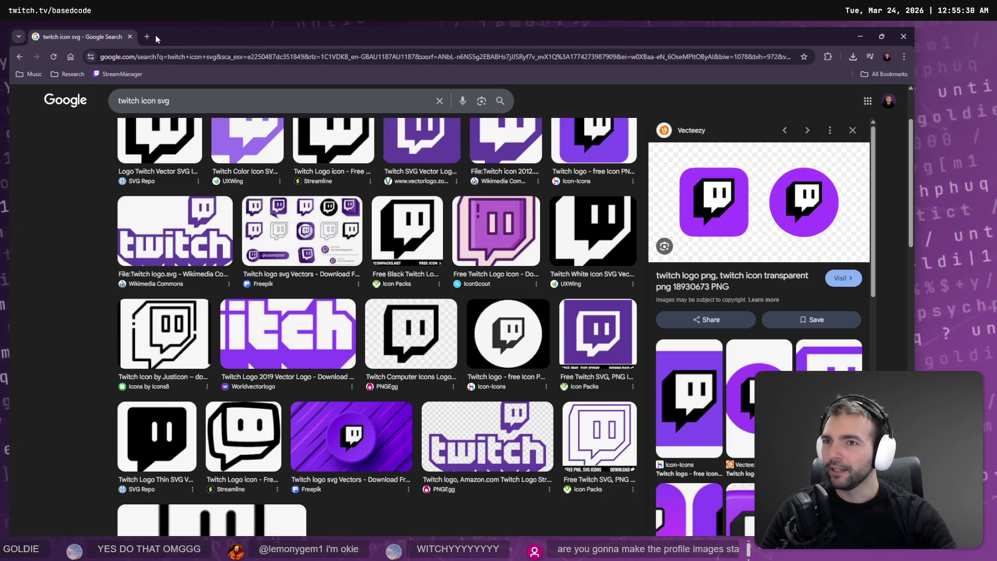
pyautogui.click(147, 37)
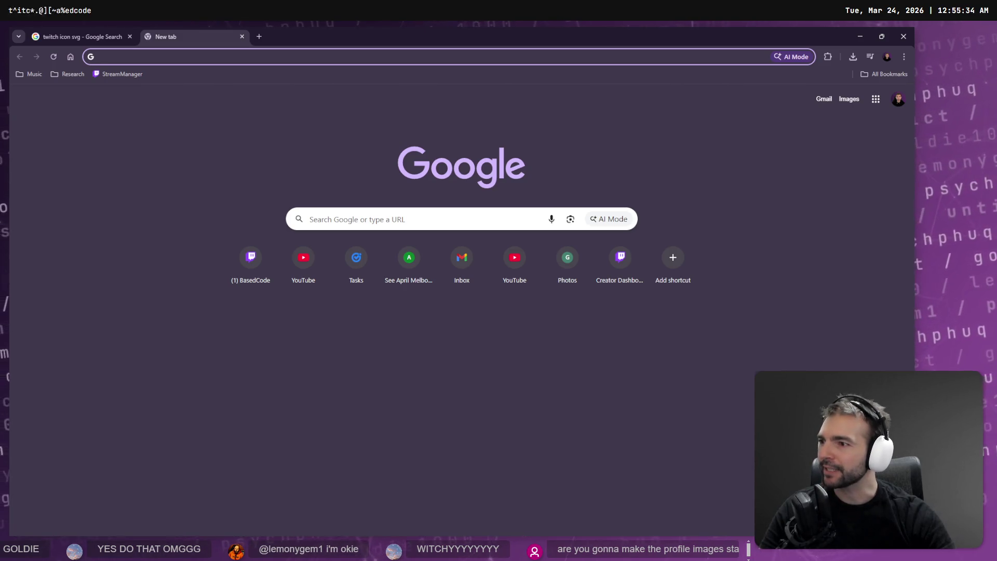
pyautogui.hotkey('alt', 'Tab')
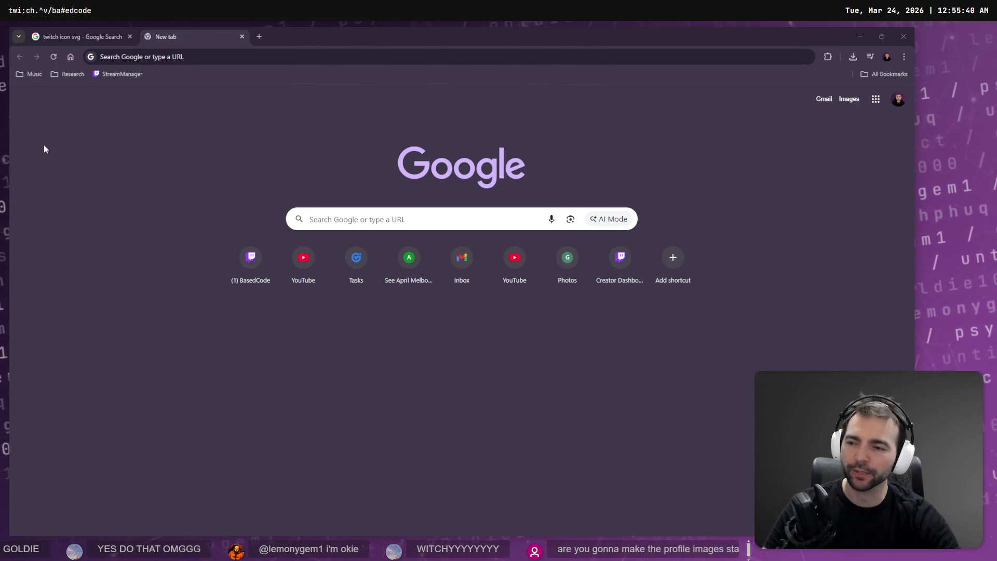
pyautogui.click(377, 223)
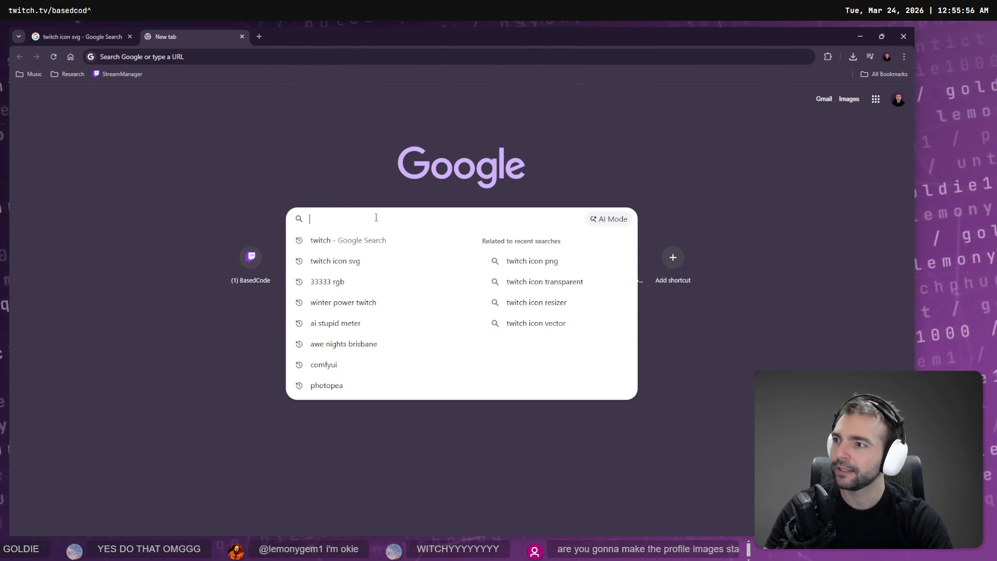
# Step: Search 'trim image transparent gimp' and expand the AI Overview's full Crop to Content answer
pyautogui.write('w')
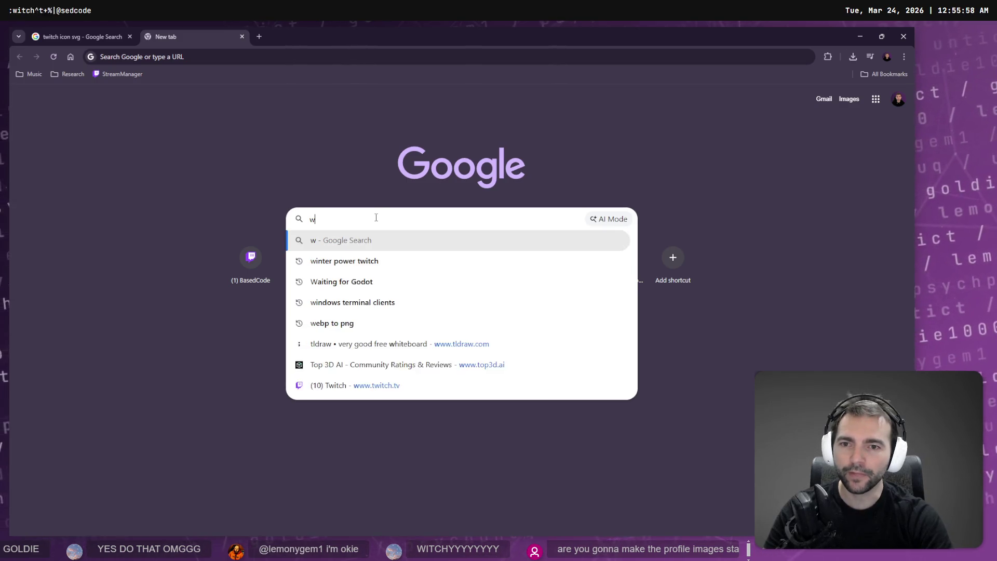
pyautogui.press('BackSpace')
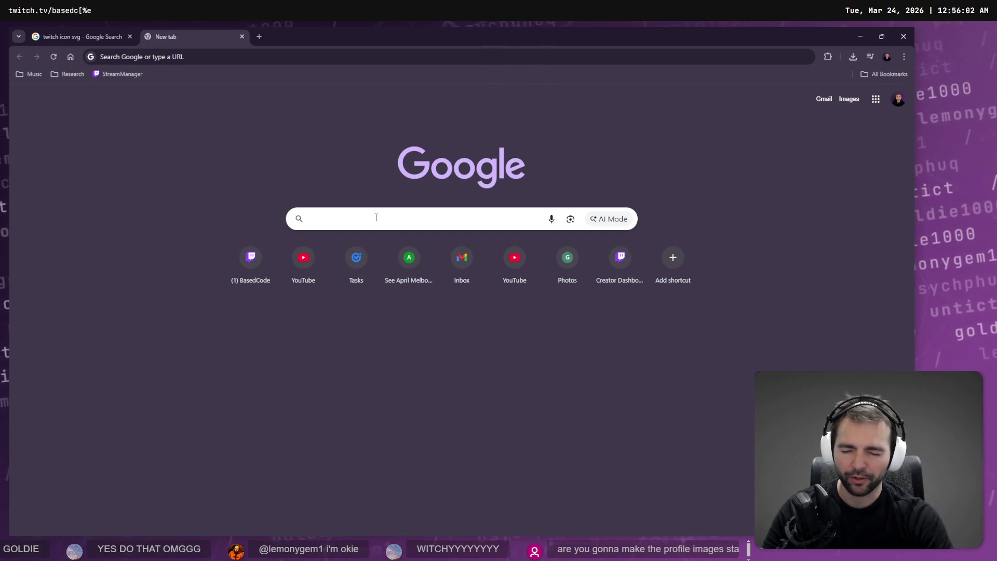
pyautogui.write('trim')
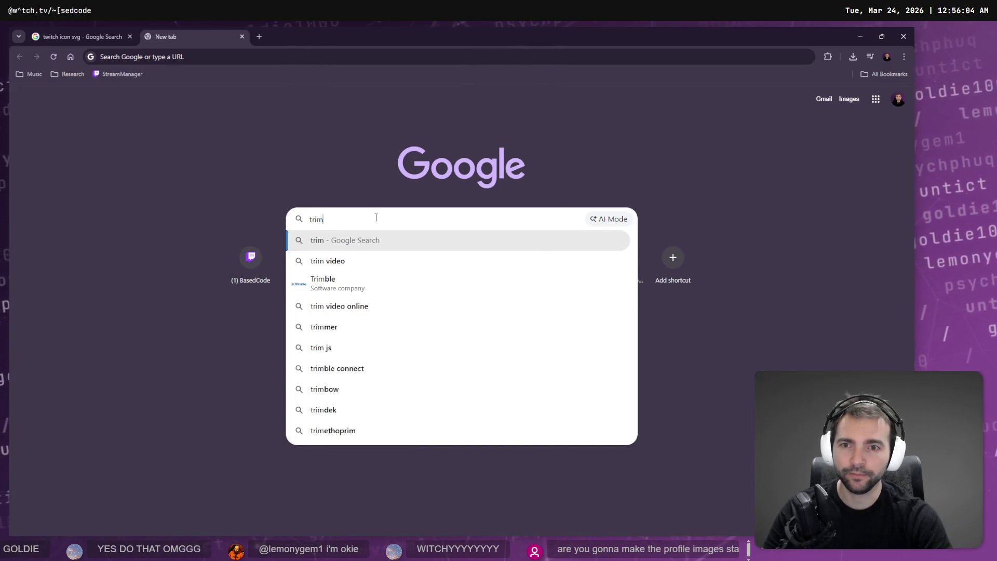
pyautogui.write('mage gif')
pyautogui.press('BackSpace')
pyautogui.press('BackSpace')
pyautogui.press('BackSpace')
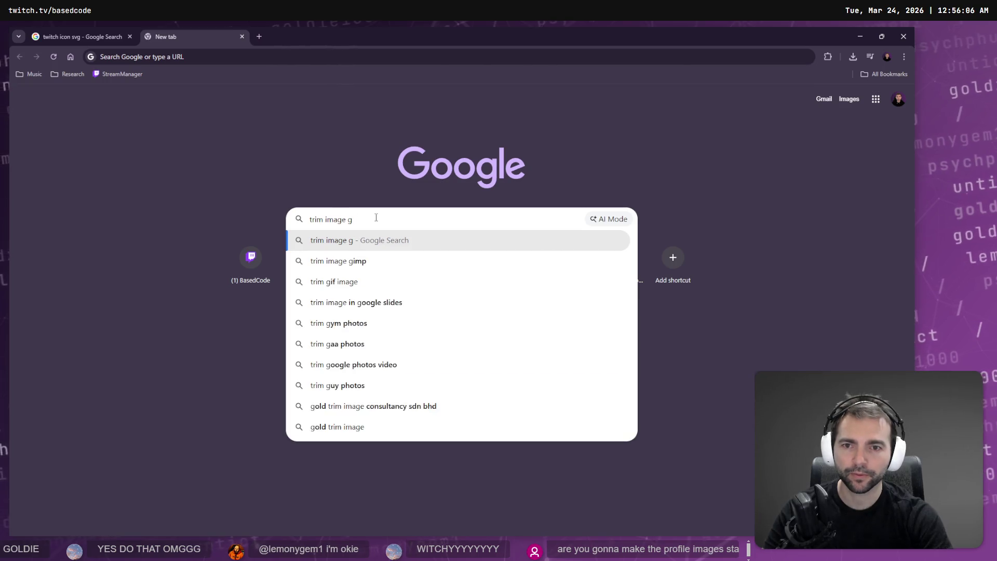
pyautogui.write('transparent g')
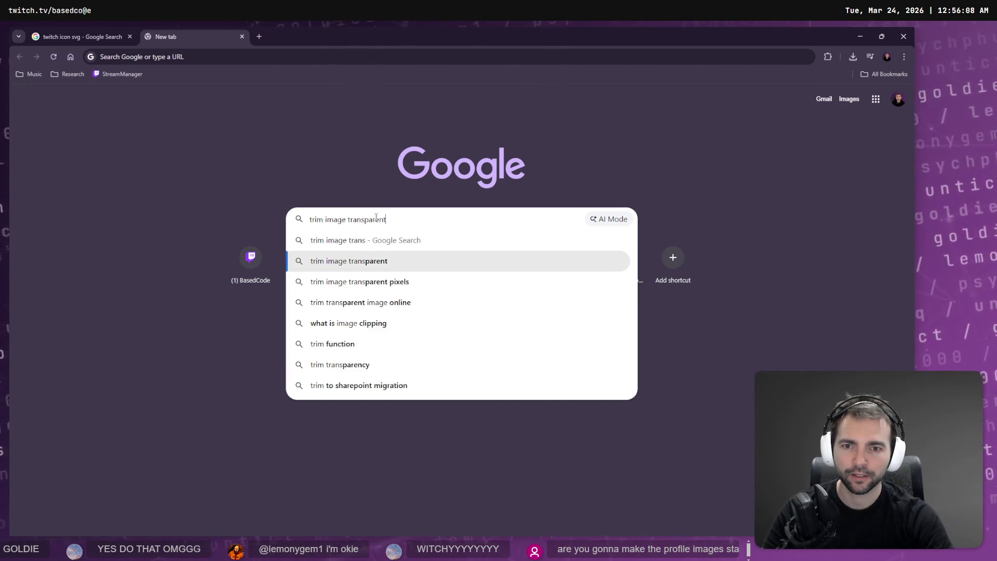
pyautogui.write('imp')
pyautogui.press('Return')
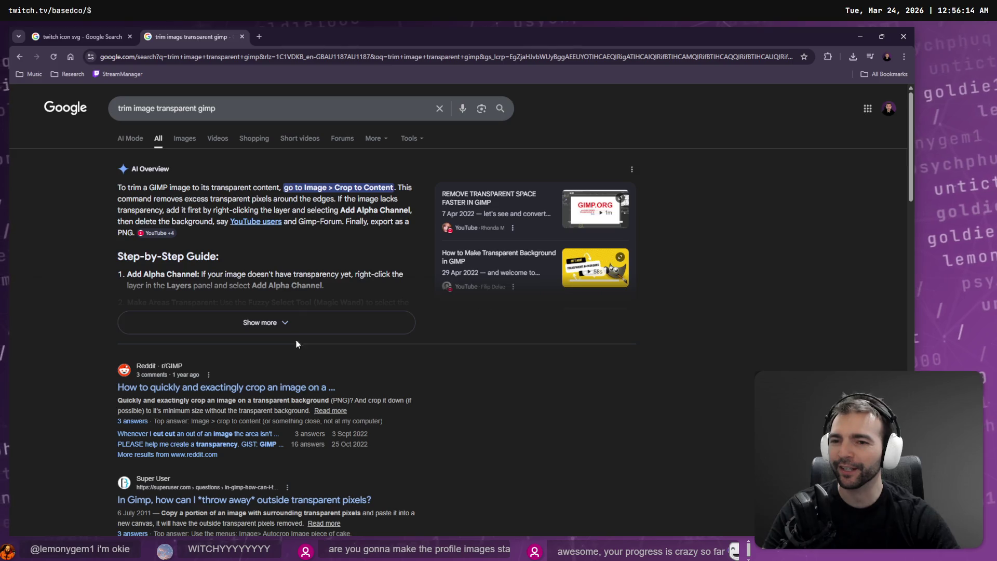
pyautogui.click(284, 322)
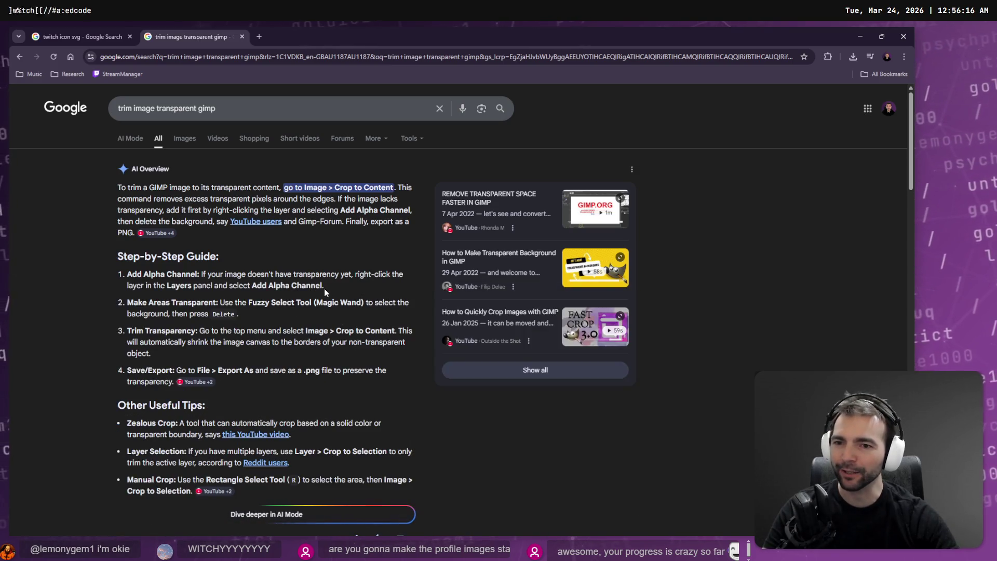
pyautogui.scroll(-1, 299, 258)
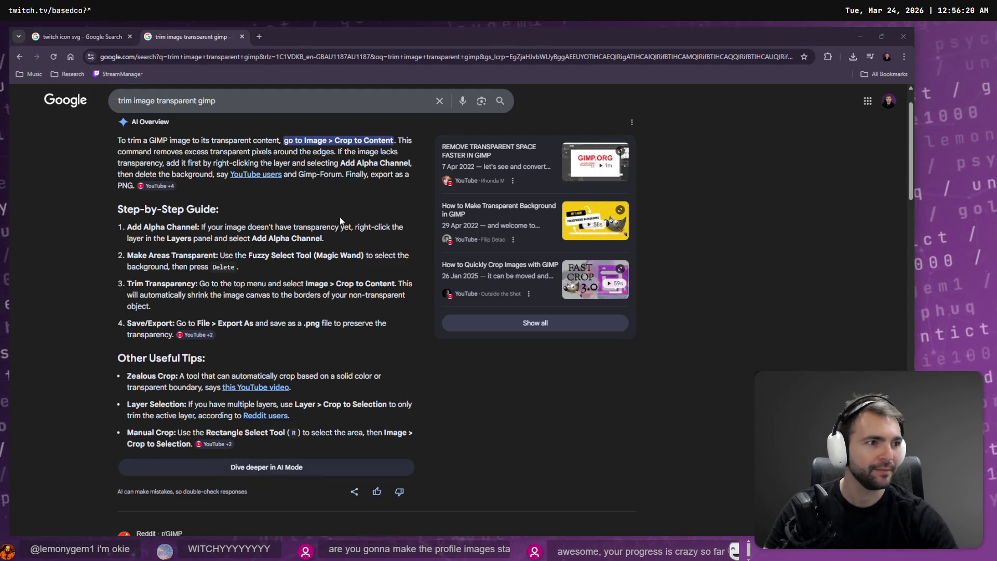
pyautogui.hotkey('alt', 'Tab')
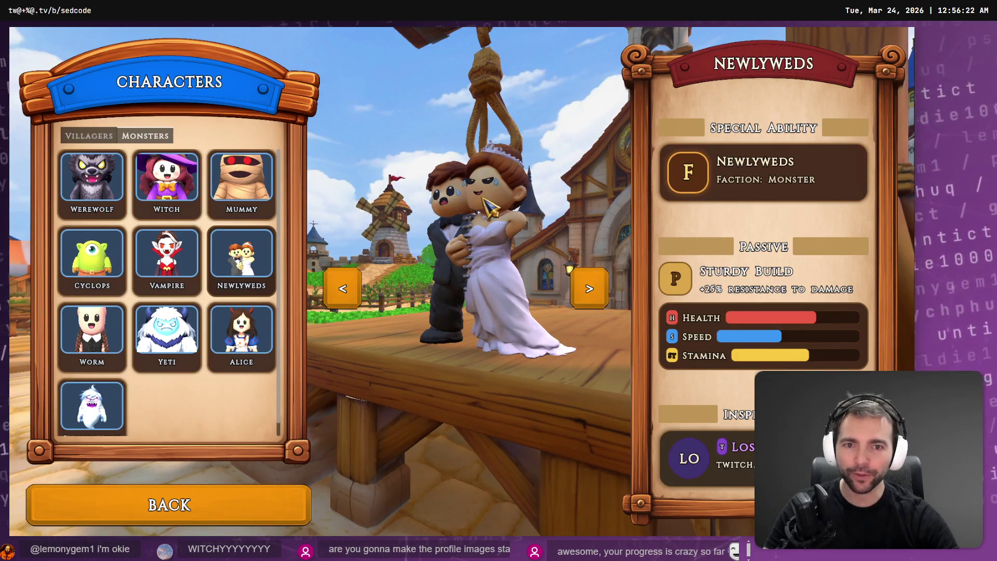
# Step: View the Mummy and Poultergeist monsters, then the Villagers roster with the King
pyautogui.click(241, 182)
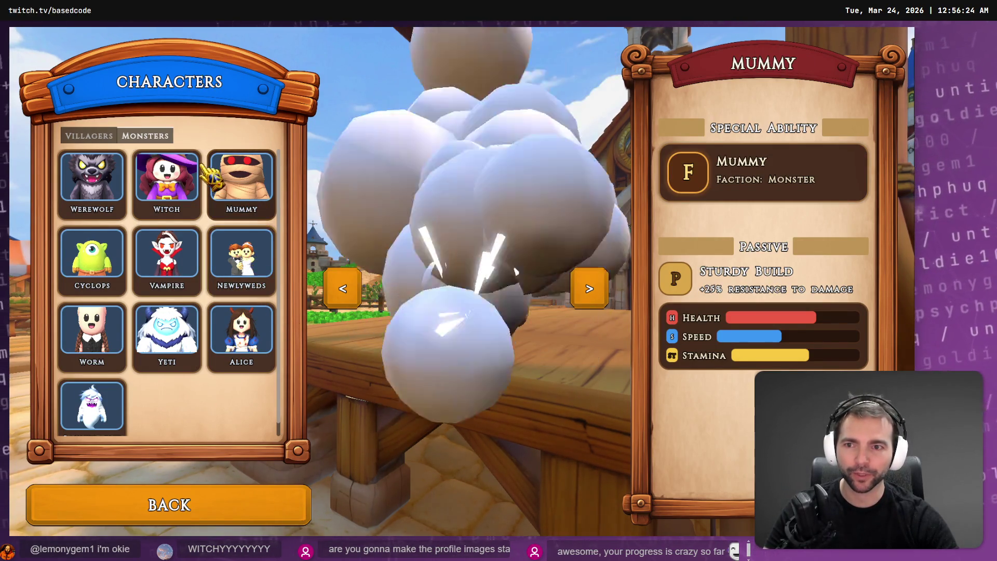
pyautogui.click(112, 403)
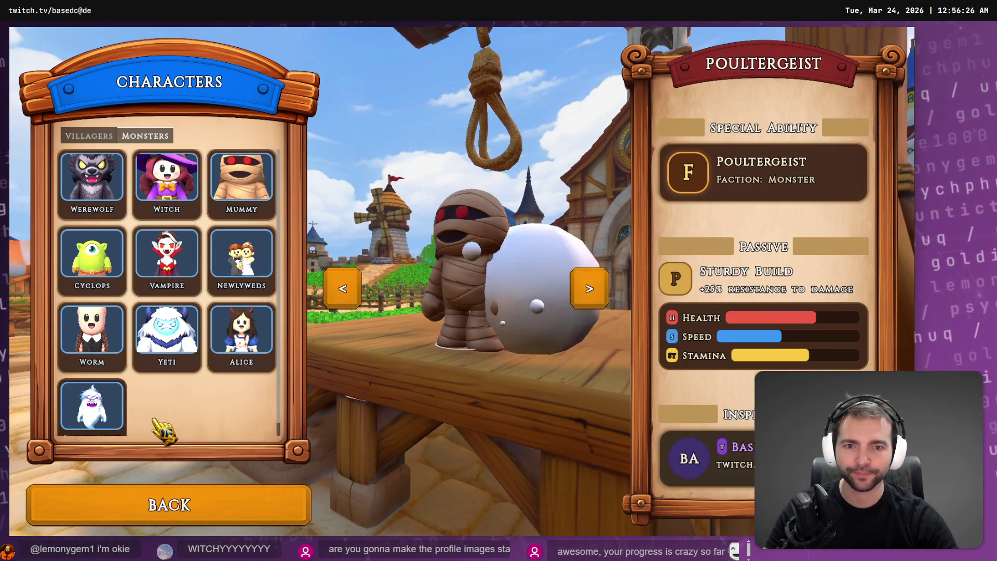
pyautogui.click(88, 136)
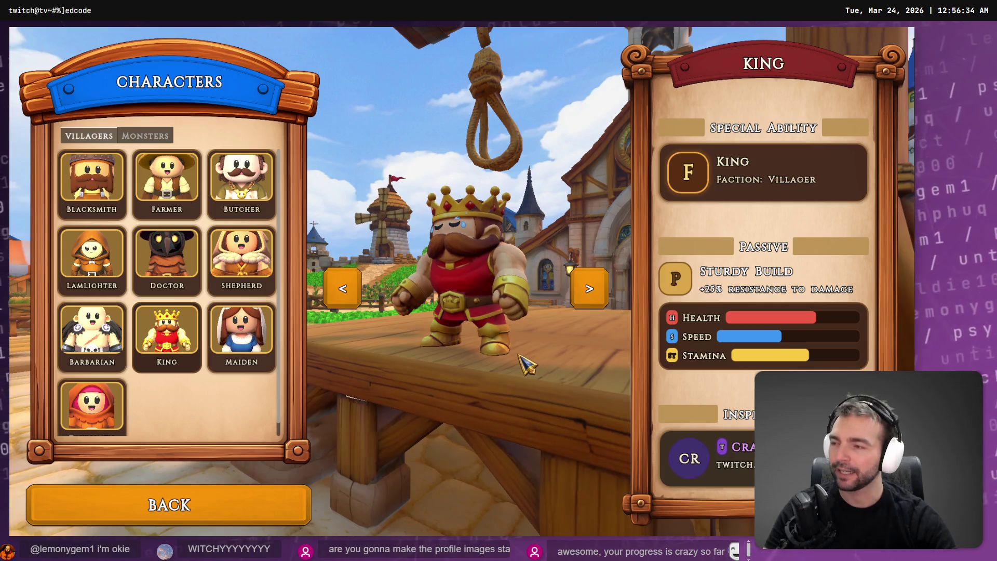
pyautogui.hotkey('alt', 'Tab')
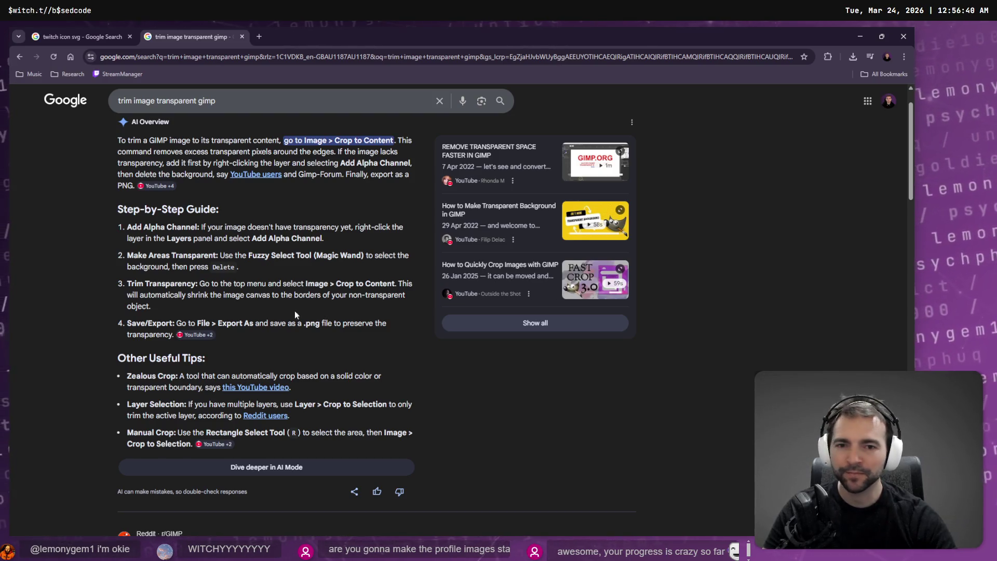
# Step: Reread the Crop to Content steps in Google's AI Overview, then cycle windows toward GIMP
pyautogui.scroll(-3, 294, 314)
pyautogui.scroll(2, 332, 353)
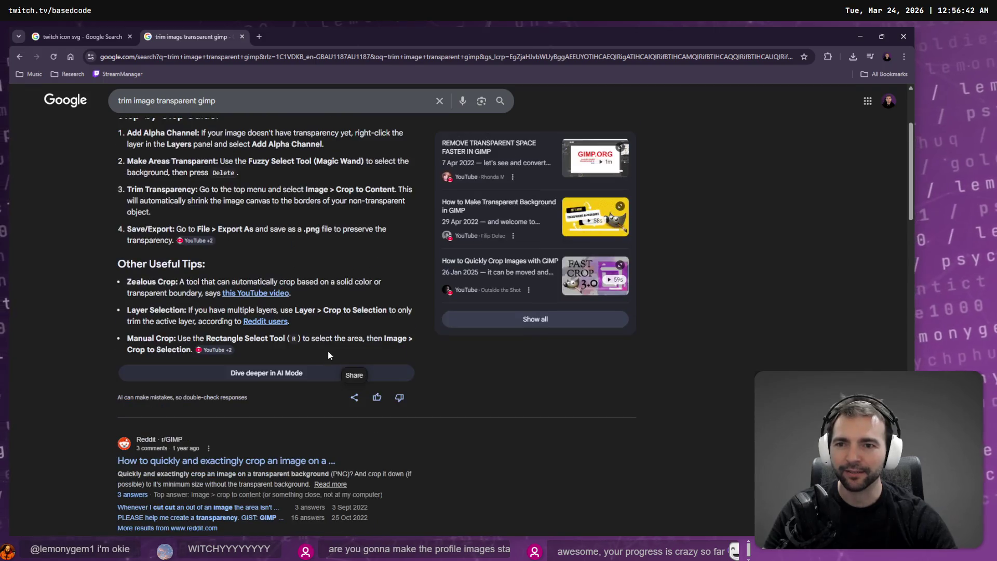
pyautogui.scroll(3, 165, 185)
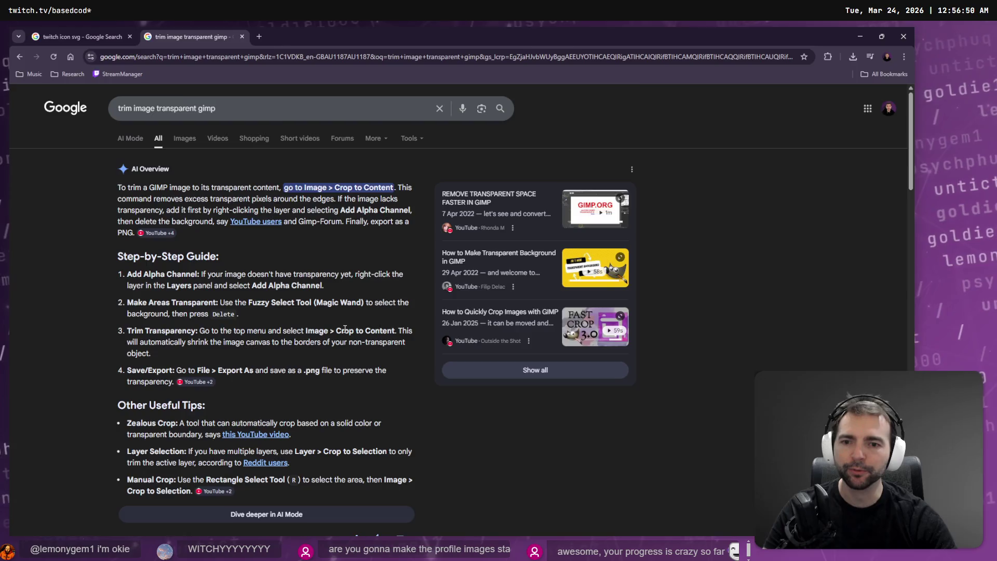
pyautogui.hotkey('alt', 'Tab')
pyautogui.hotkey('alt', 'Tab')
pyautogui.hotkey('alt', 'Tab')
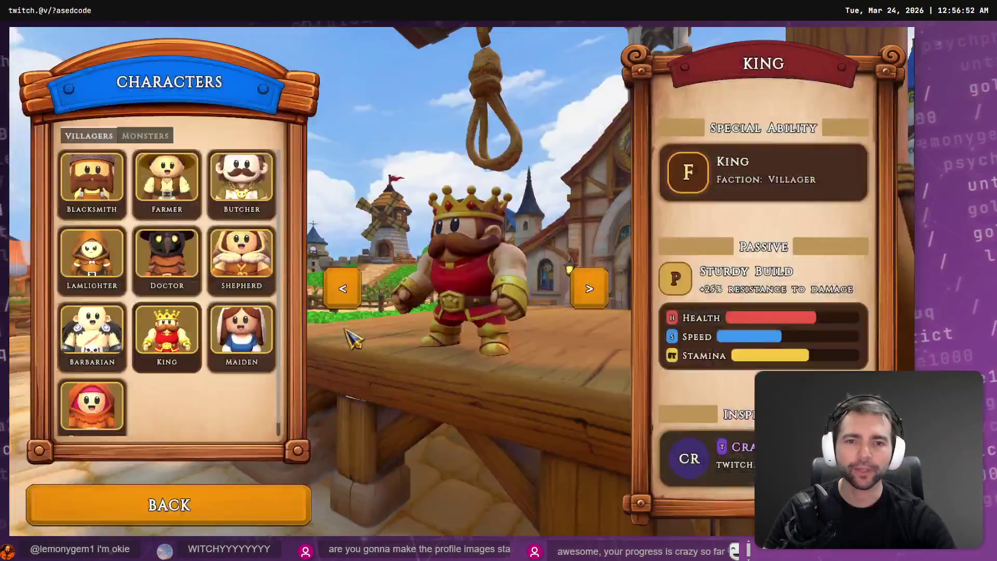
pyautogui.hotkey('alt', 'Tab')
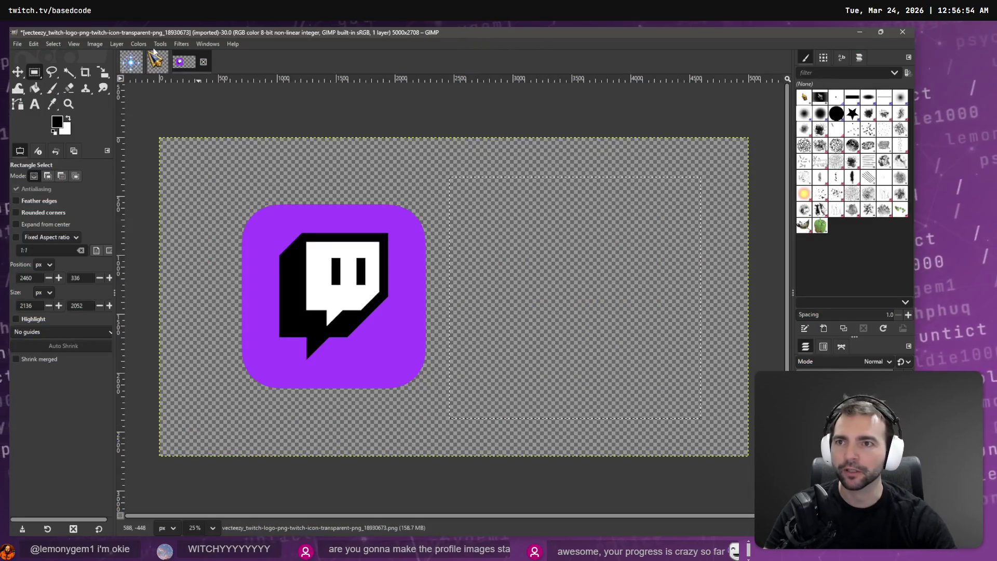
# Step: Crop the Twitch logo image to its content (1563x1562) and open the Export As dialog
pyautogui.click(95, 44)
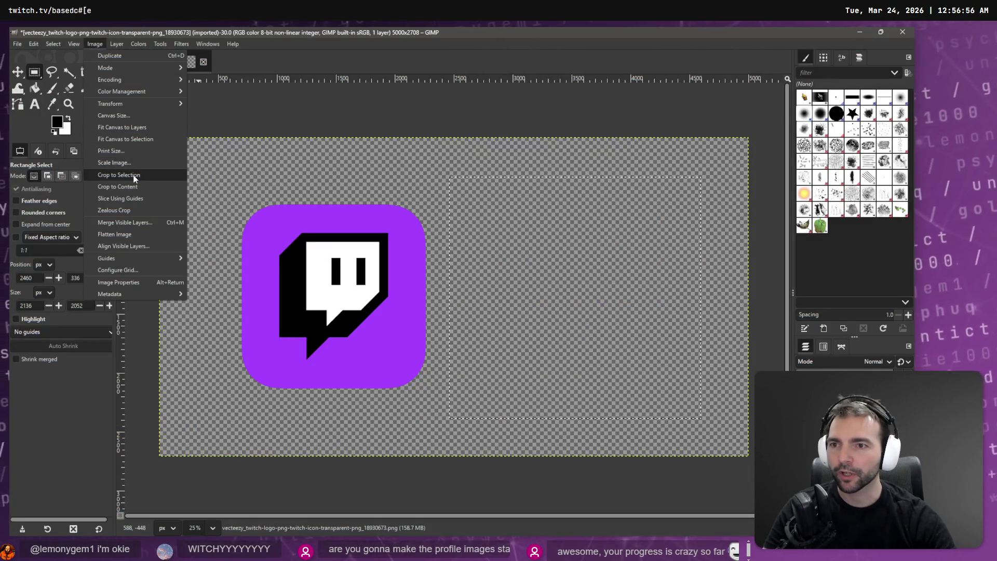
pyautogui.click(151, 190)
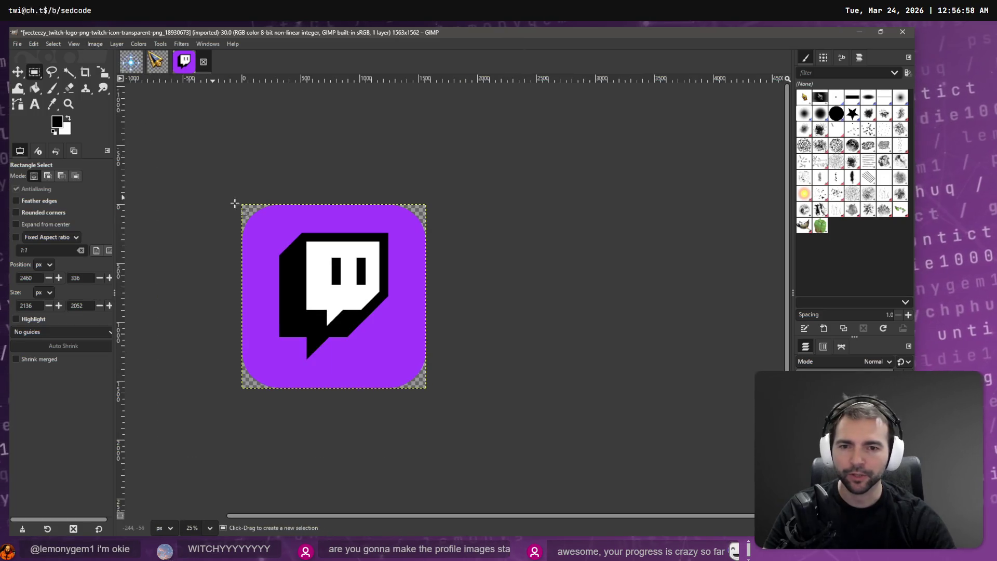
pyautogui.click(17, 43)
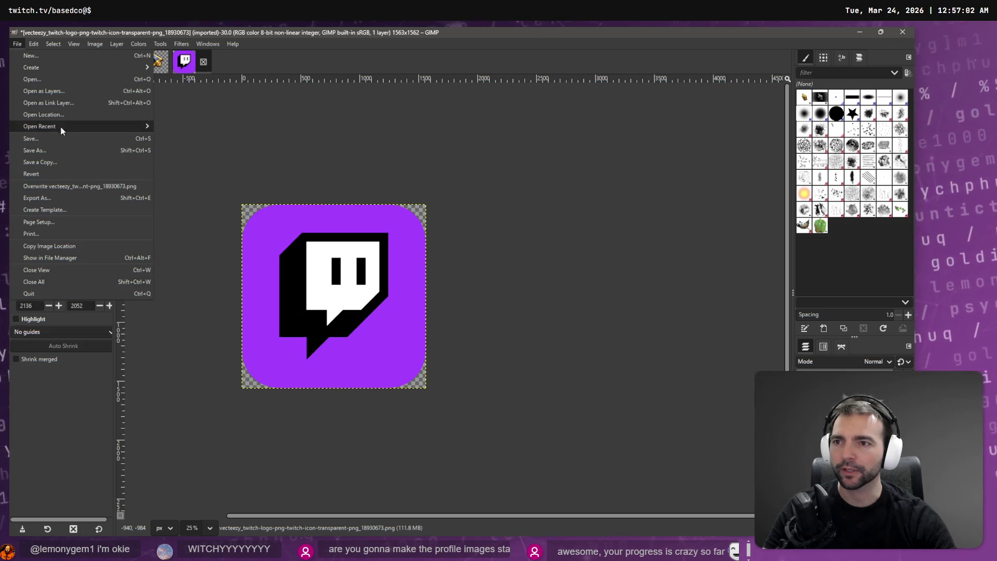
pyautogui.moveTo(63, 48)
pyautogui.moveTo(18, 43)
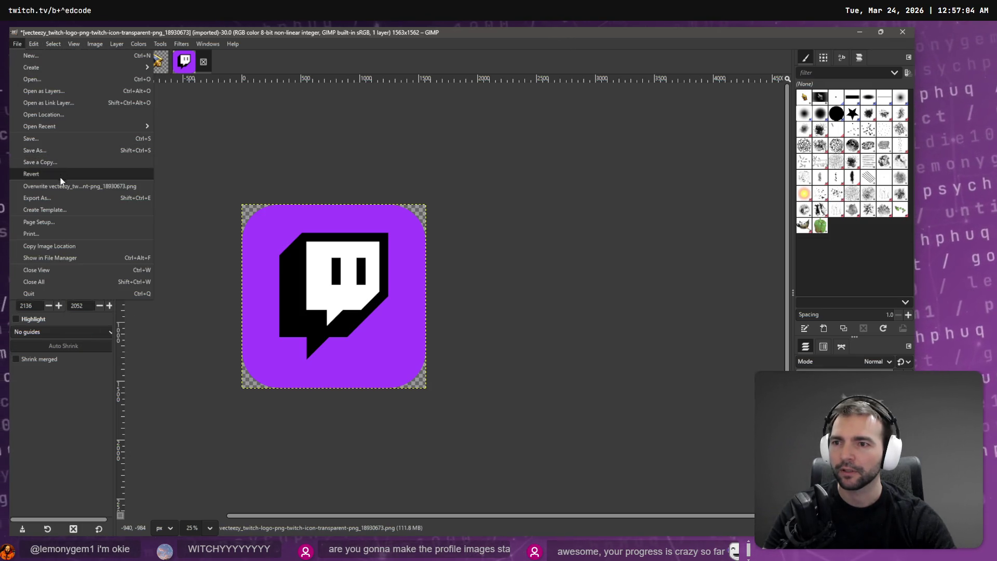
pyautogui.click(77, 198)
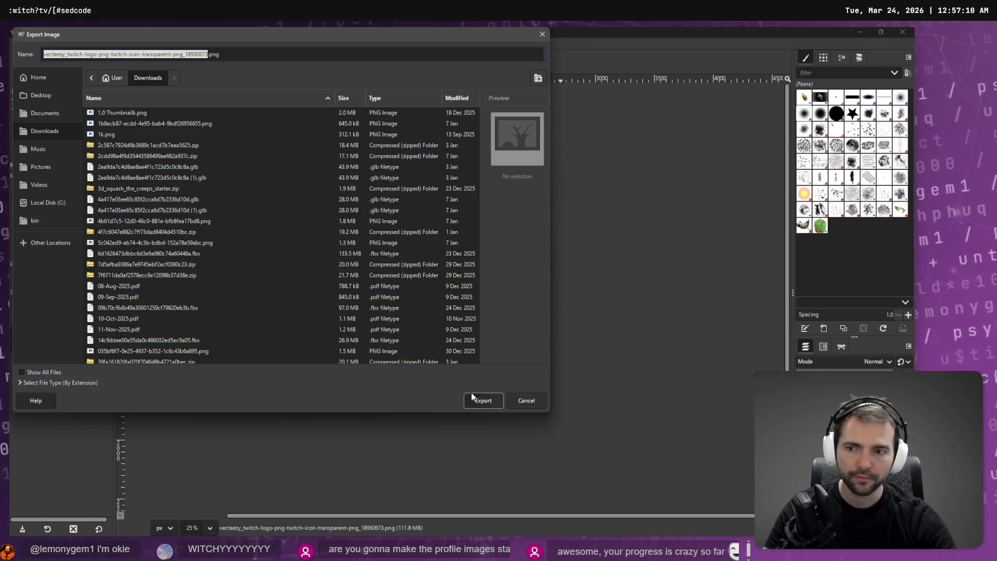
pyautogui.press('super+e')
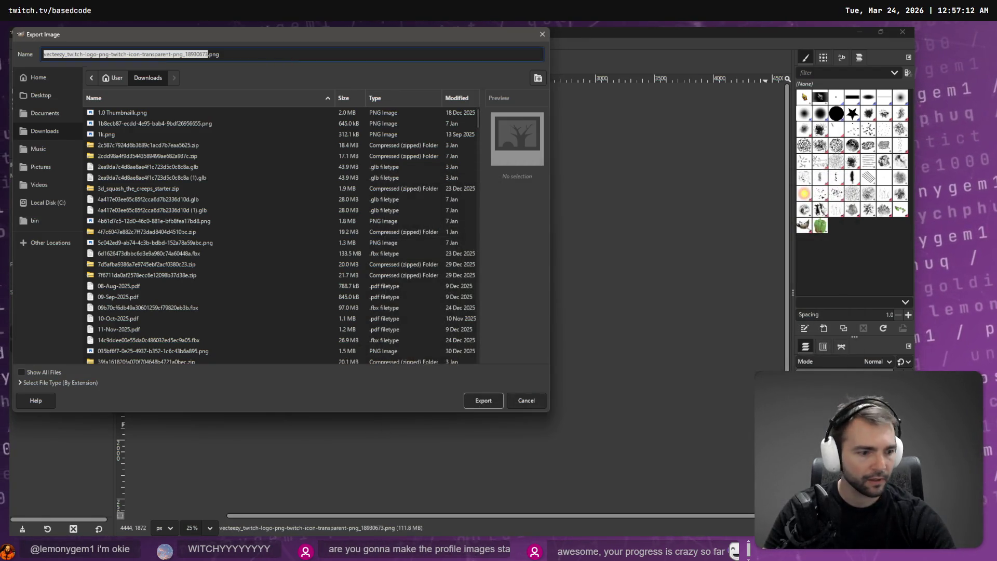
pyautogui.hotkey('alt', 'Tab')
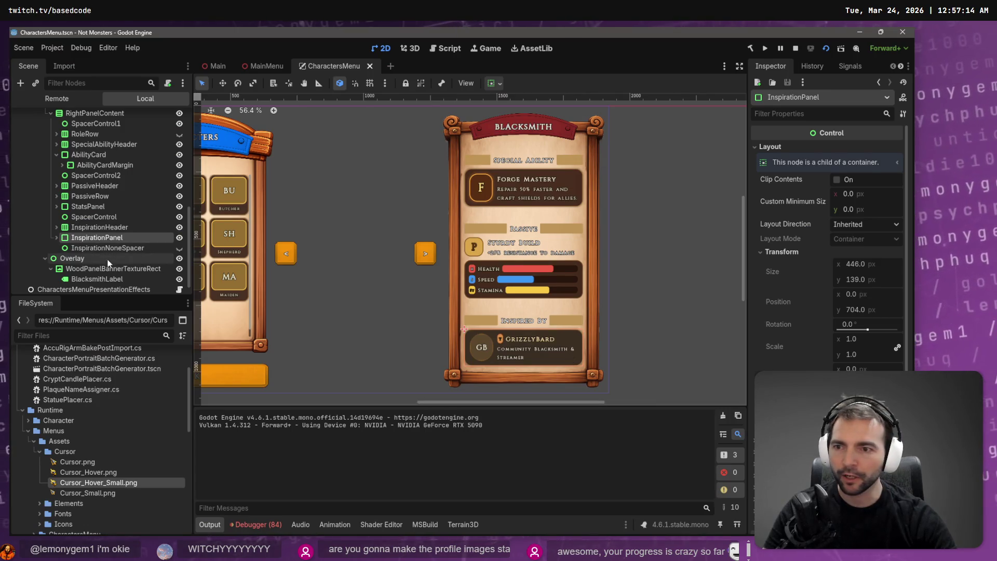
# Step: Open the CharactersMenu folder from Godot's FileSystem in the file manager and copy its path
pyautogui.click(40, 451)
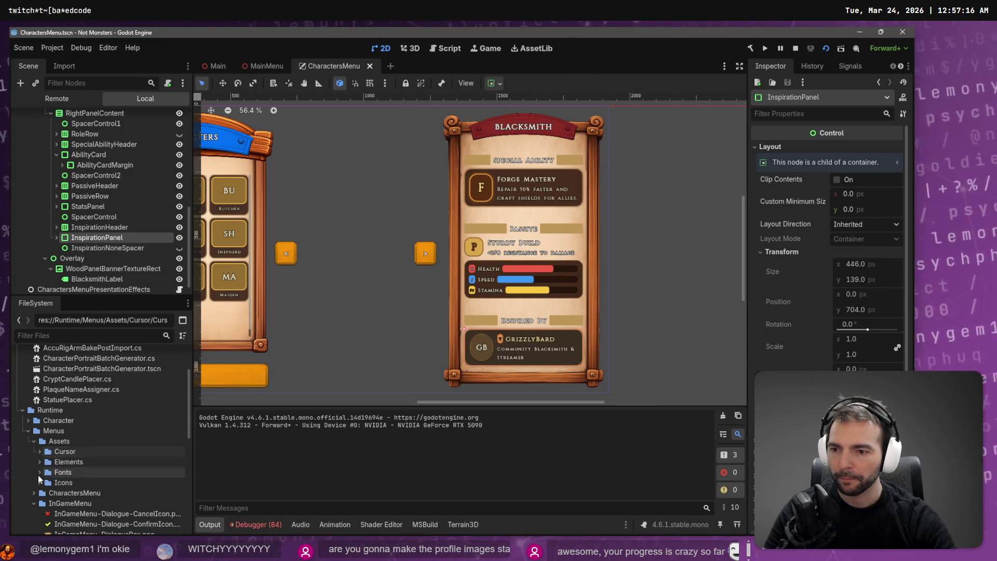
pyautogui.scroll(-3, 38, 475)
pyautogui.click(33, 435)
pyautogui.click(35, 426)
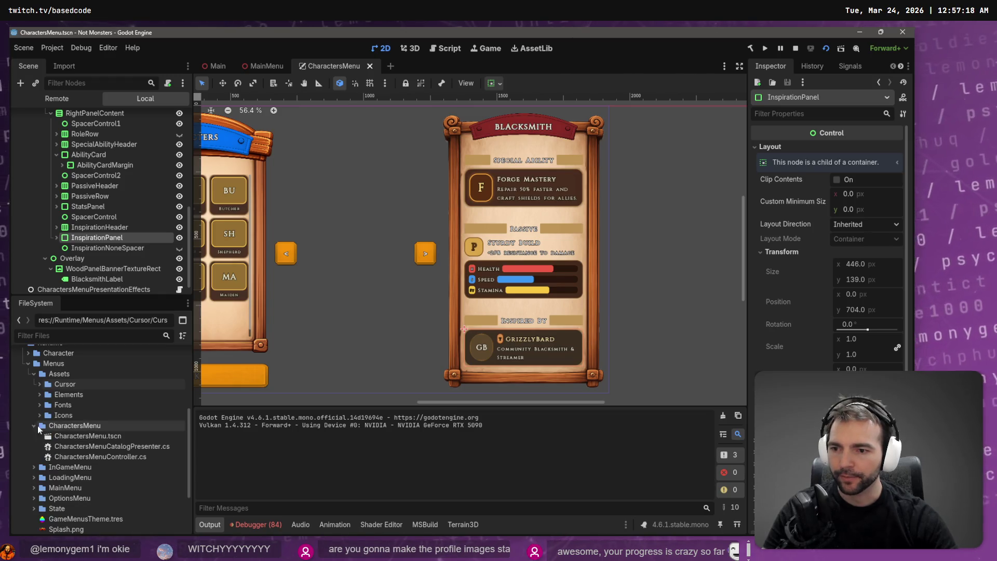
pyautogui.rightClick(65, 429)
pyautogui.click(117, 525)
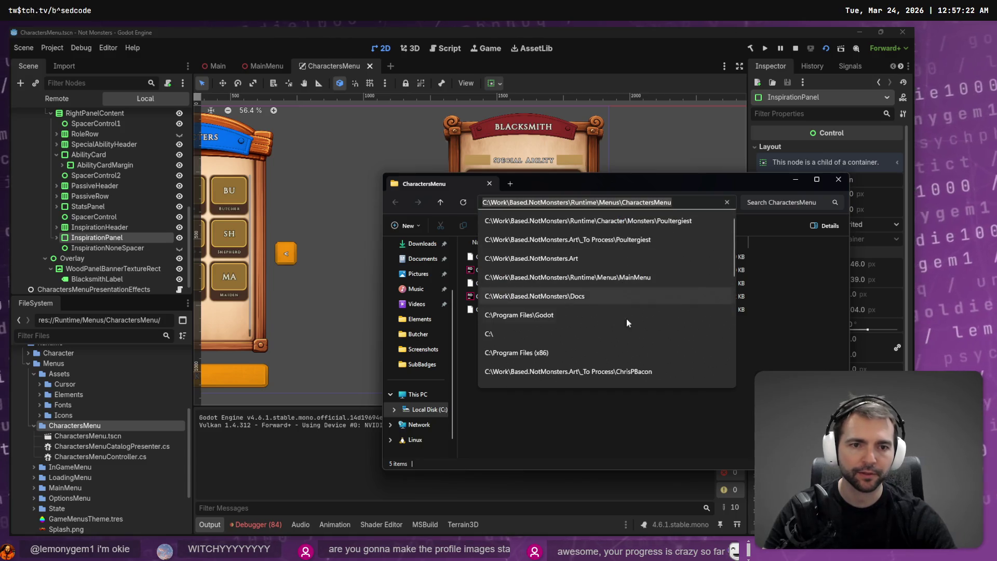
pyautogui.hotkey('alt', 'F4')
# Step: Export the cropped Twitch logo as Twitch_Icon.png into the CharactersMenu folder, then return to the game
pyautogui.hotkey('alt', 'Tab')
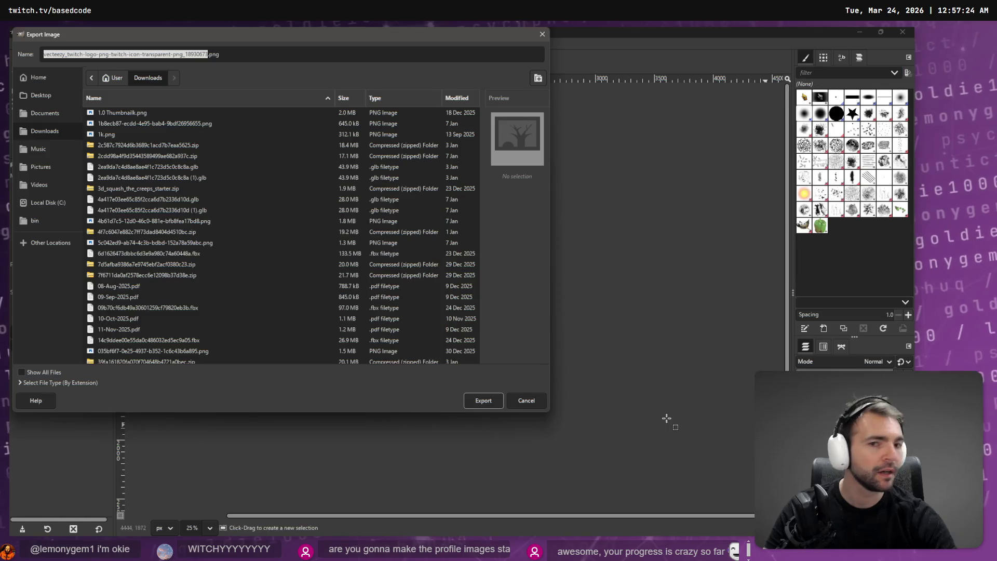
pyautogui.write('C:\\Work\\Based.NotMonsters\\Runtime\\Menus\\CharactersMenu')
pyautogui.write('\\Tw')
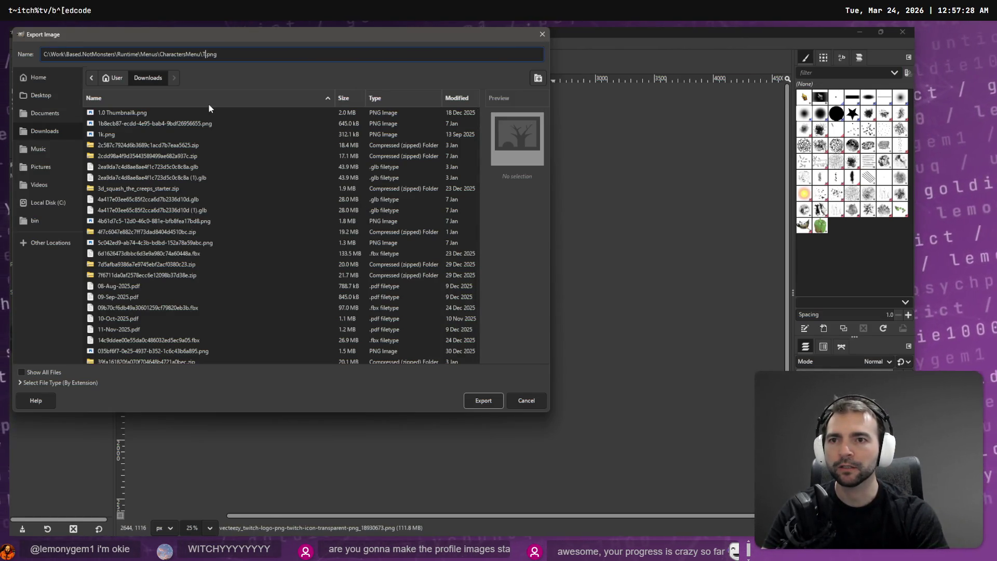
pyautogui.write('t')
pyautogui.press('BackSpace')
pyautogui.write('itch-Ico')
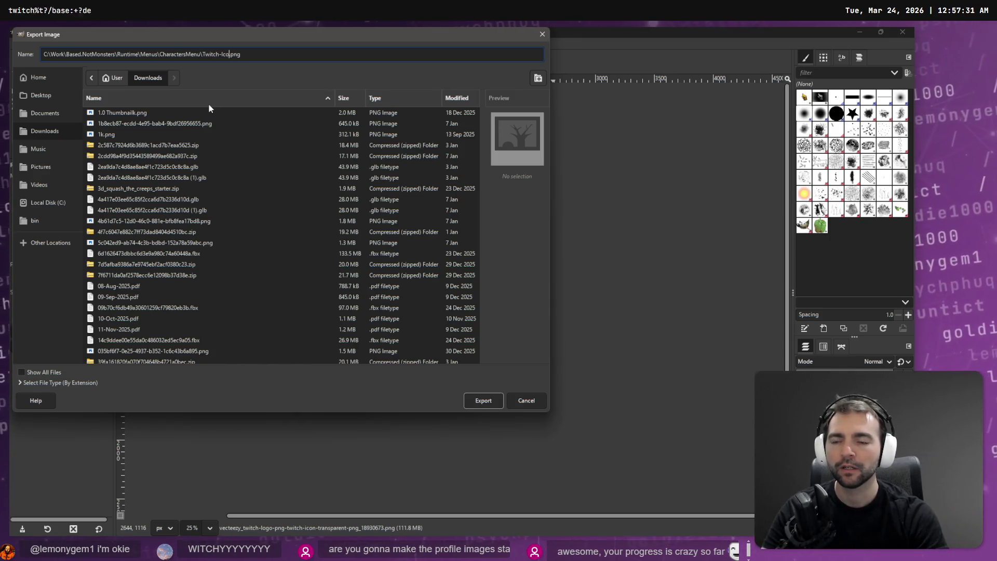
pyautogui.press('BackSpace')
pyautogui.write('_Icon')
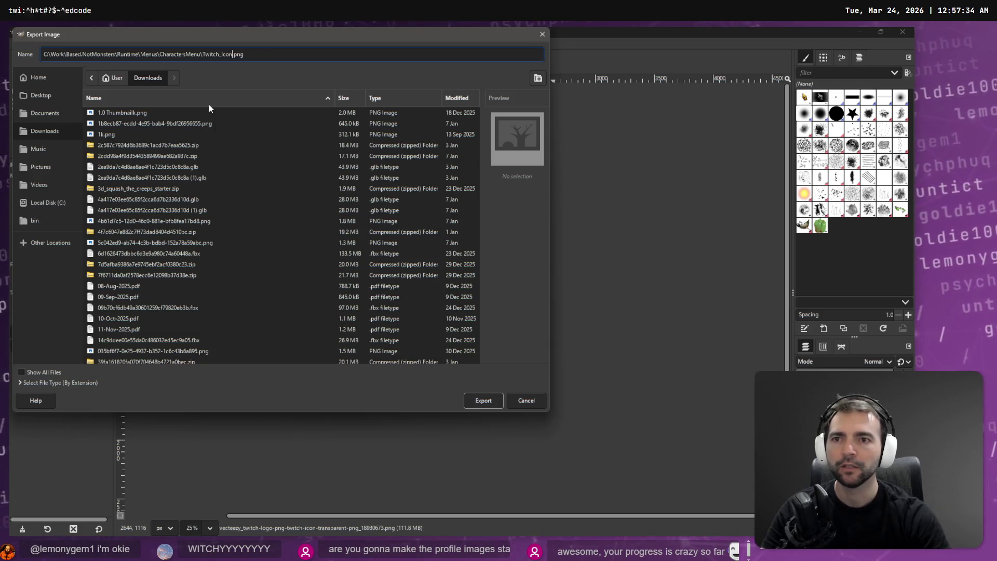
pyautogui.press('Return')
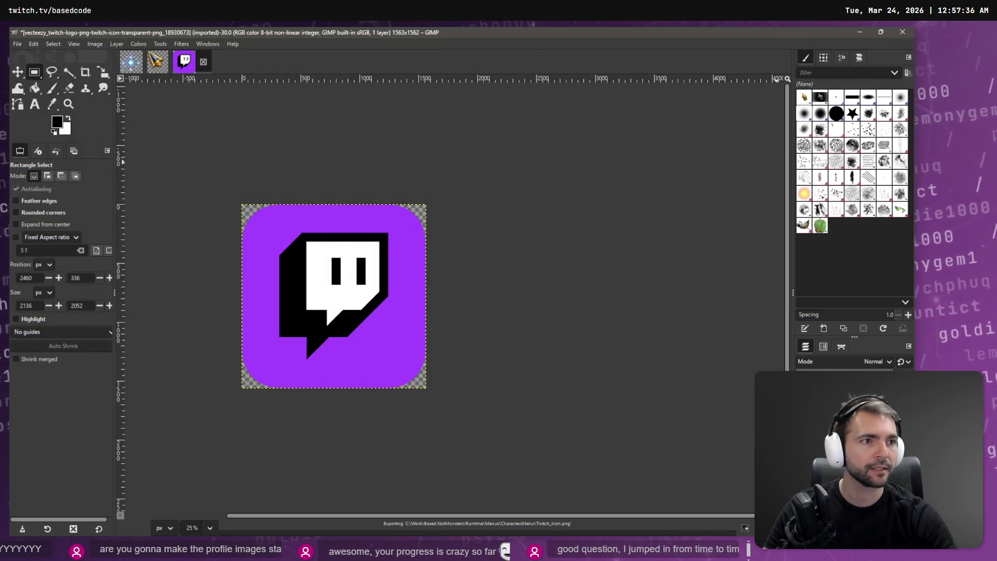
pyautogui.hotkey('alt', 'Tab')
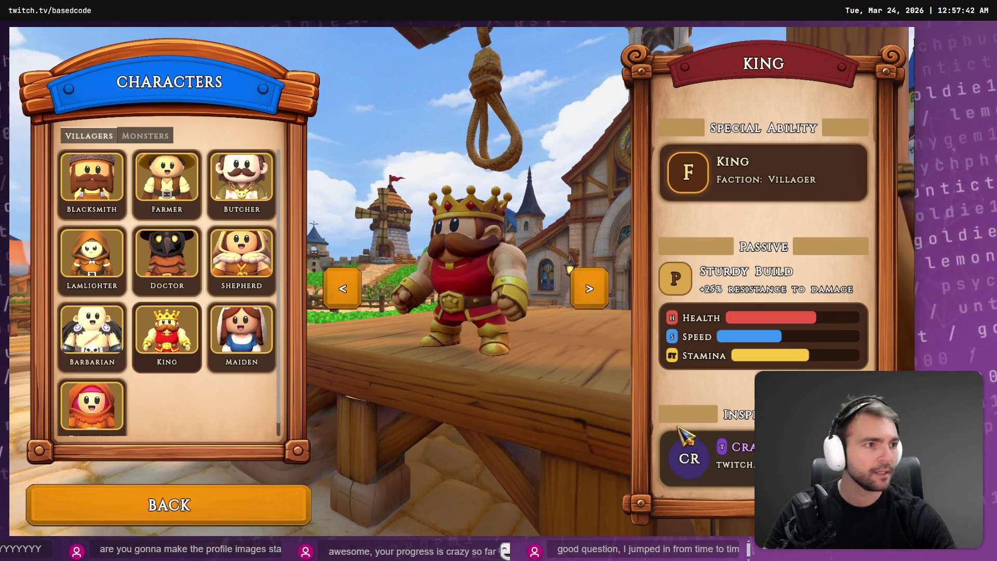
# Step: Expand InspirationPanel and InspirationPanelContent in the Scene dock and select the PlatformBadge node
pyautogui.hotkey('alt', 'Tab')
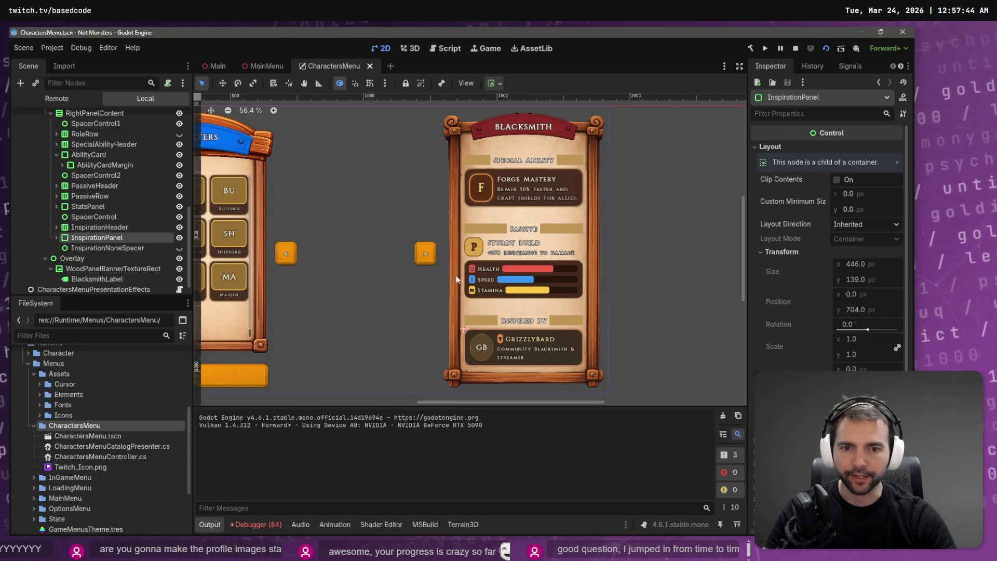
pyautogui.click(503, 341)
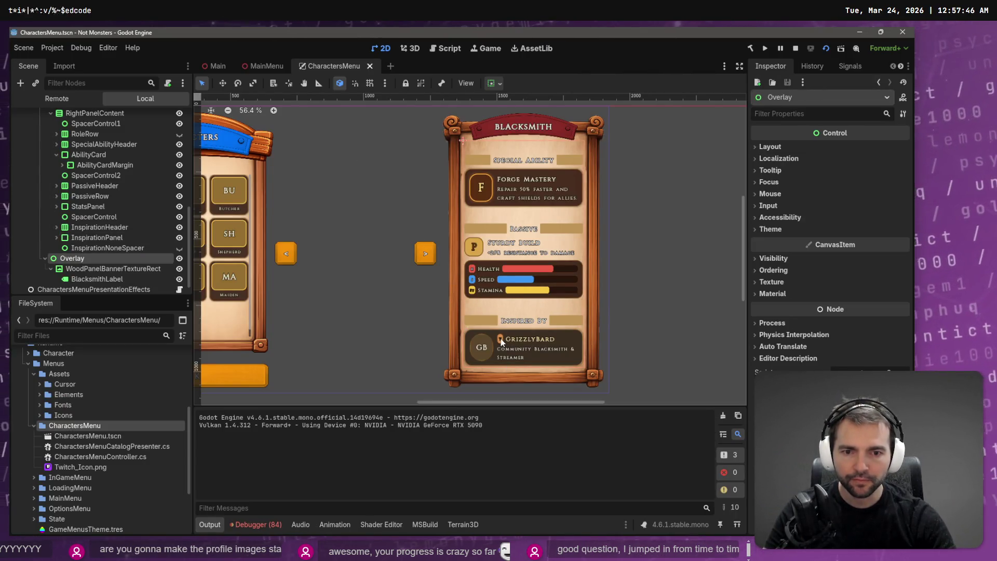
pyautogui.click(55, 238)
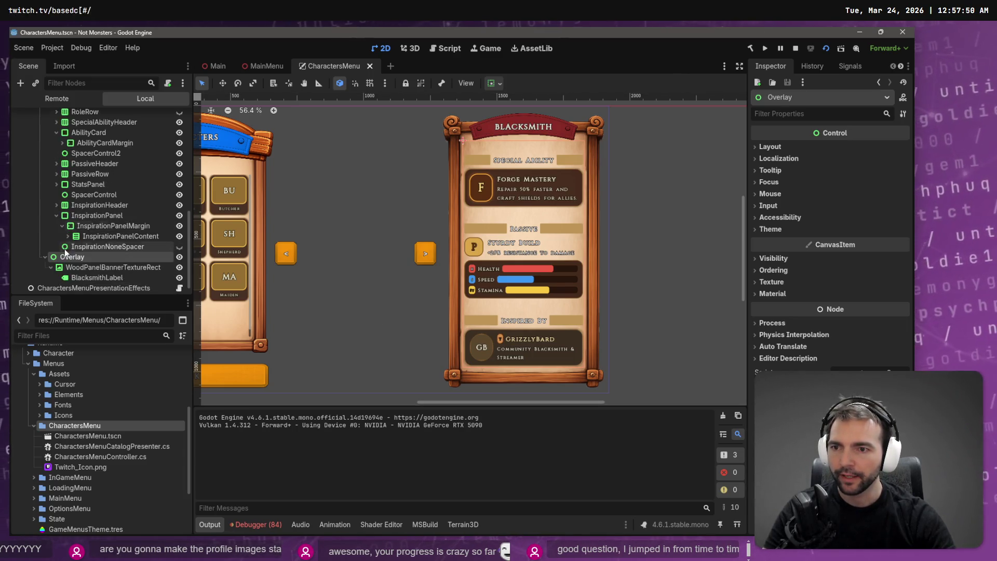
pyautogui.click(69, 236)
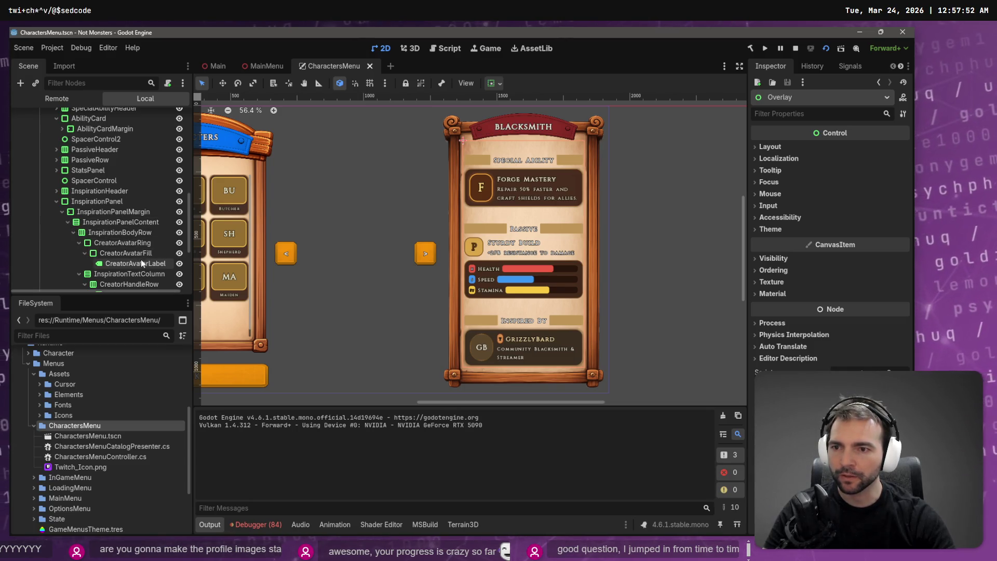
pyautogui.click(122, 243)
pyautogui.click(125, 253)
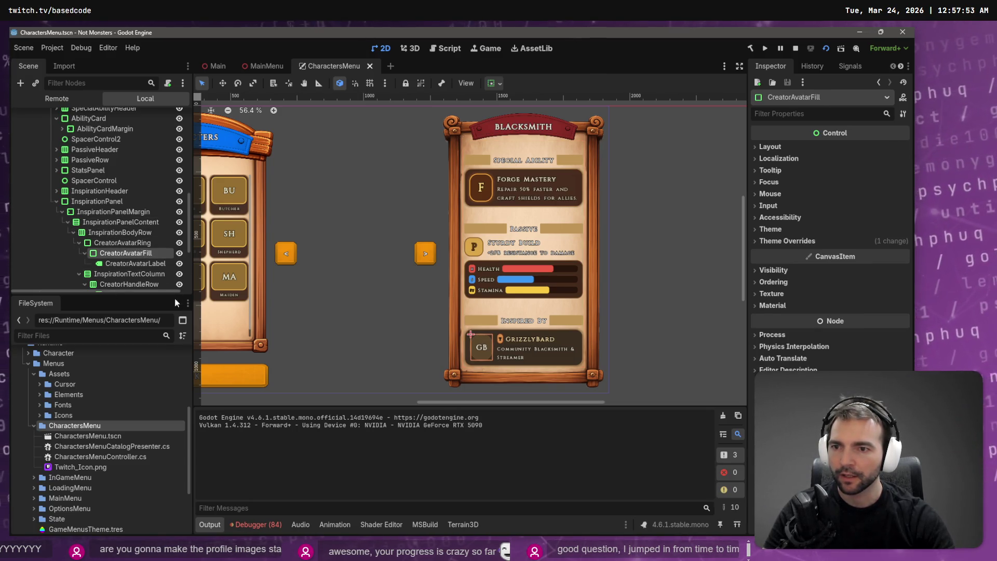
pyautogui.click(113, 275)
pyautogui.scroll(-3, 127, 265)
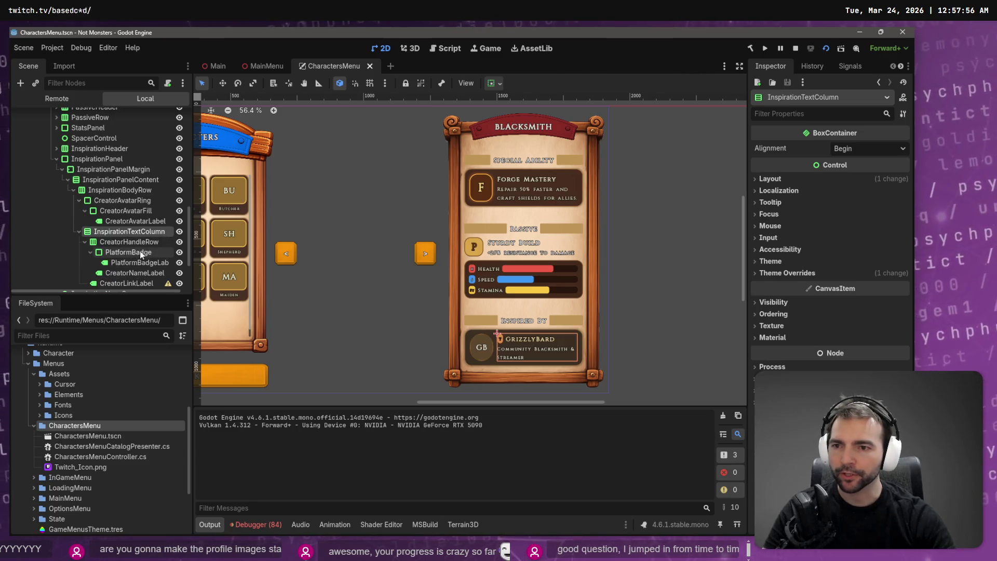
pyautogui.click(151, 253)
pyautogui.click(91, 252)
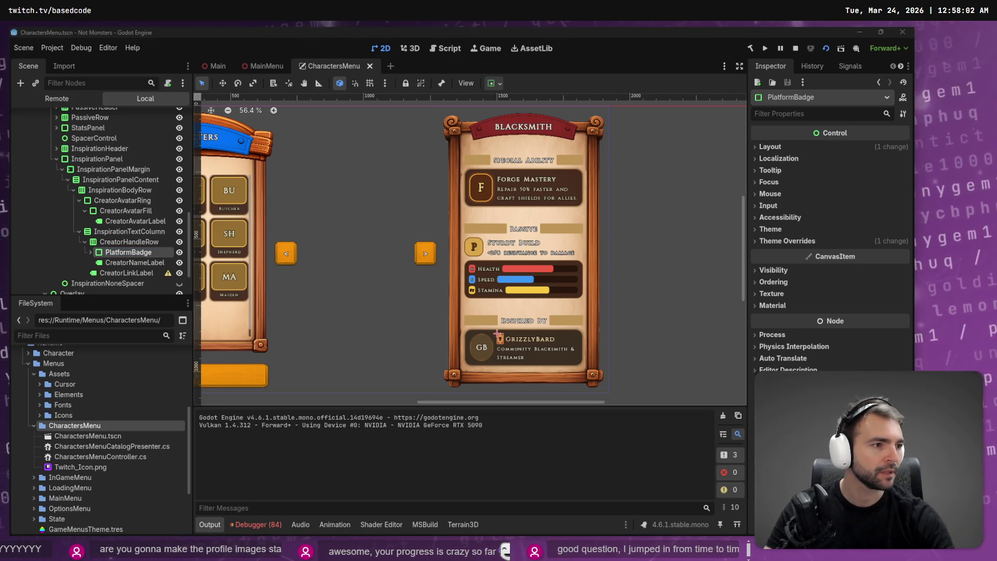
pyautogui.hotkey('alt', 'Tab')
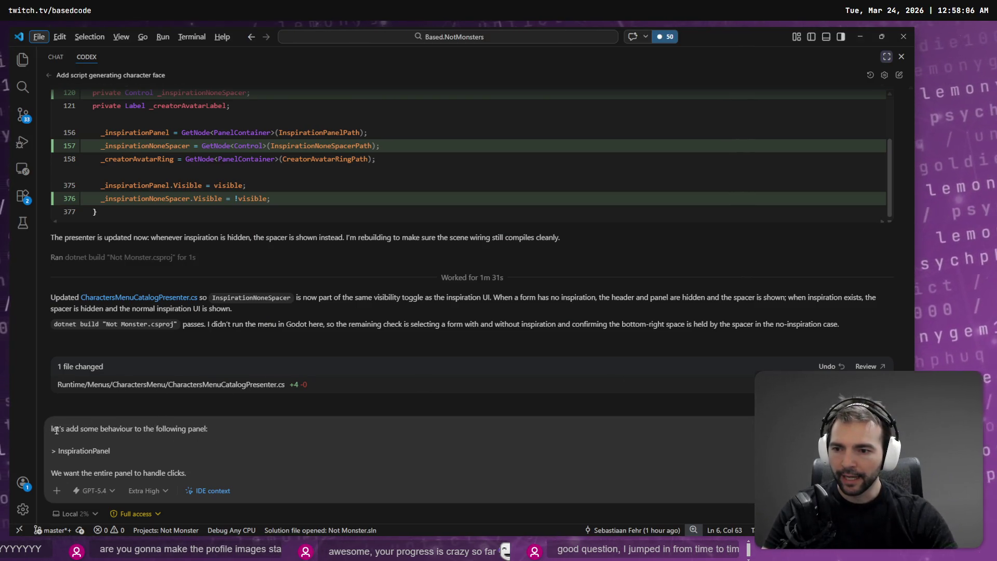
# Step: Clear the previously drafted Codex prompt
pyautogui.click(208, 454)
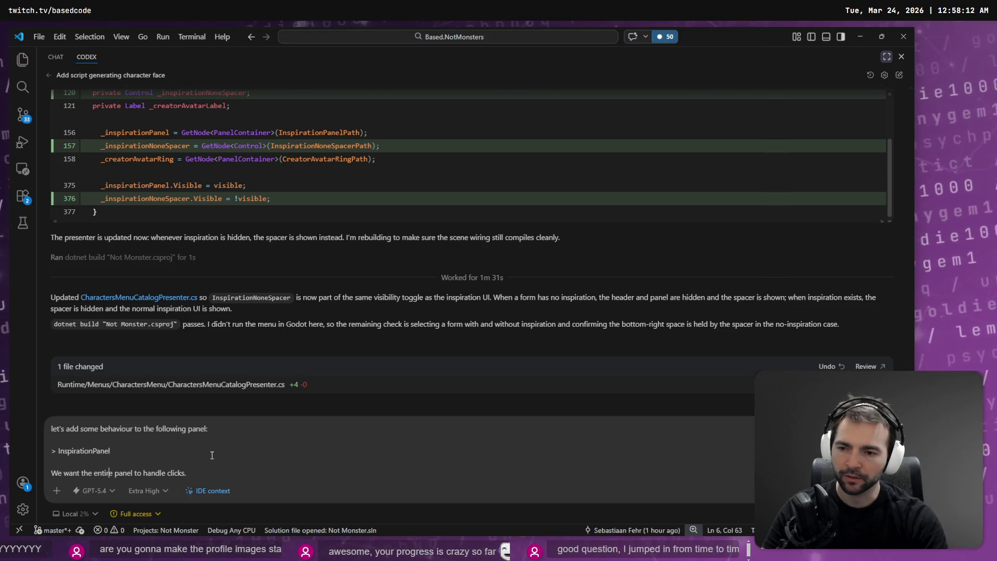
pyautogui.hotkey('ctrl', 'a')
pyautogui.press('BackSpace')
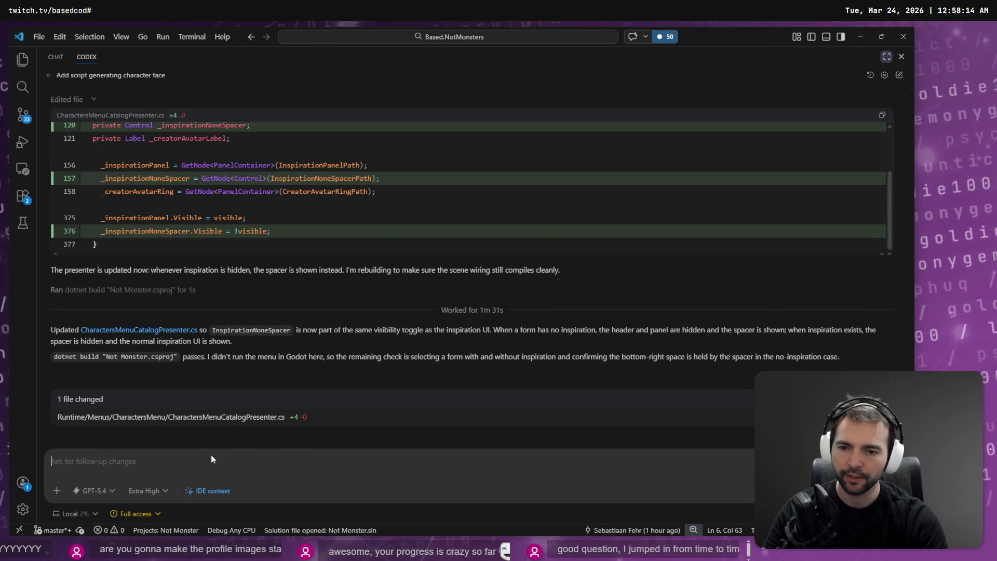
pyautogui.hotkey('alt', 'Tab')
pyautogui.hotkey('alt', 'Tab')
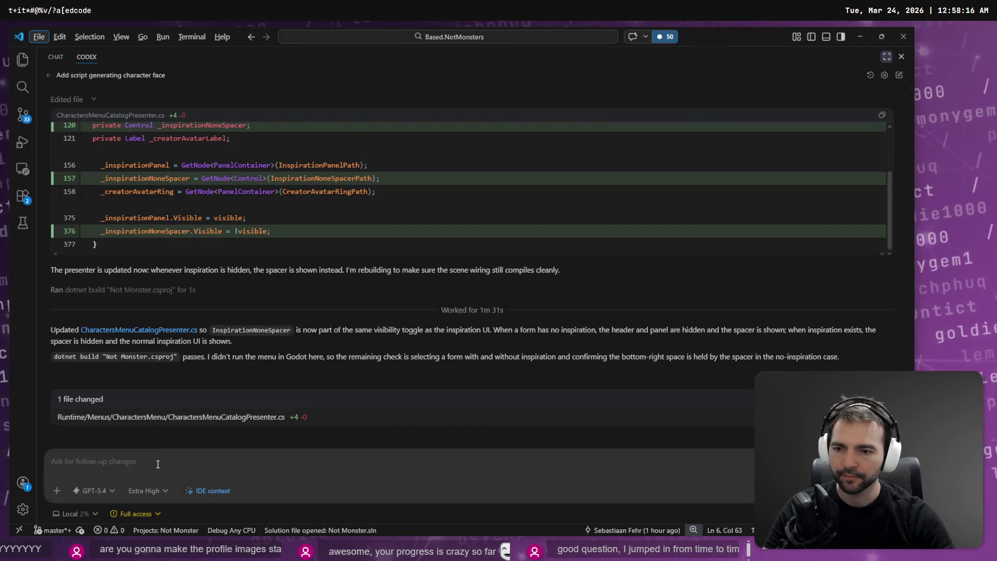
# Step: Start the prompt with 'We've introduce the following asset' and select Twitch_Icon.png in Godot
pyautogui.click(158, 464)
pyautogui.write("We've introduc")
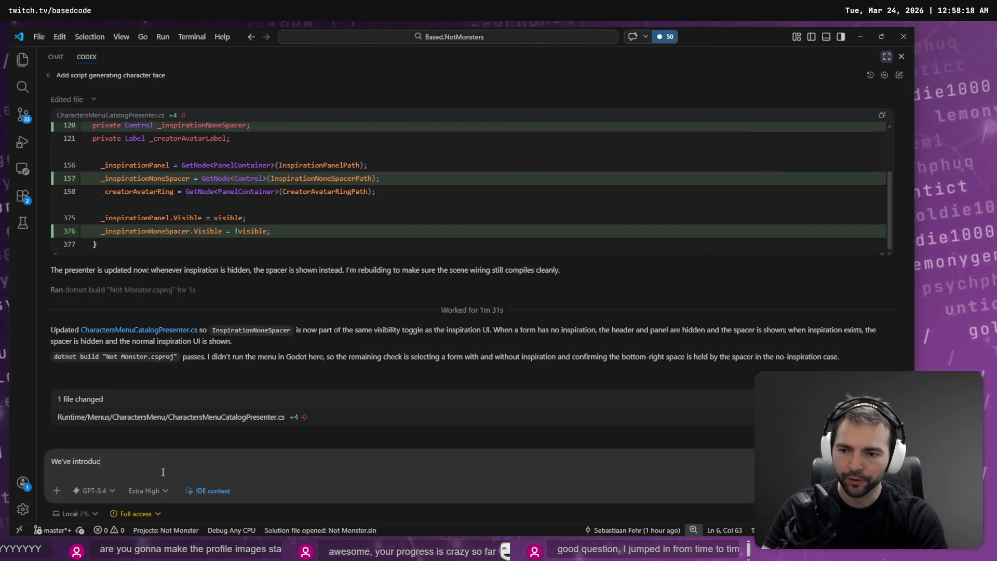
pyautogui.write('e the following a')
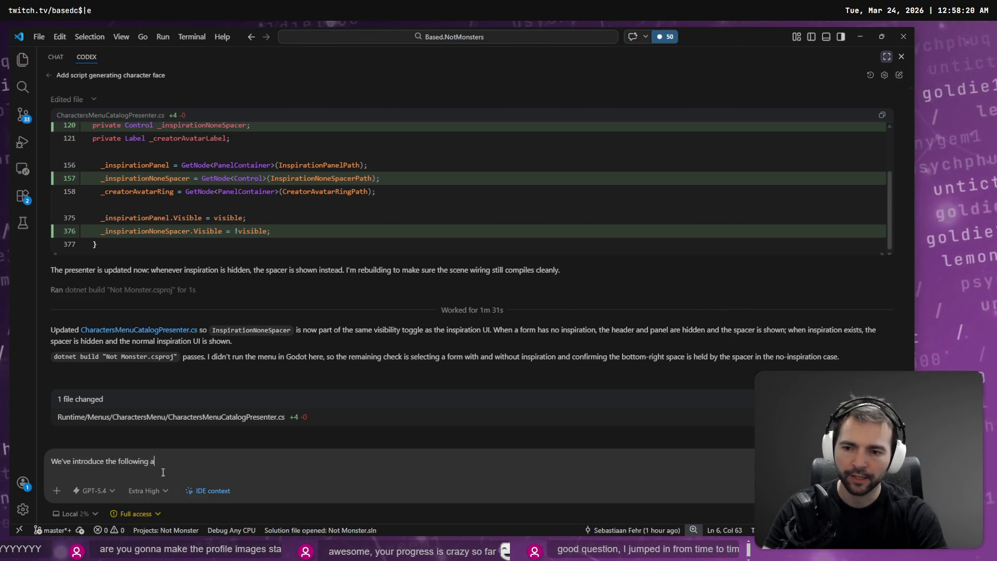
pyautogui.write('sset to the project:')
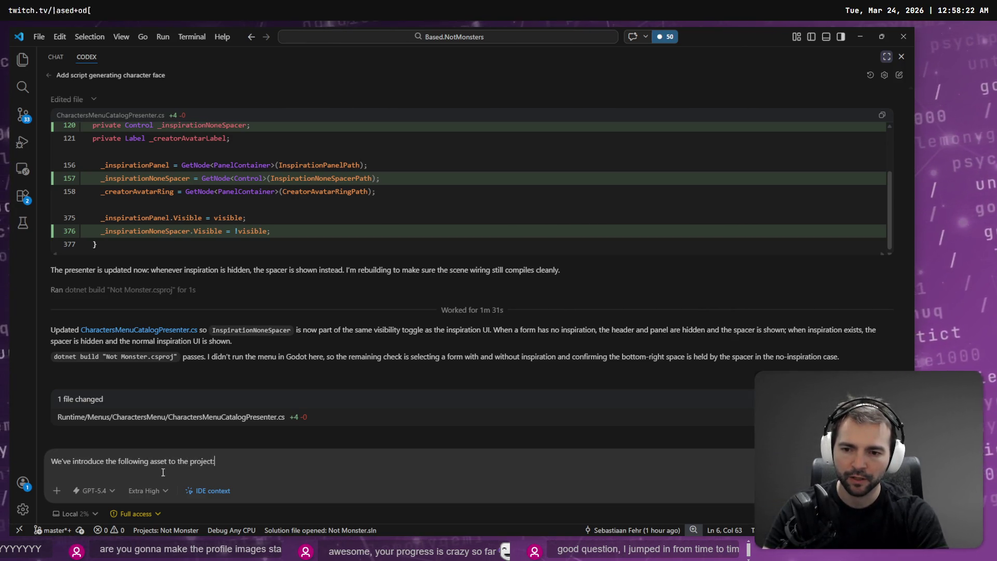
pyautogui.hotkey('shift', 'Return')
pyautogui.hotkey('alt', 'Tab')
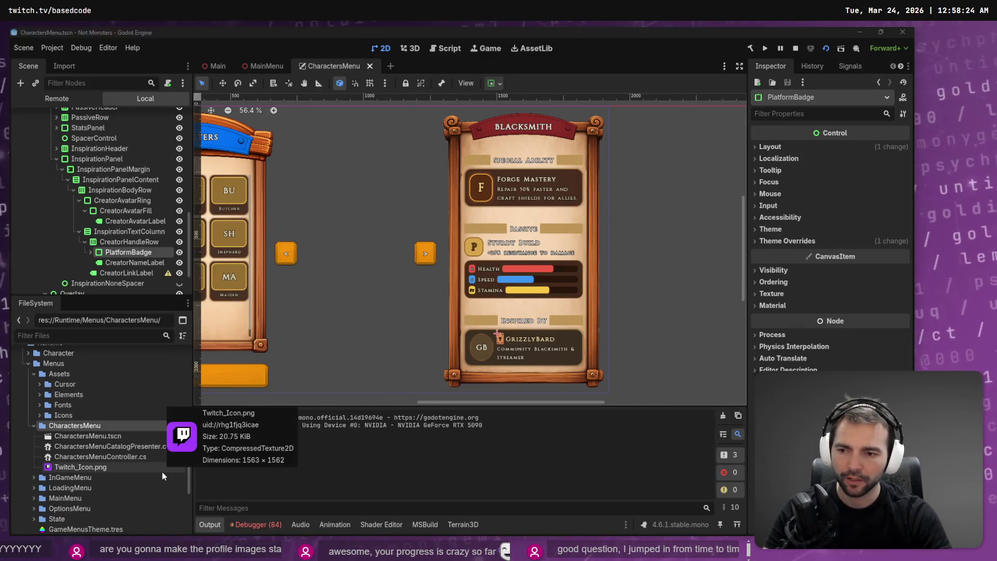
pyautogui.hotkey('alt', 'Tab')
pyautogui.click(162, 472)
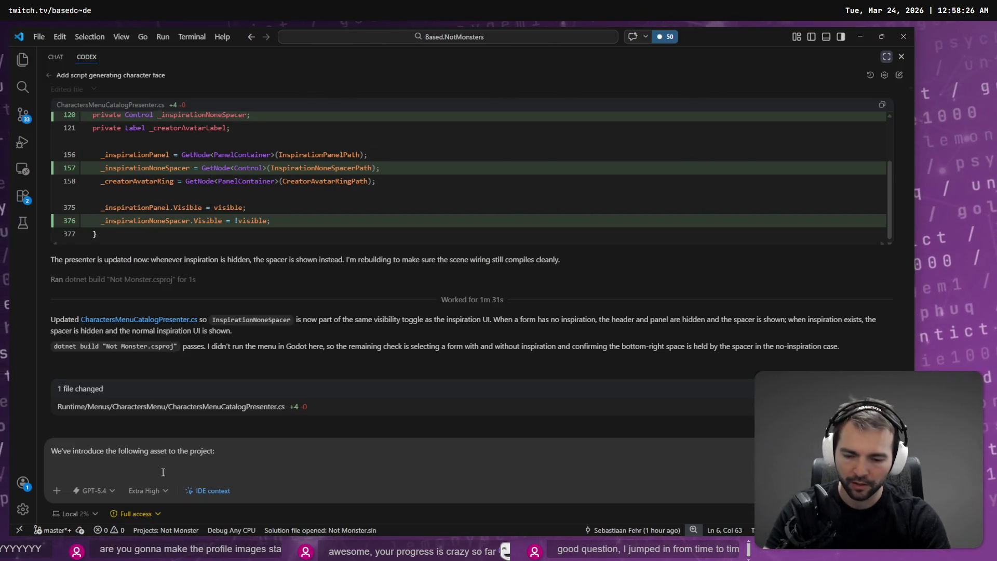
pyautogui.hotkey('alt', 'Tab')
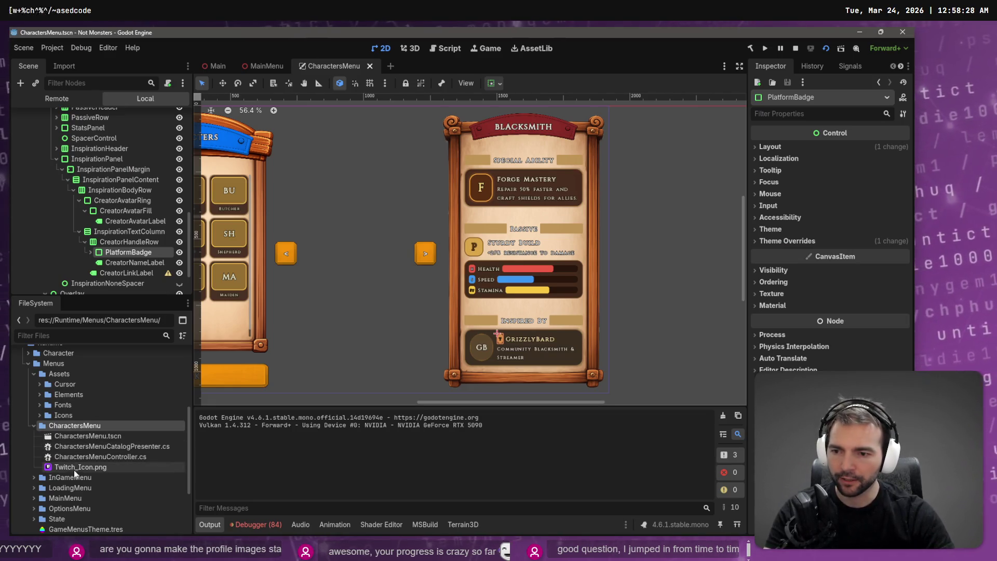
pyautogui.click(74, 470)
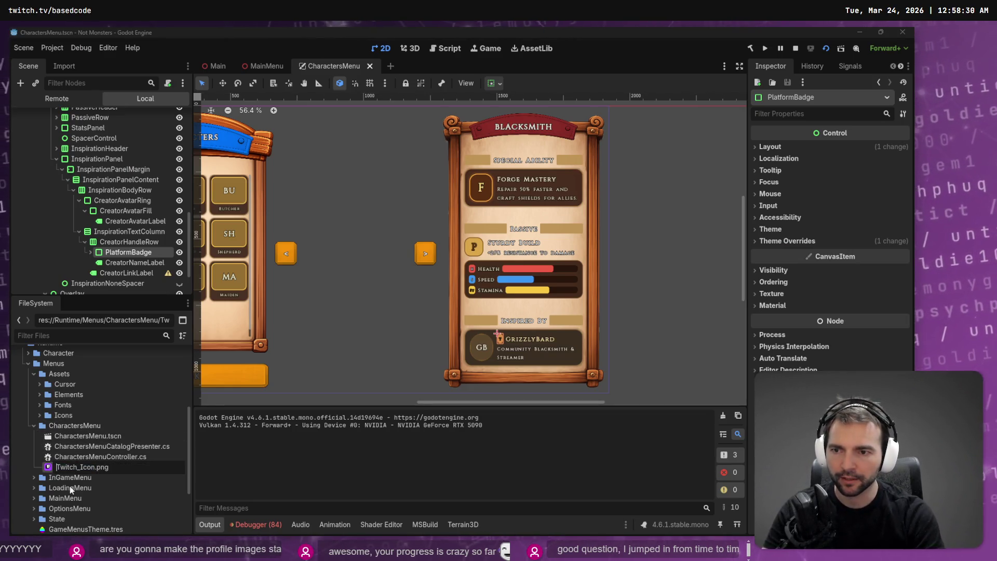
# Step: Rename Twitch_Icon.png to PlatformBadge_Twitch.png in the FileSystem dock
pyautogui.write('PlatformBad')
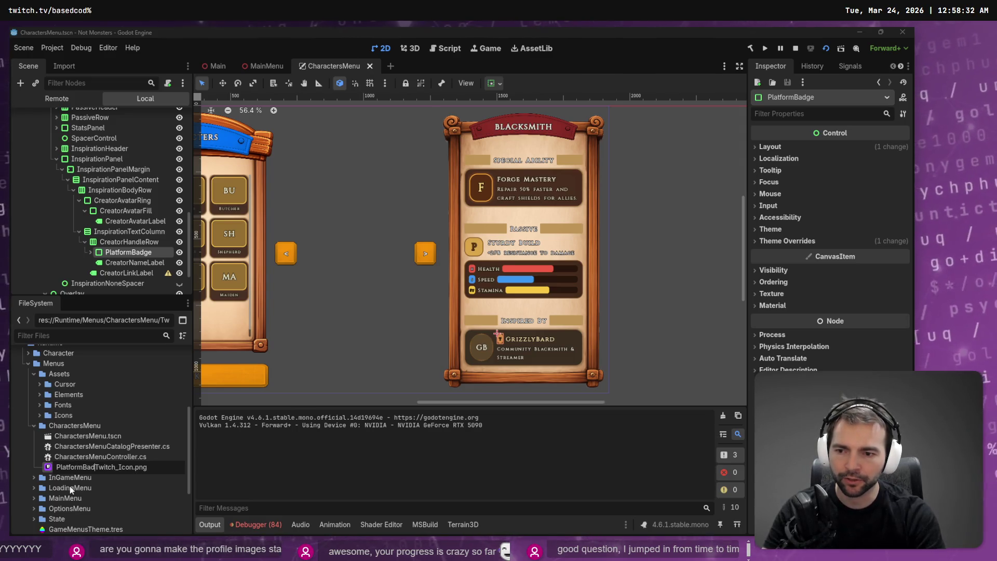
pyautogui.write('ge_')
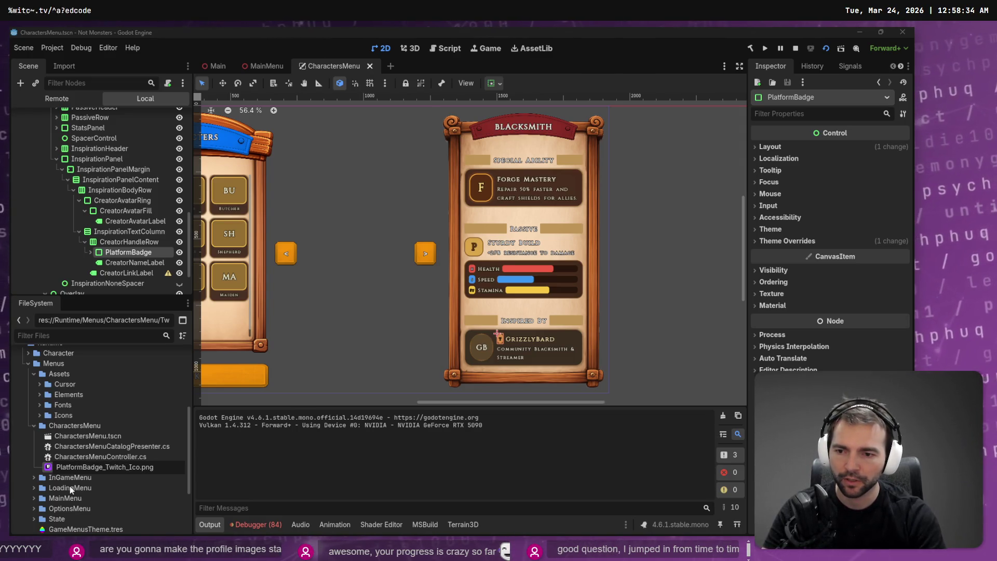
pyautogui.press('BackSpace')
pyautogui.press('BackSpace')
pyautogui.press('BackSpace')
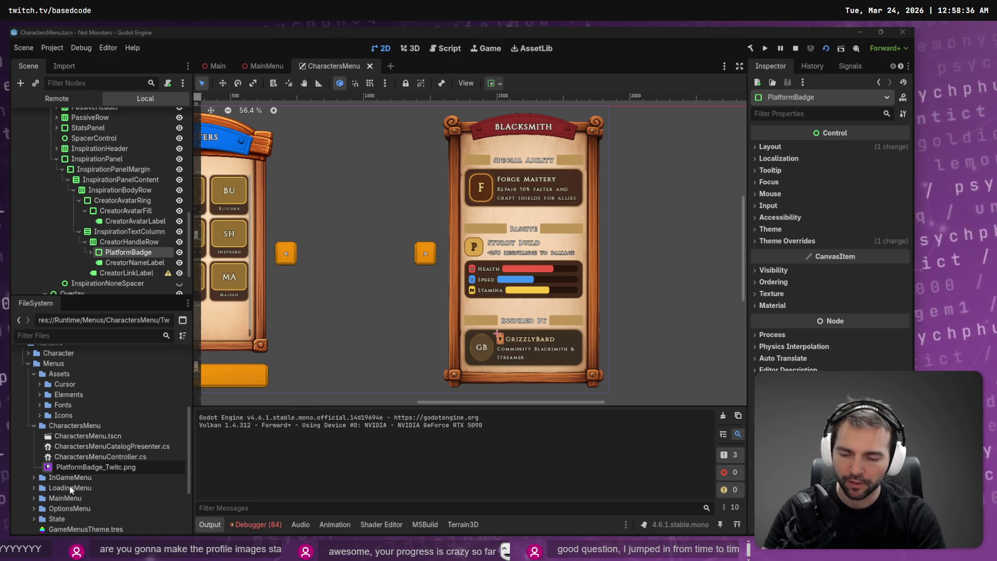
pyautogui.write('h')
pyautogui.press('Return')
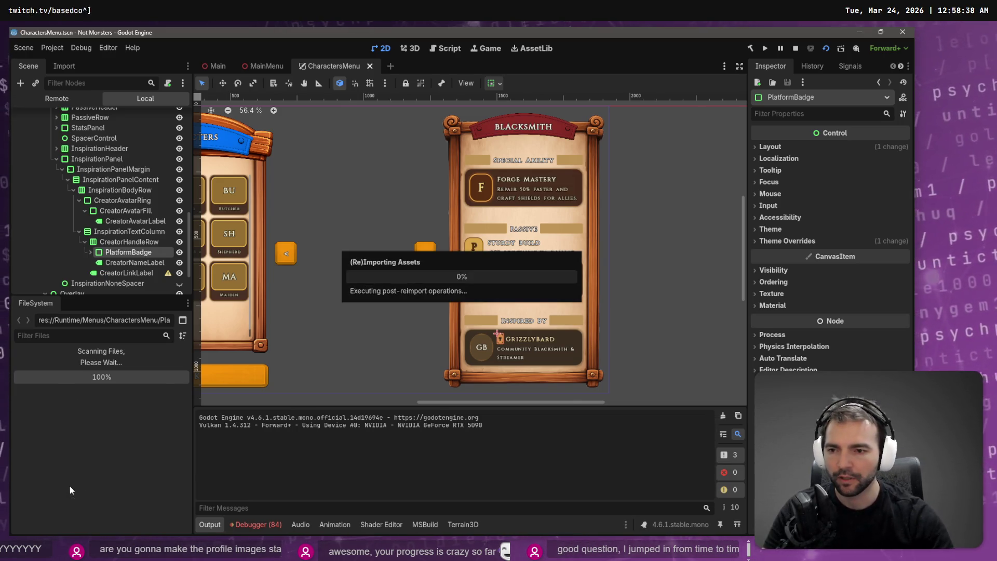
pyautogui.hotkey('alt', 'Tab')
# Step: Paste PlatformBadge_Twitch.png into the prompt, dictate the request, and run the Characters menu scene
pyautogui.write('PlatformBadge_Twitch.png')
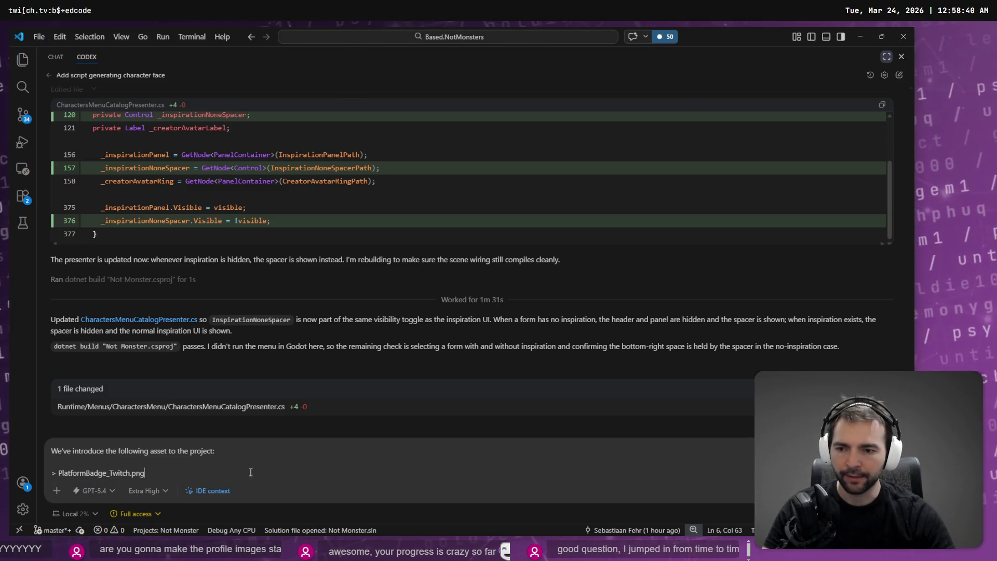
pyautogui.hotkey('shift', 'Return')
pyautogui.press('super+h')
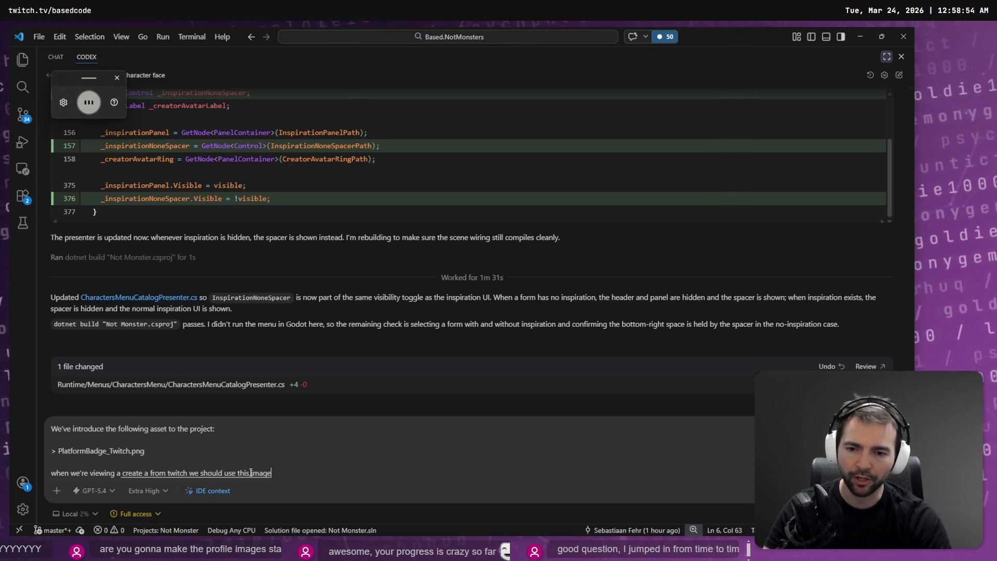
pyautogui.write('of what is currently')
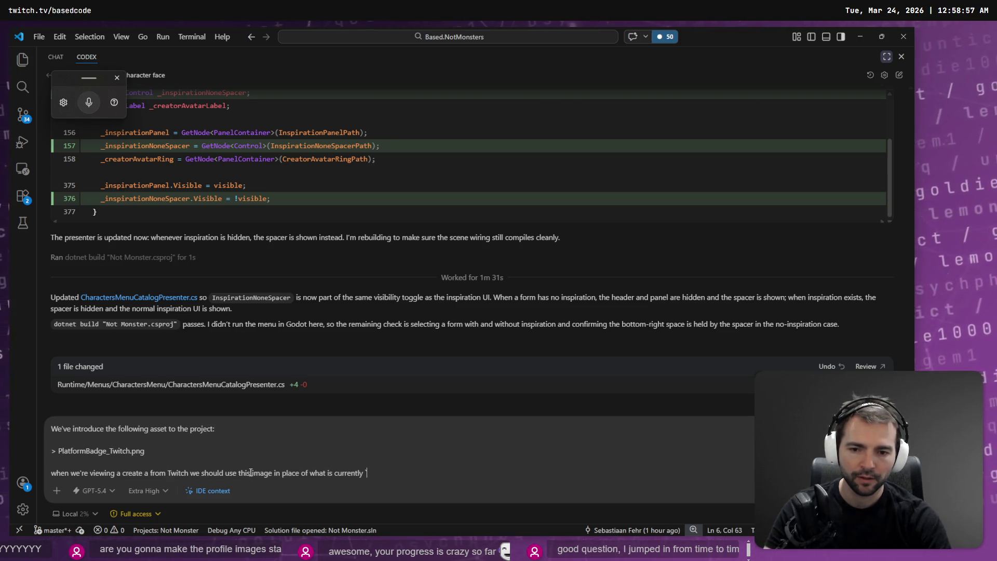
pyautogui.hotkey('alt', 'Tab')
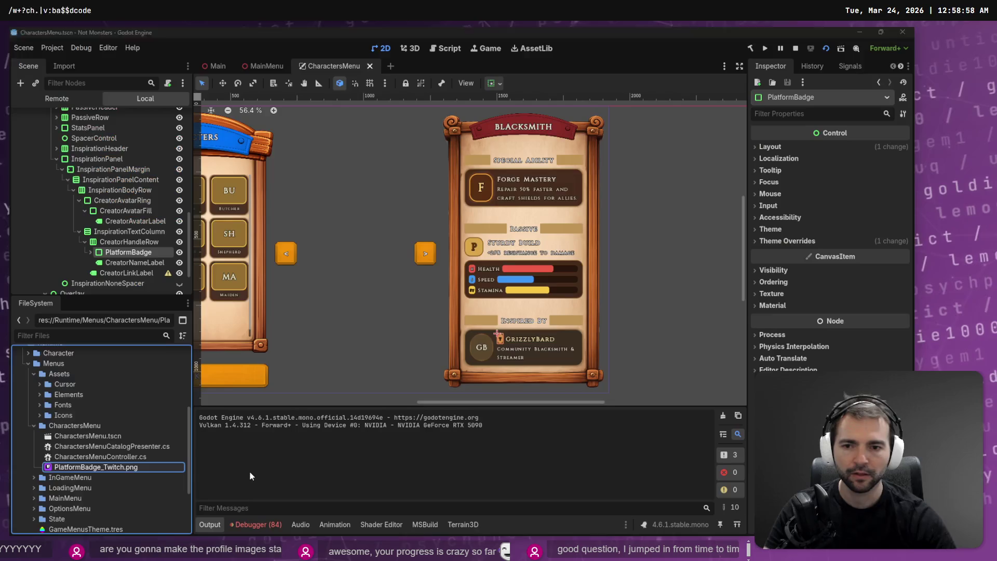
pyautogui.press('F6')
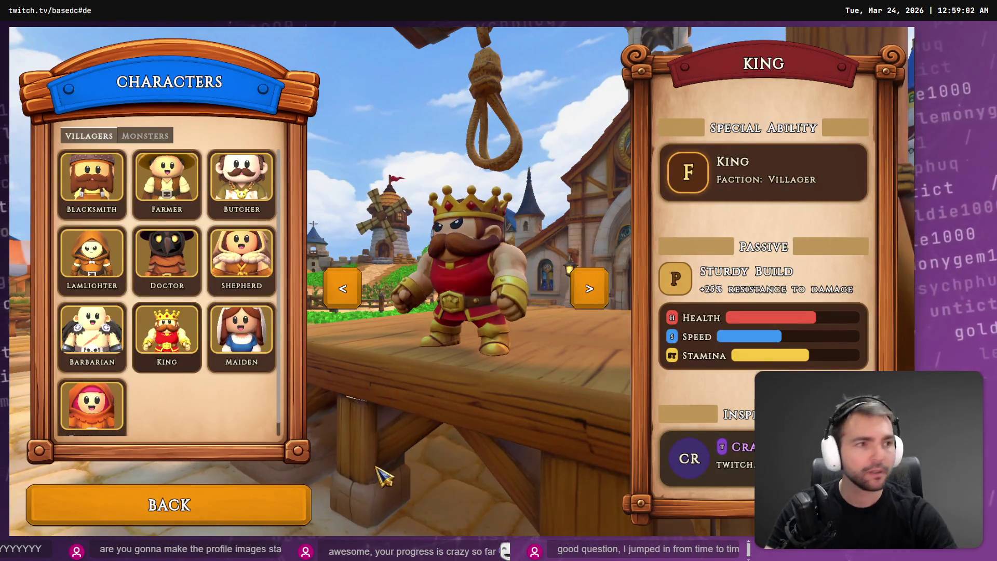
pyautogui.hotkey('alt', 'Tab')
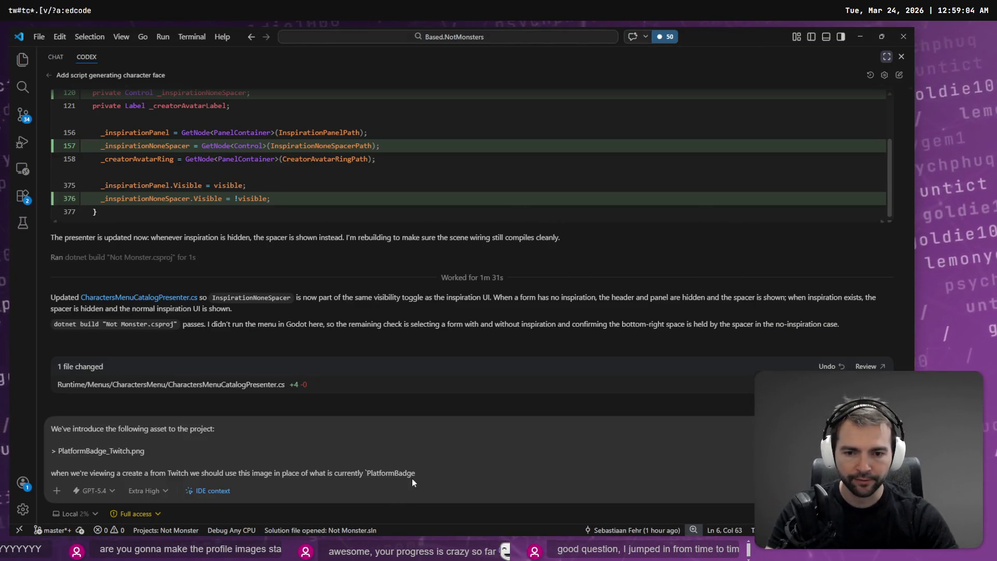
# Step: Finish the prompt with '(see screenshot).', change 'asset' to 'assets', and add a '>' line
pyautogui.write('`.')
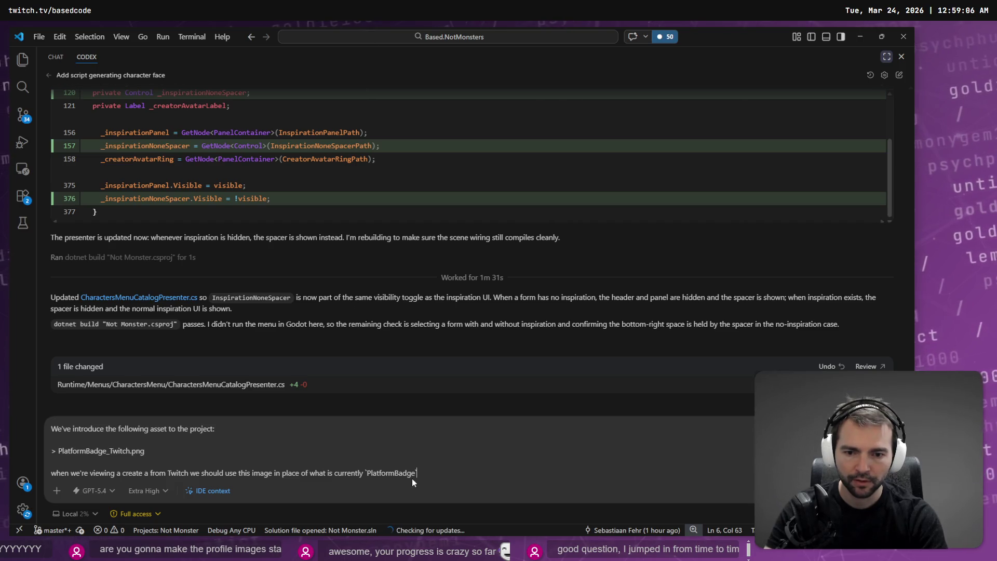
pyautogui.write('(see sc')
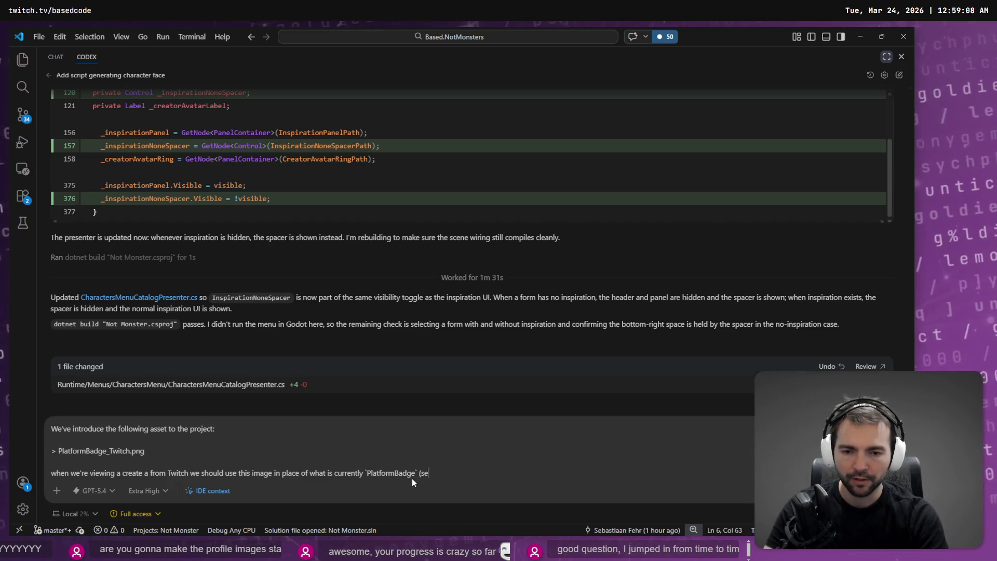
pyautogui.write('reenshot).')
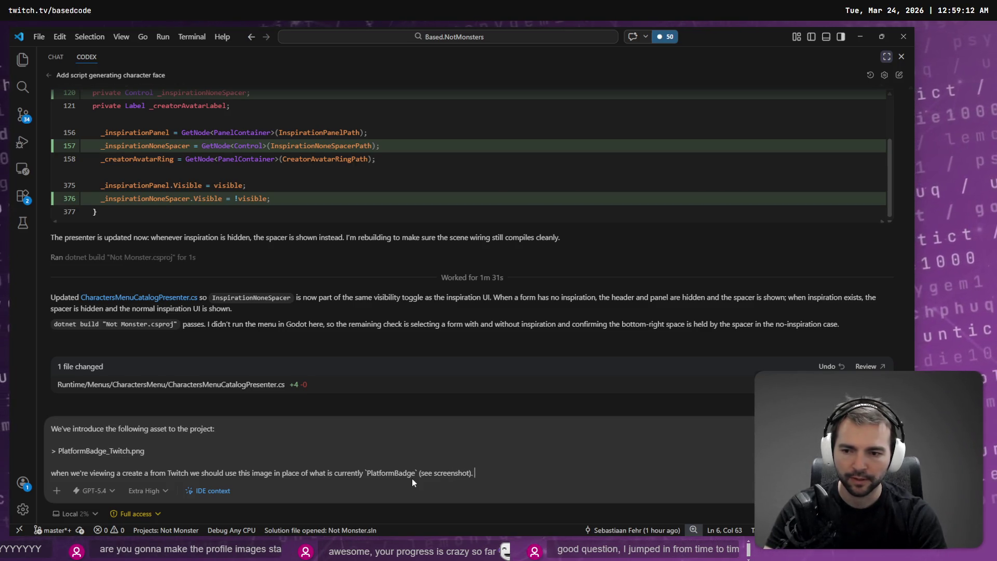
pyautogui.hotkey('shift', 'Return')
pyautogui.press('super+h')
pyautogui.write('eventually we will have a platform')
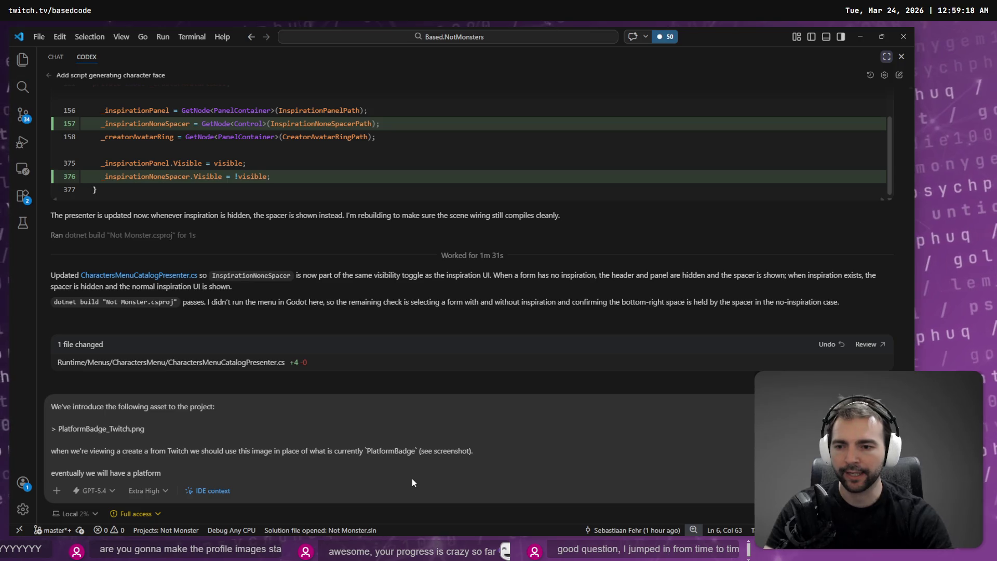
pyautogui.hotkey('ctrl', 'z')
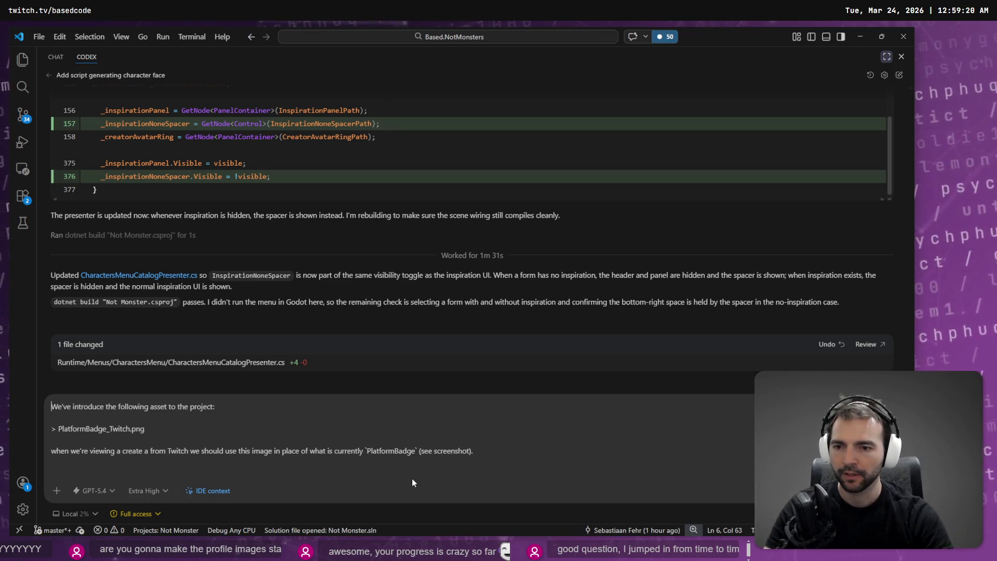
pyautogui.press('Up')
pyautogui.hotkey('ctrl', 'Left')
pyautogui.hotkey('ctrl', 'Left')
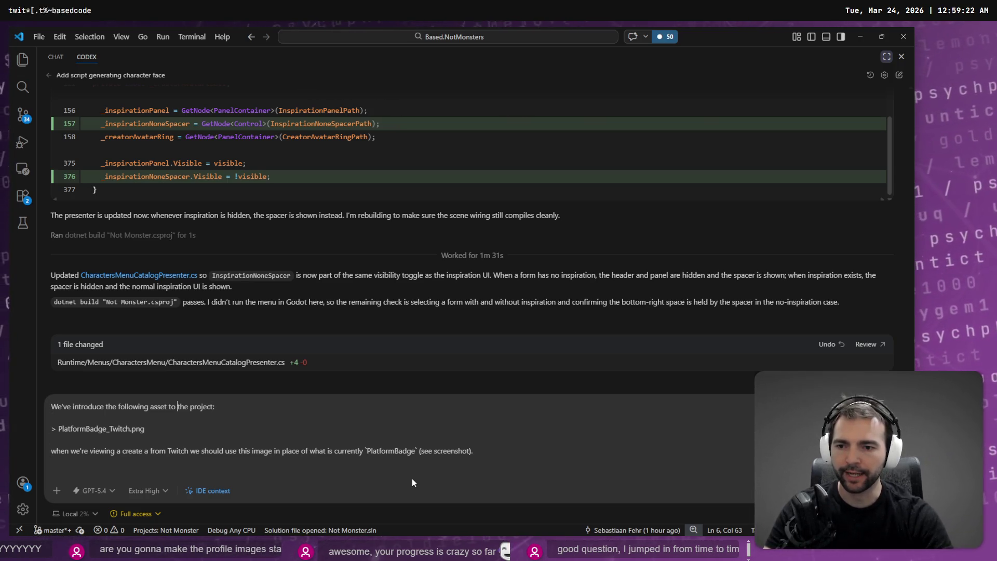
pyautogui.write('s')
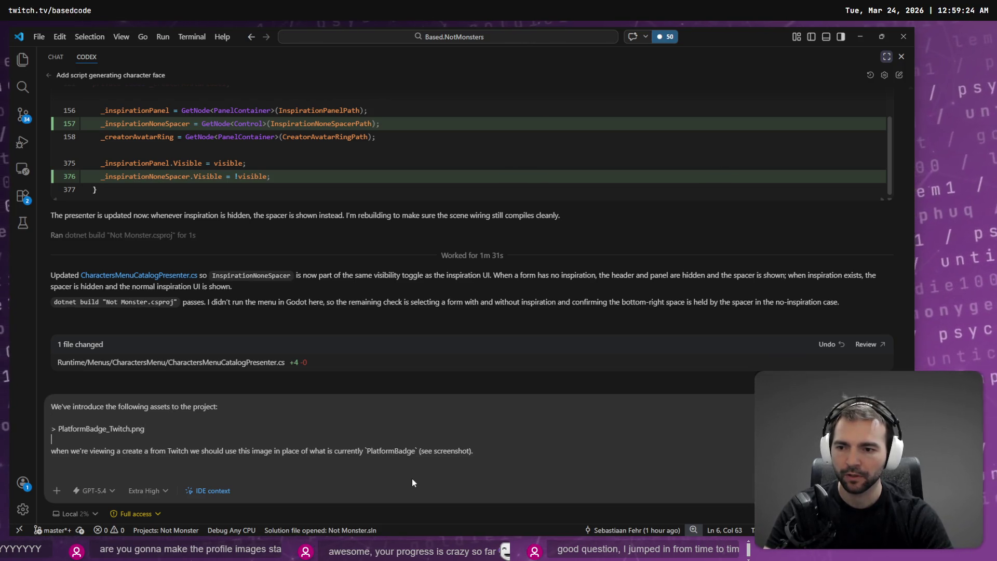
pyautogui.press('Down')
pyautogui.press('Down')
pyautogui.press('Down')
pyautogui.write('>')
pyautogui.hotkey('shift', 'Return')
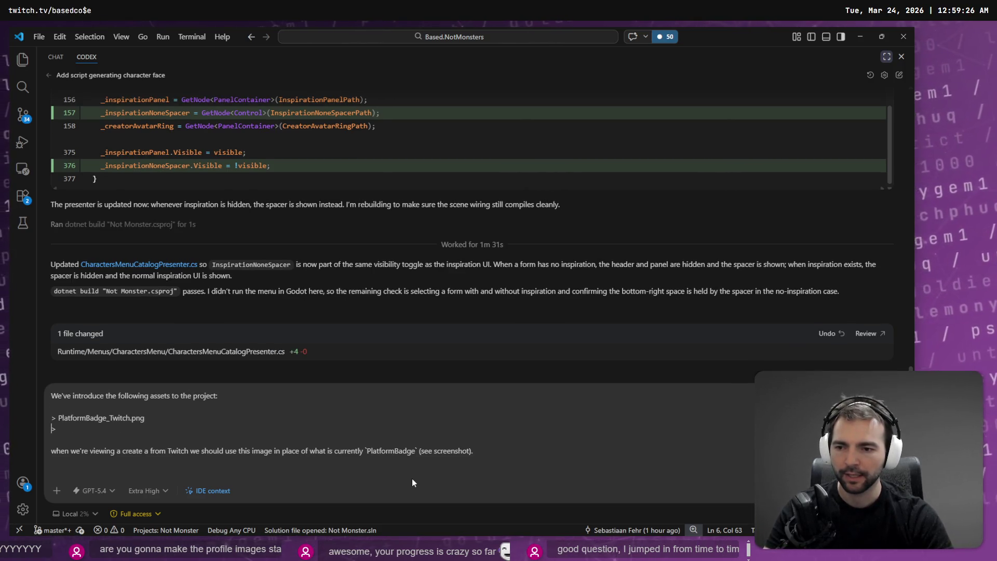
pyautogui.hotkey('alt', 'Tab')
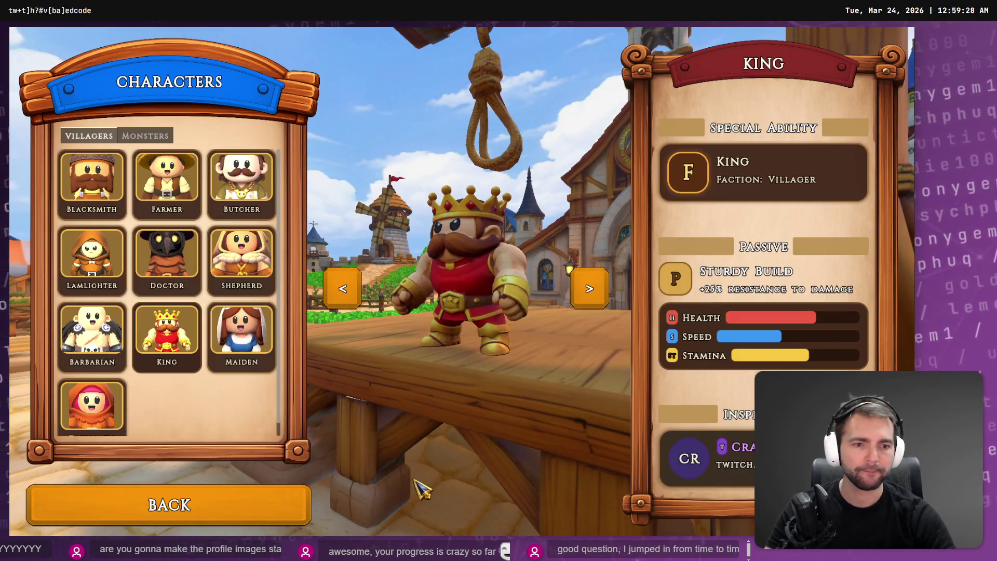
# Step: Bring up the Chrome window with the 'youtube.com icon' results and maximize it
pyautogui.hotkey('alt', 'Tab')
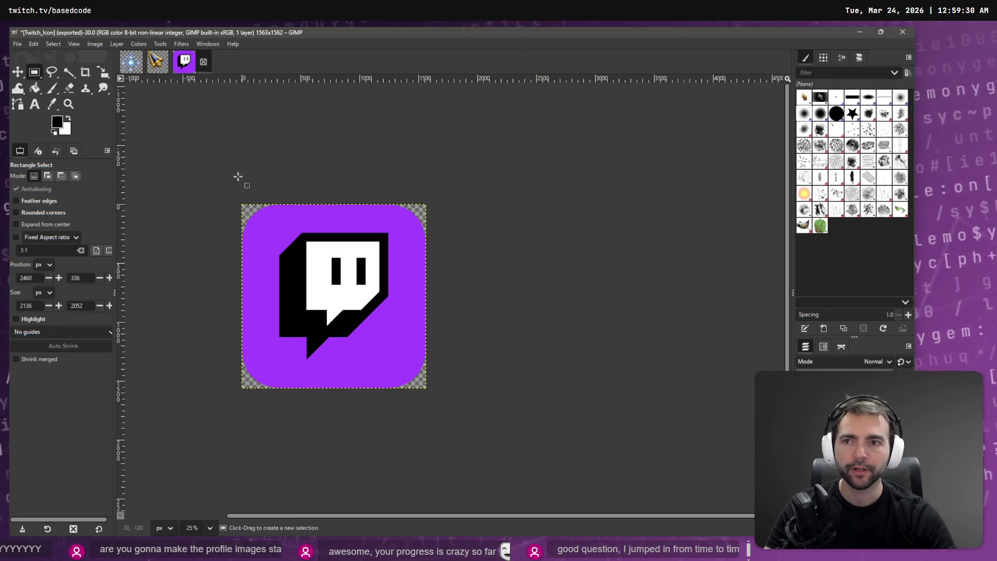
pyautogui.hotkey('alt', 'Tab')
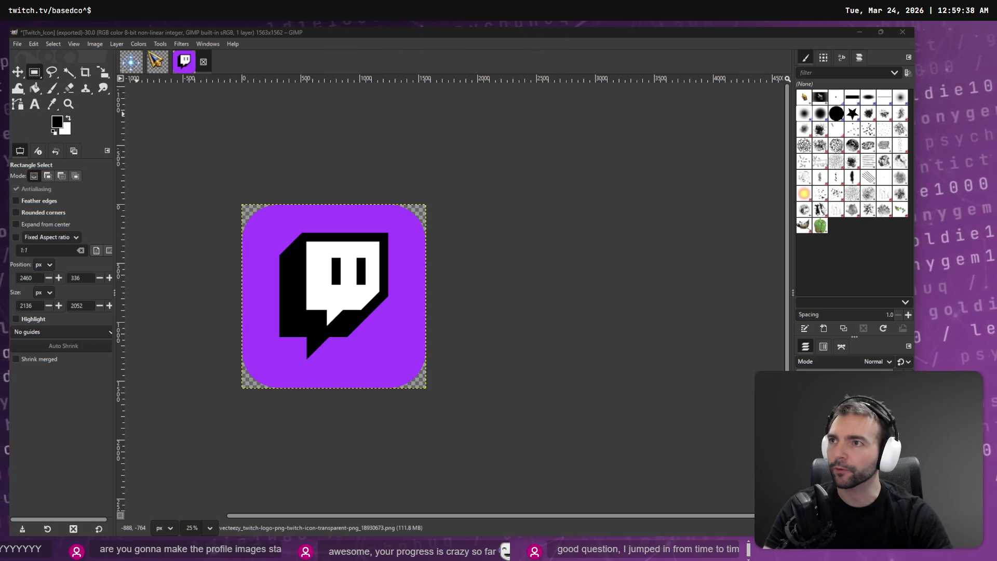
pyautogui.hotkey('alt', 'Tab')
pyautogui.moveTo(375, 145); pyautogui.dragTo(418, 124)
pyautogui.doubleClick(417, 123)
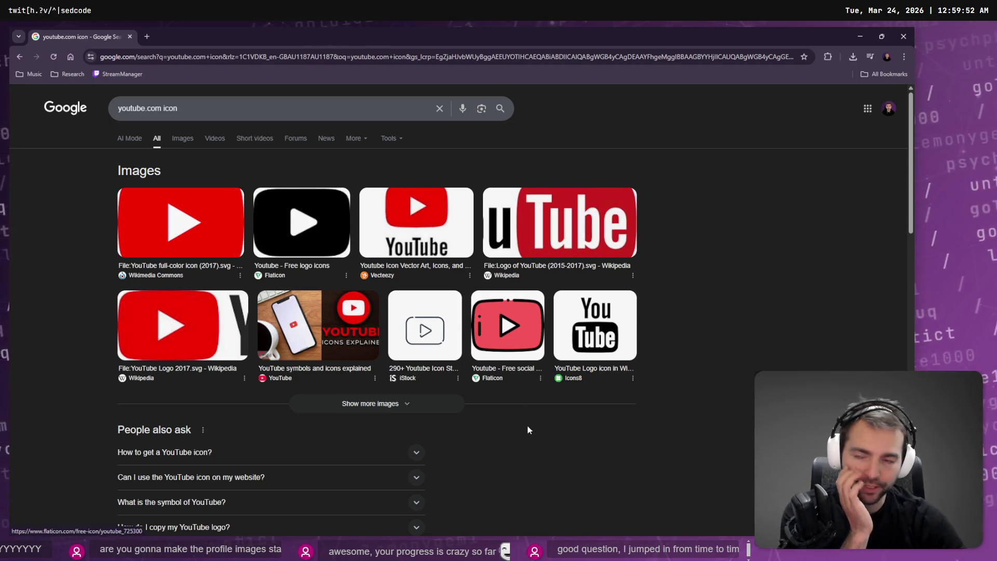
# Step: Switch the 'youtube.com icon' search to Images and scroll through the YouTube logo variants
pyautogui.click(423, 409)
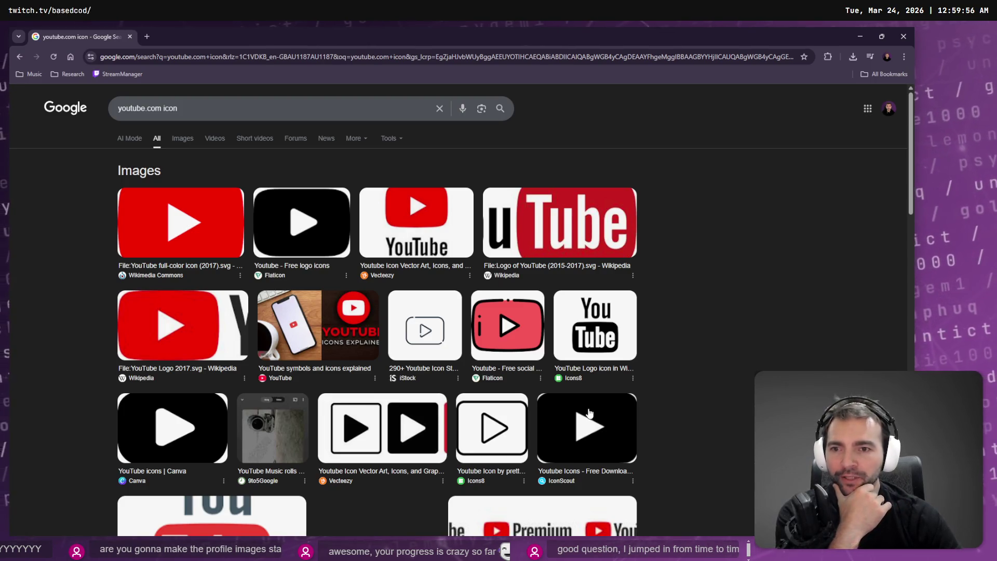
pyautogui.scroll(-7, 659, 363)
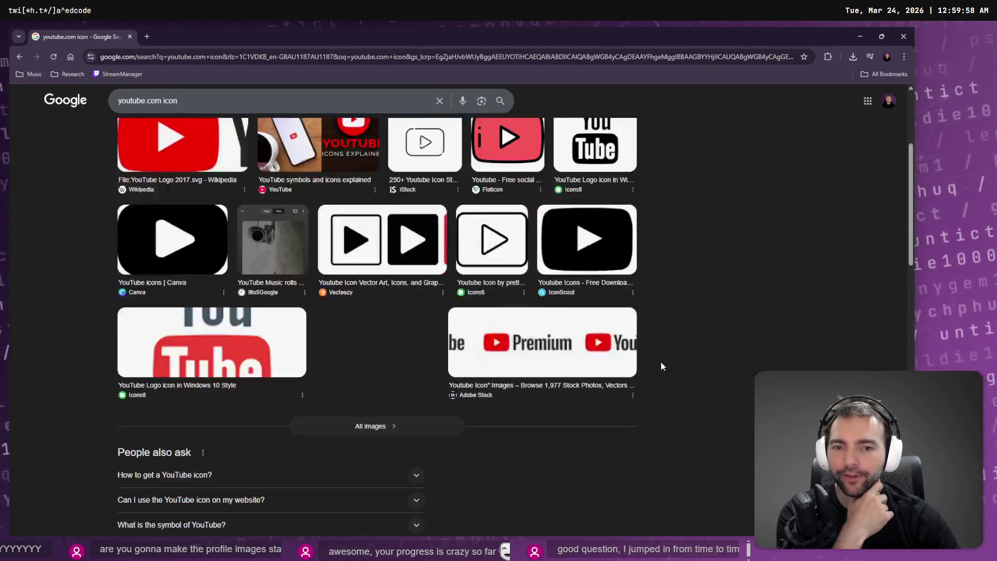
pyautogui.scroll(7, 415, 306)
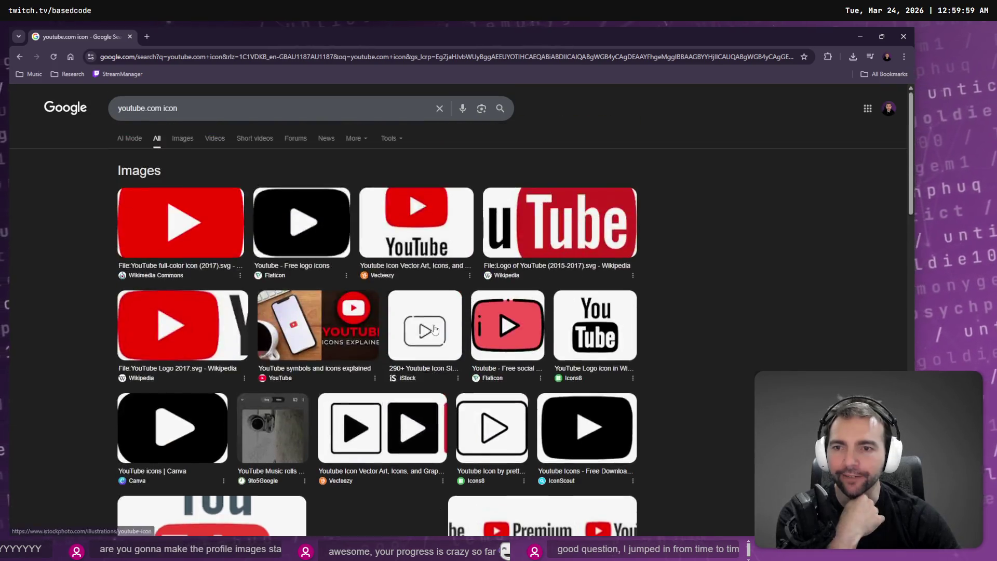
pyautogui.click(183, 138)
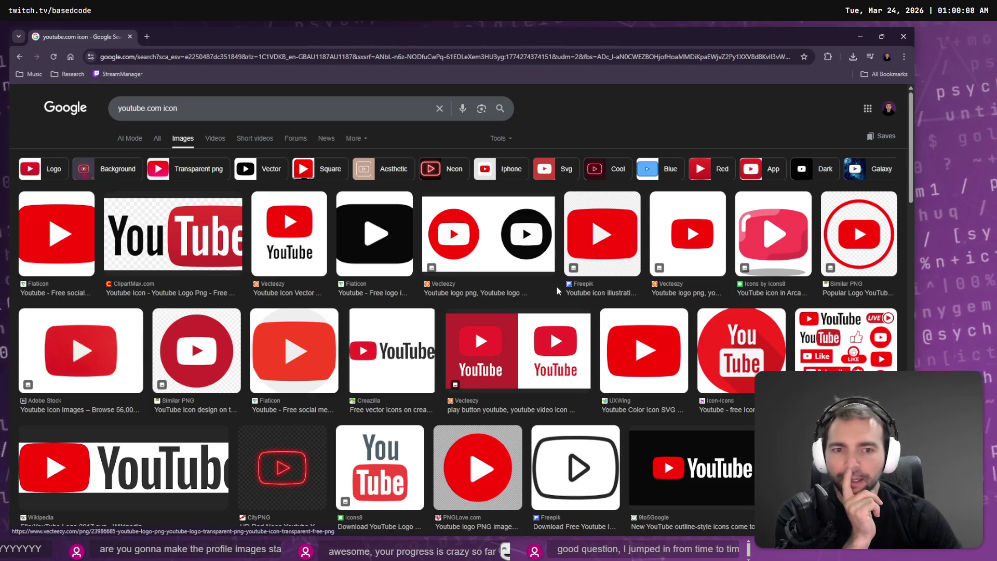
pyautogui.scroll(-1, 649, 303)
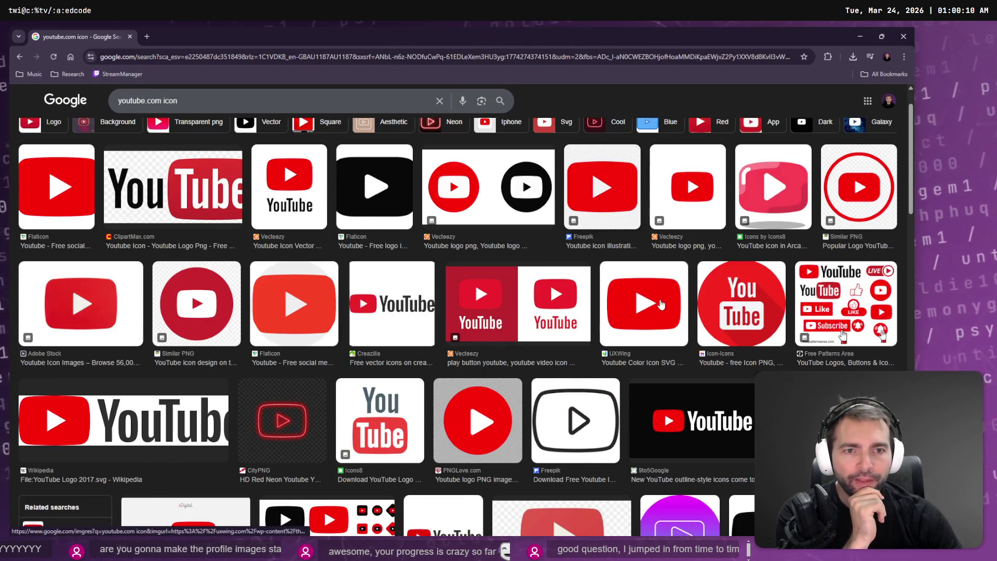
pyautogui.scroll(1, 648, 303)
pyautogui.scroll(-6, 605, 258)
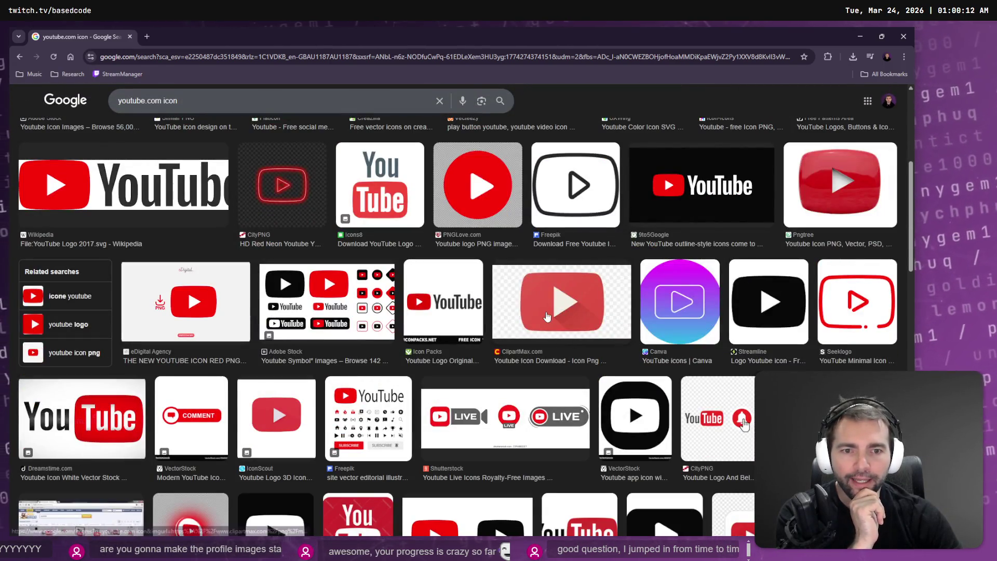
pyautogui.scroll(6, 606, 258)
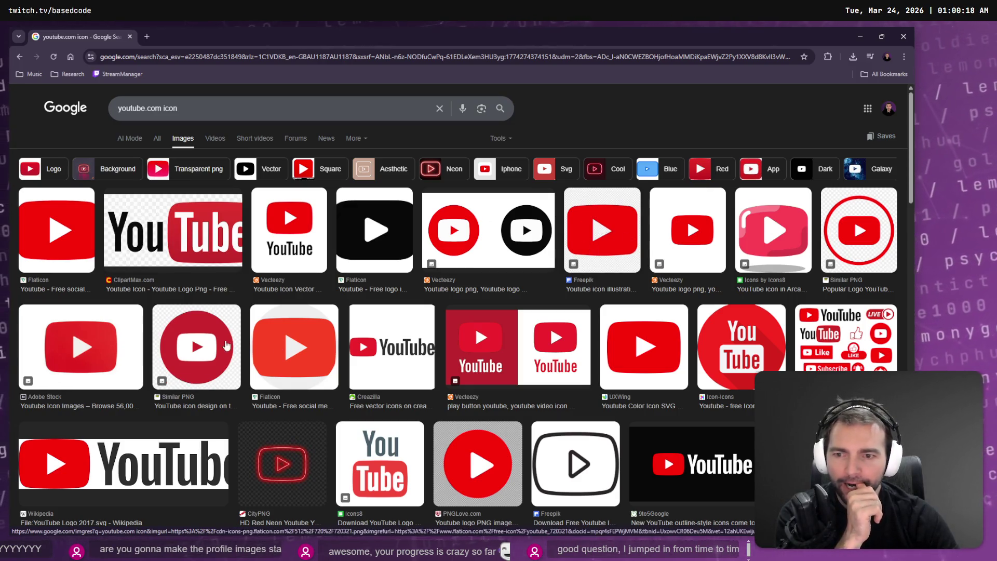
pyautogui.scroll(-10, 638, 378)
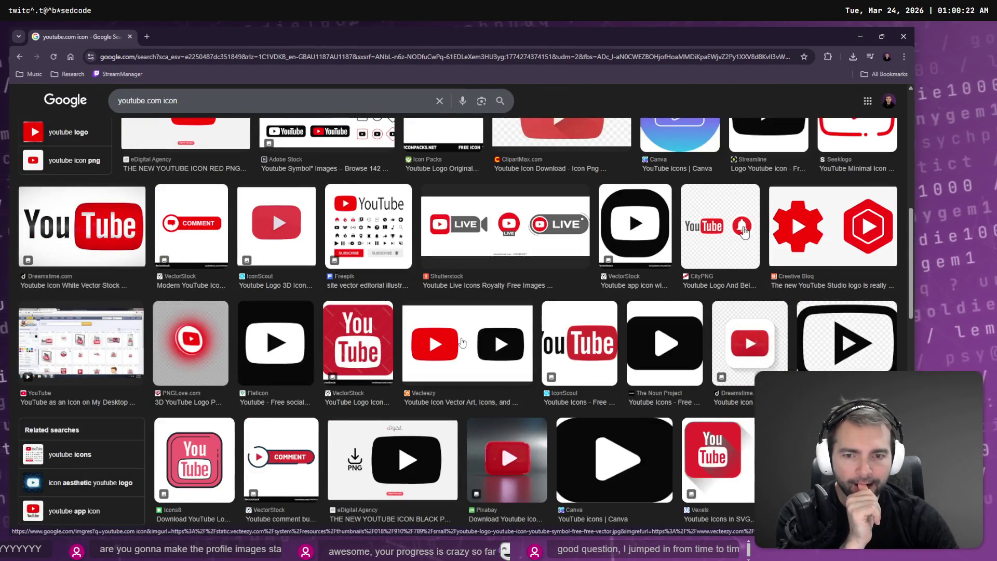
pyautogui.scroll(-10, 568, 326)
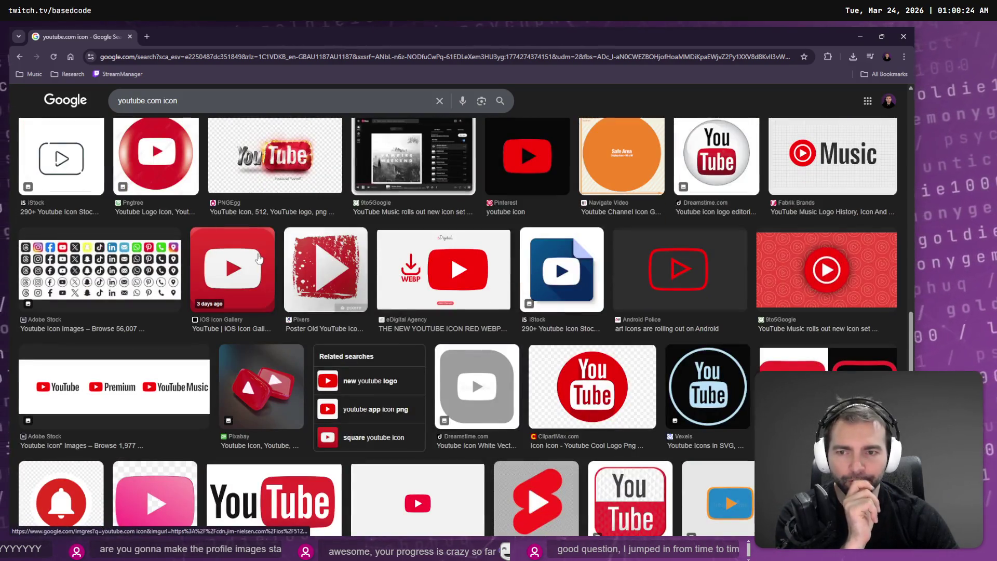
pyautogui.scroll(-4, 440, 335)
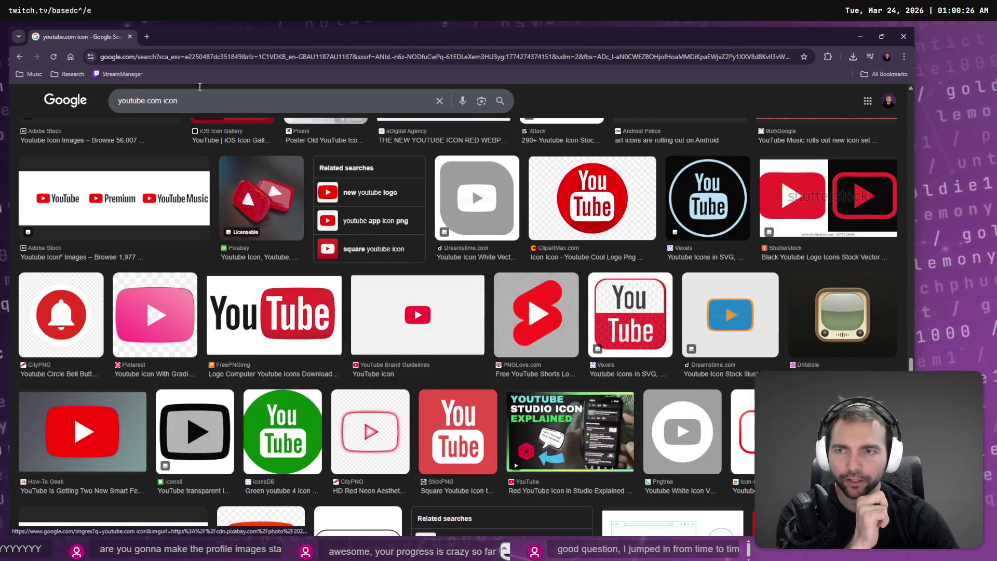
# Step: Search for 'youtube official downloadable' and compare the AI answer with the web results
pyautogui.tripleClick(195, 106)
pyautogui.write('youtube o')
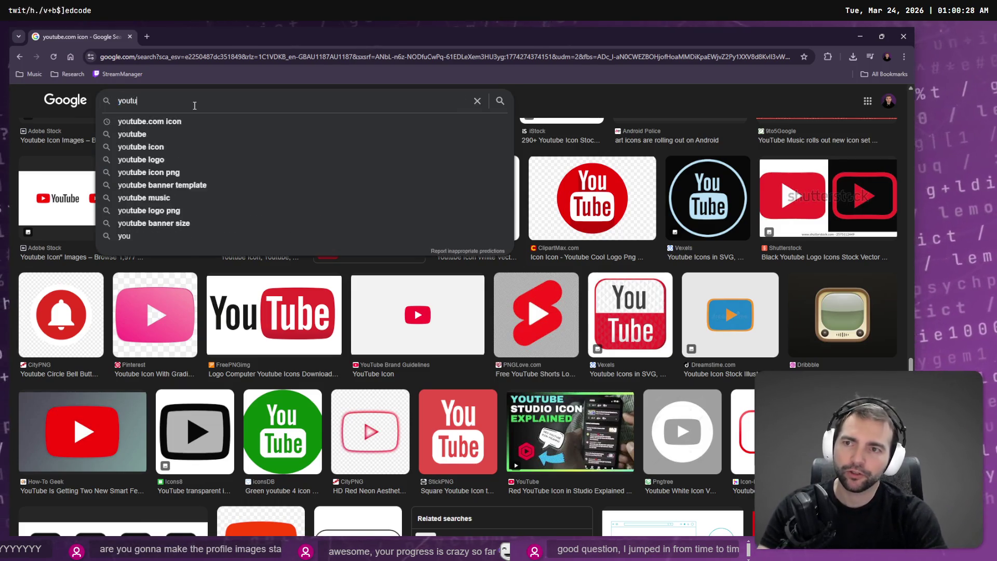
pyautogui.write('fficial downl')
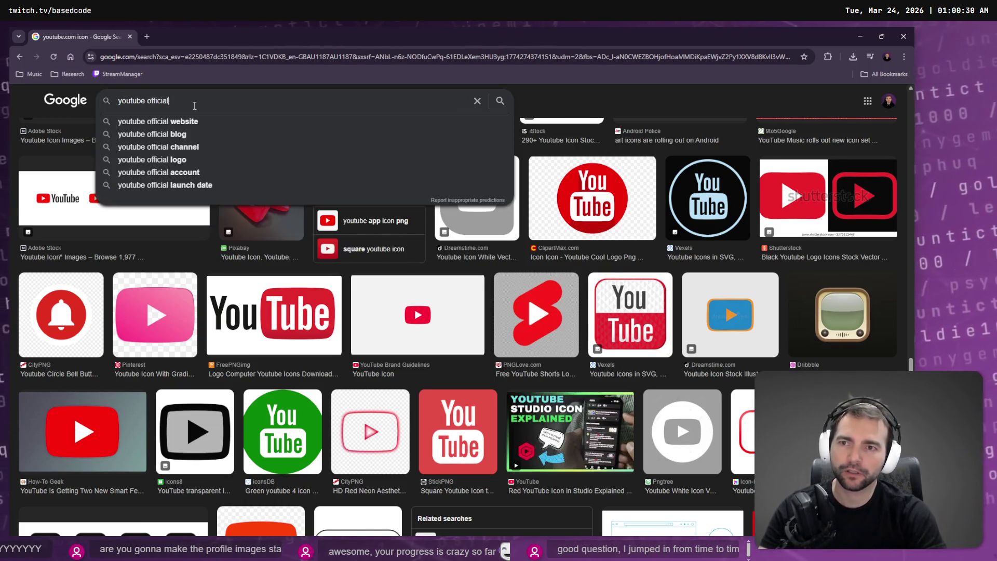
pyautogui.write('oad')
pyautogui.press('BackSpace')
pyautogui.press('BackSpace')
pyautogui.press('BackSpace')
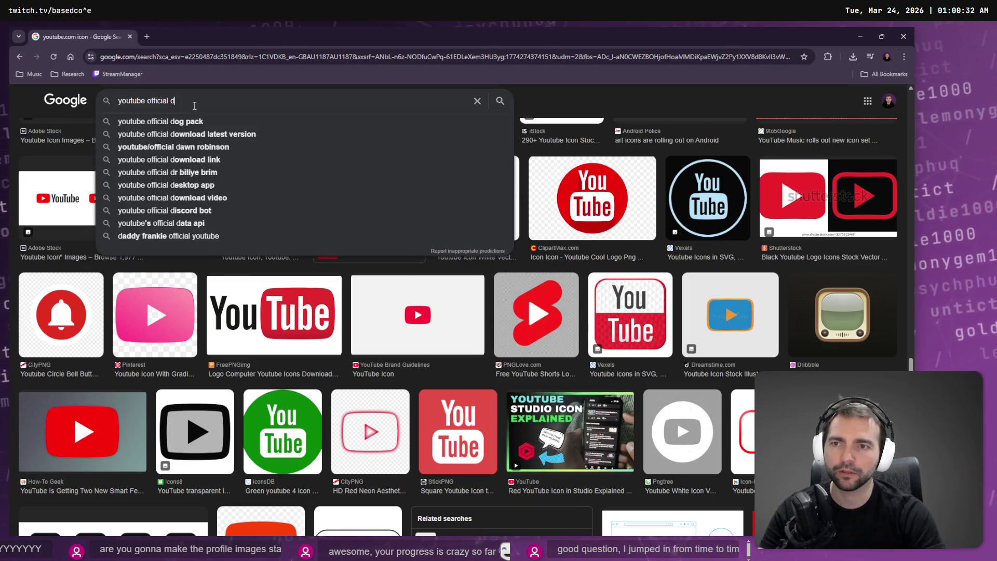
pyautogui.write('ownloadable icons')
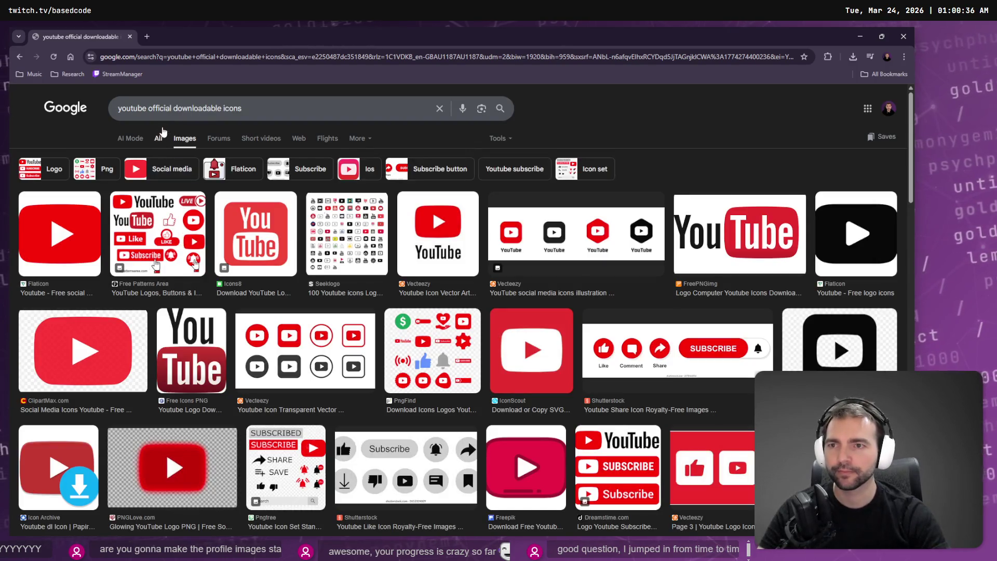
pyautogui.click(158, 139)
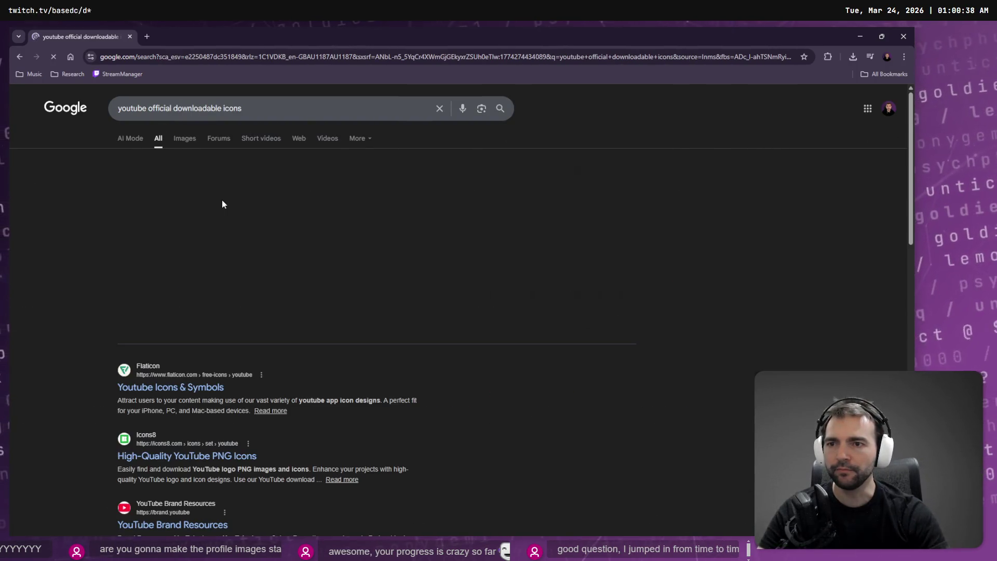
pyautogui.click(130, 138)
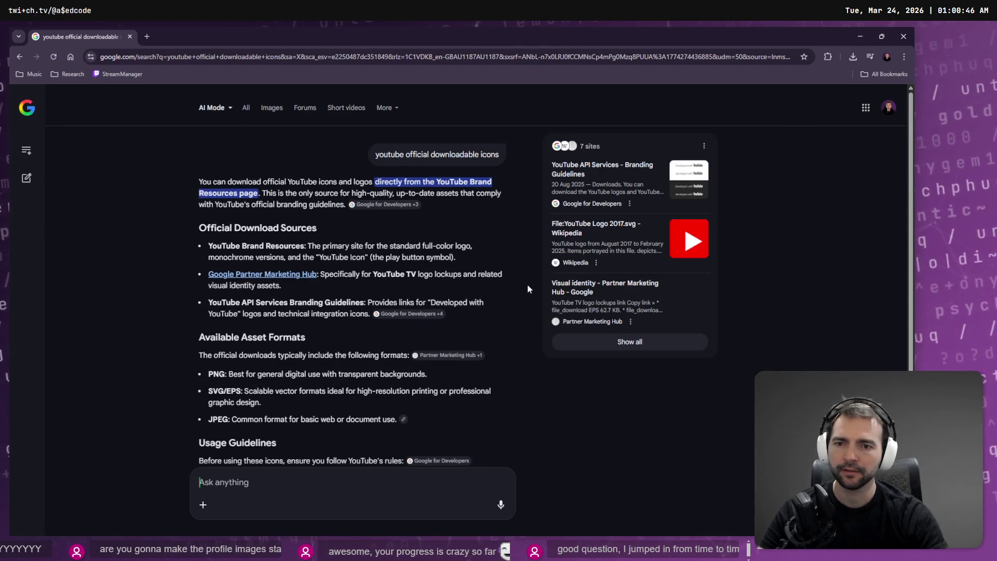
pyautogui.scroll(-2, 428, 291)
pyautogui.scroll(2, 334, 298)
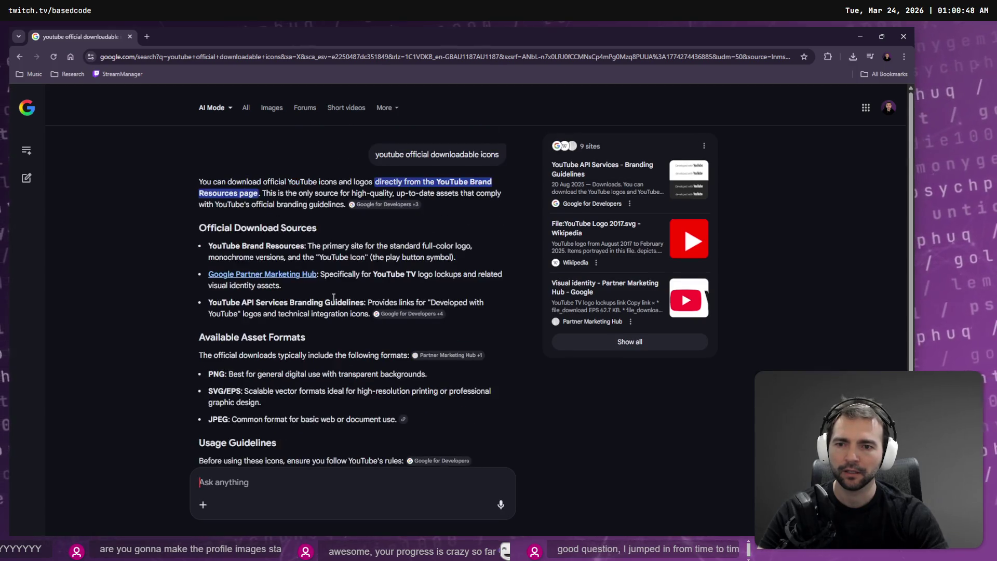
pyautogui.click(246, 107)
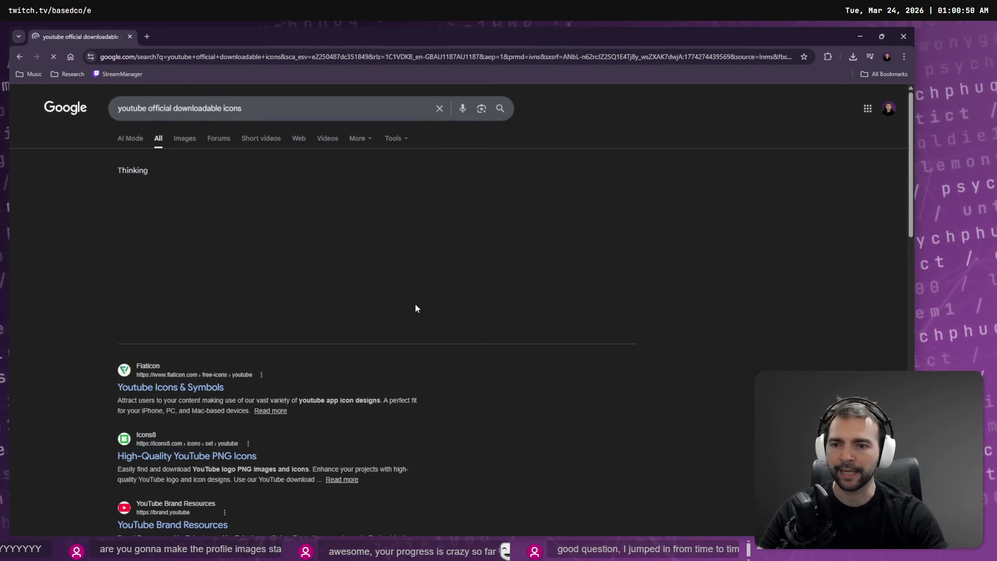
# Step: Open the Flaticon YouTube icons result and download the red rounded icon as a free PNG
pyautogui.middleClick(172, 387)
pyautogui.click(246, 32)
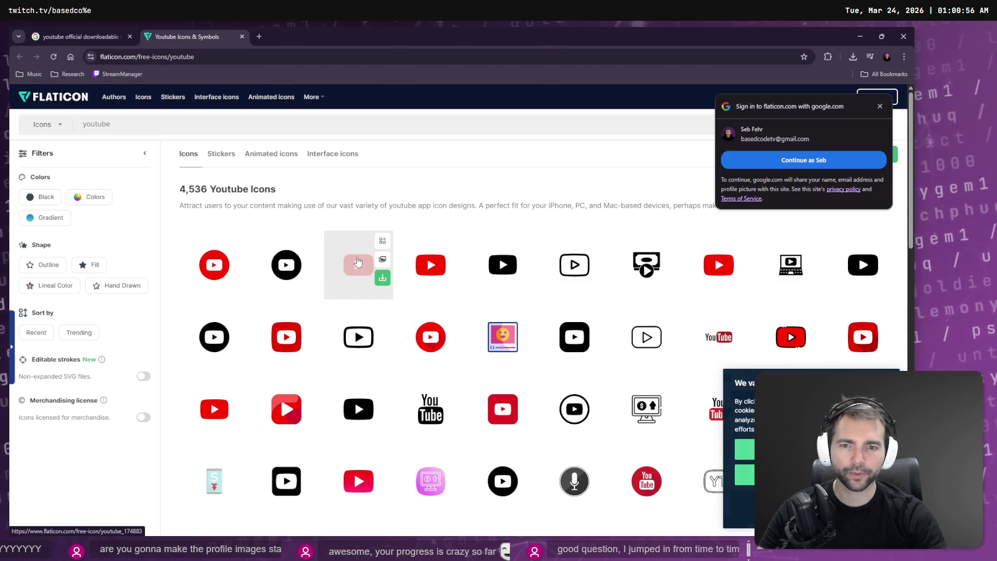
pyautogui.click(455, 338)
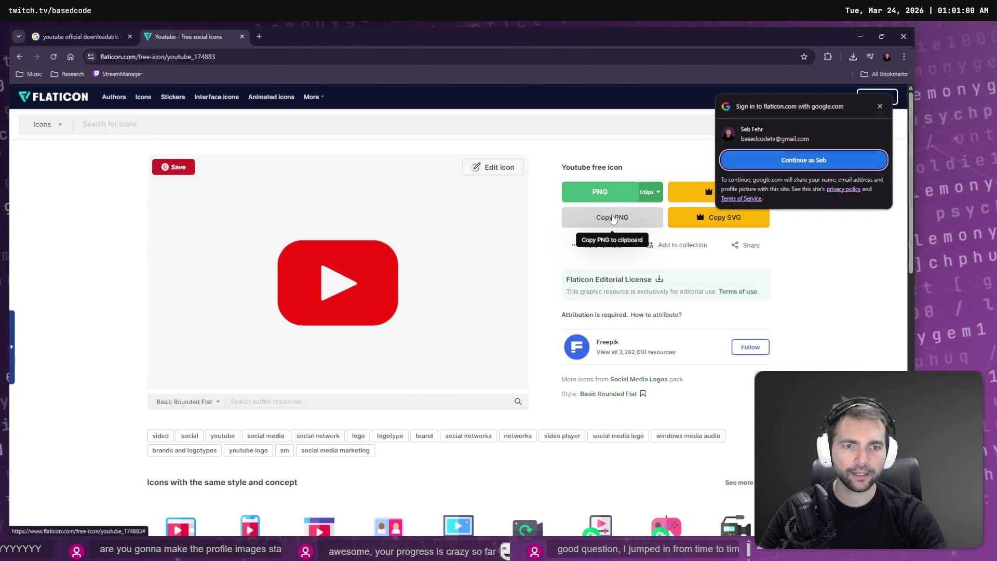
pyautogui.click(606, 193)
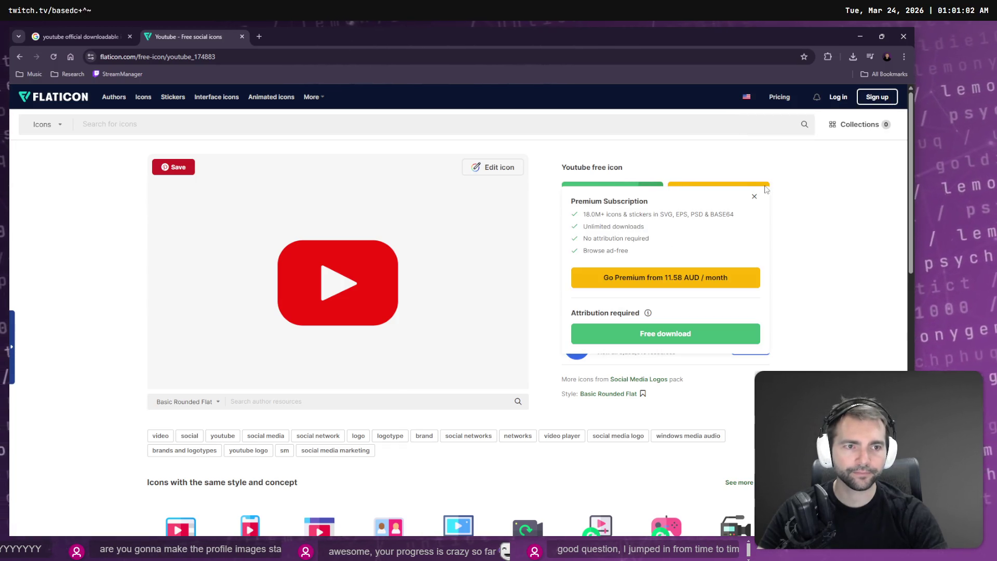
pyautogui.click(711, 339)
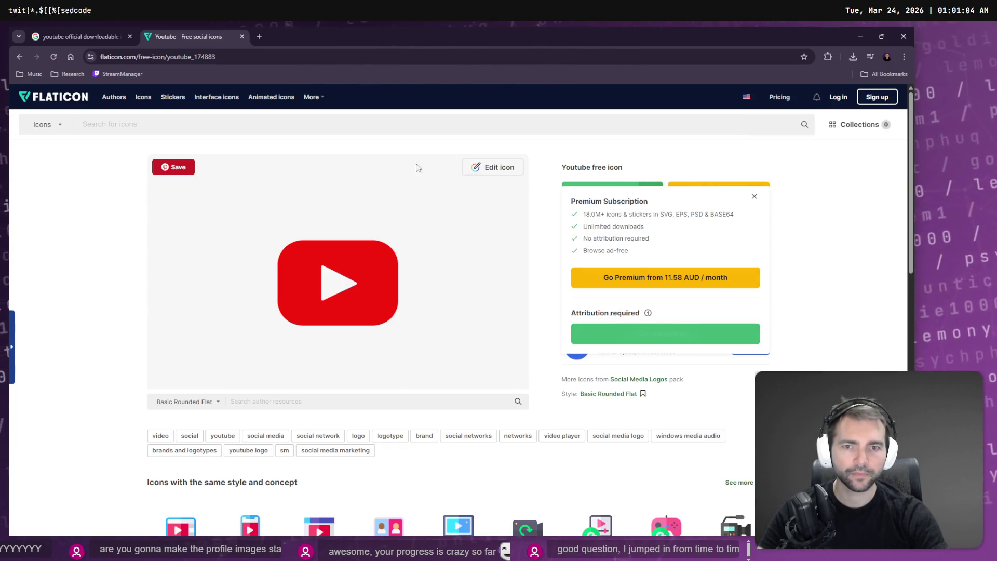
# Step: Pick a PNG size and download the red YouTube icon again, then check the downloads list
pyautogui.click(853, 56)
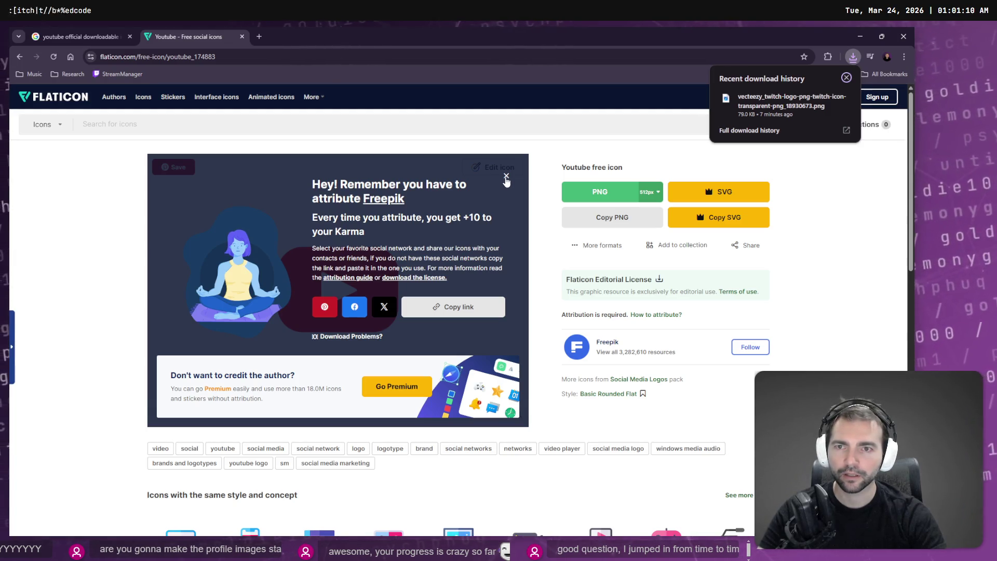
pyautogui.click(506, 177)
pyautogui.click(506, 177)
pyautogui.click(660, 193)
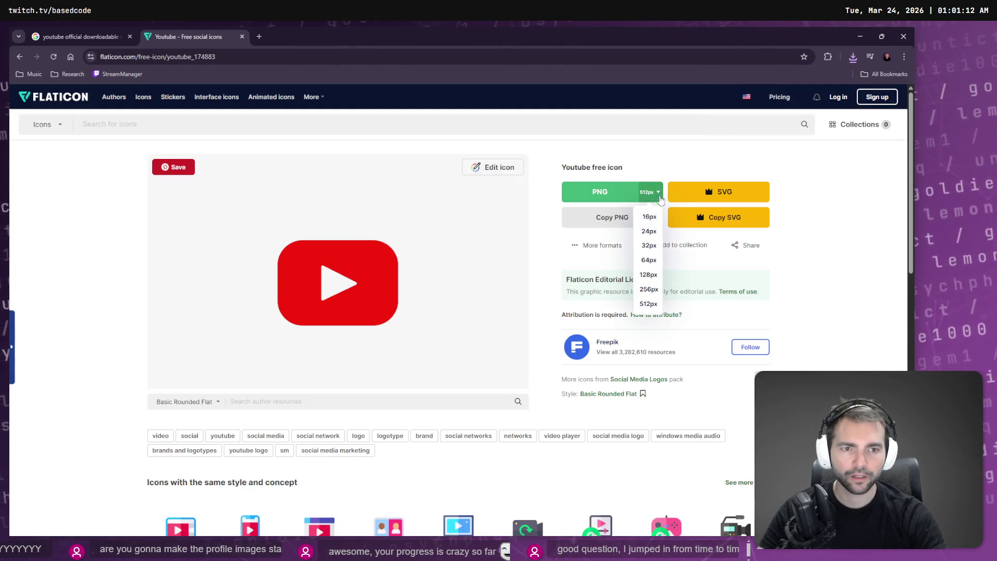
pyautogui.click(647, 264)
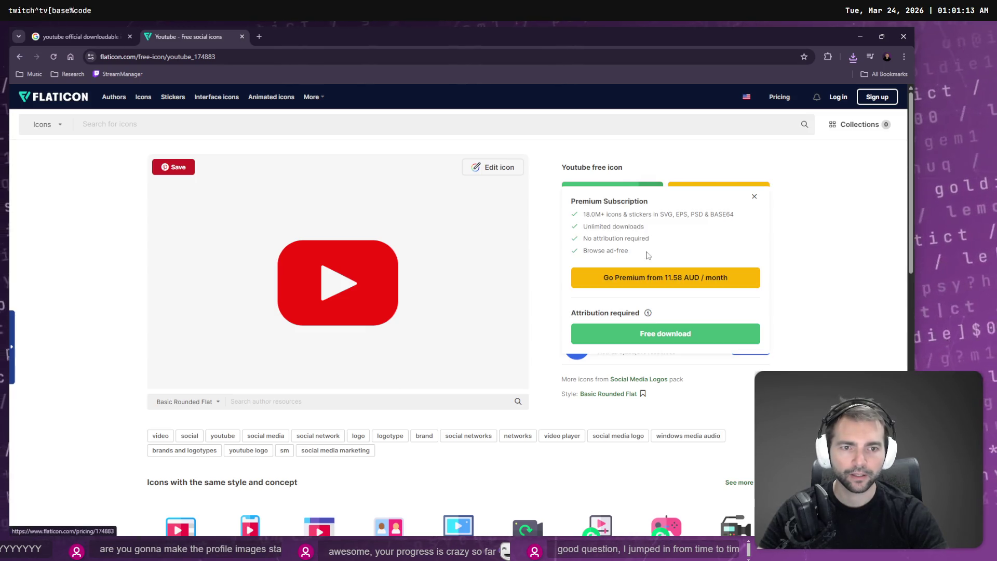
pyautogui.click(668, 333)
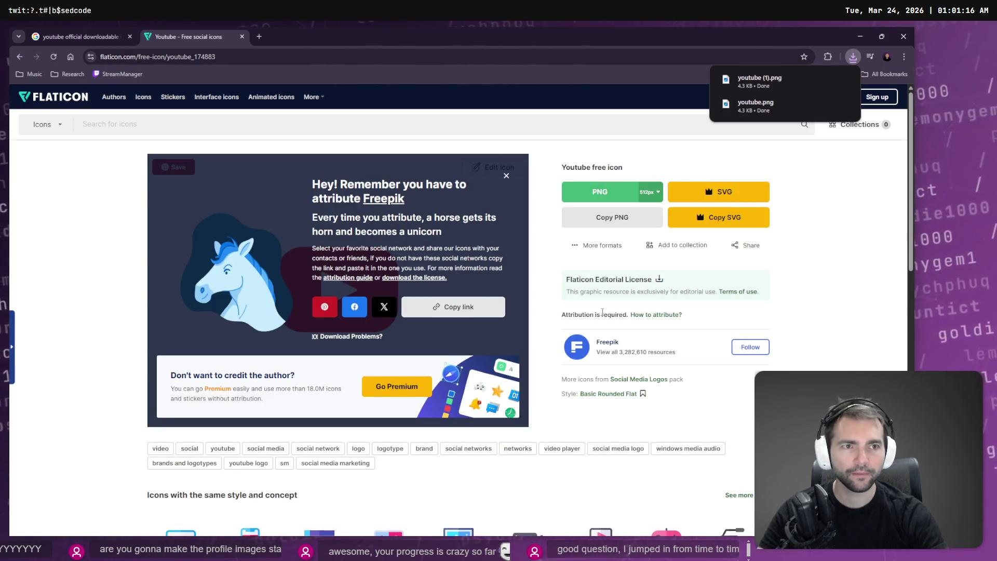
pyautogui.click(828, 104)
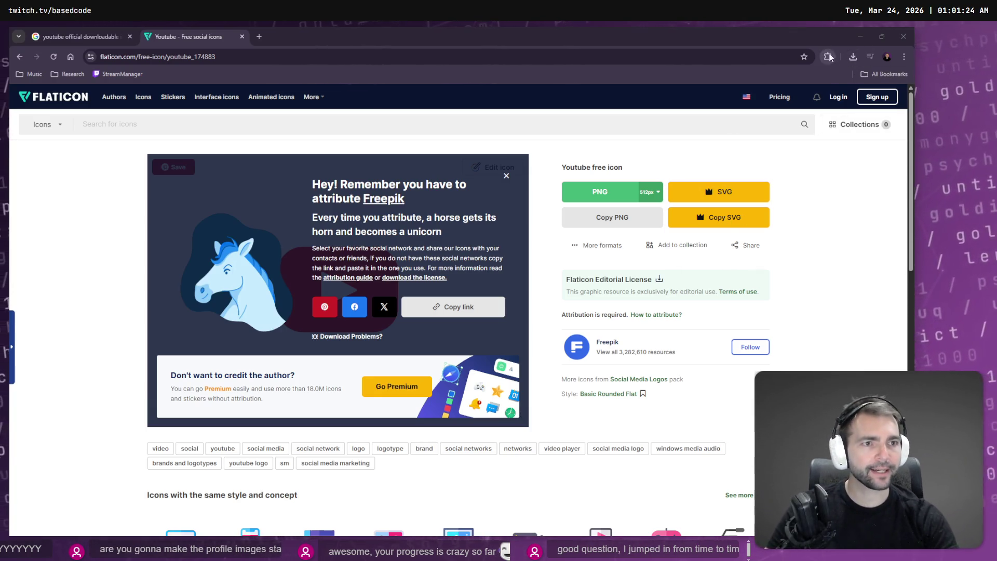
pyautogui.click(853, 56)
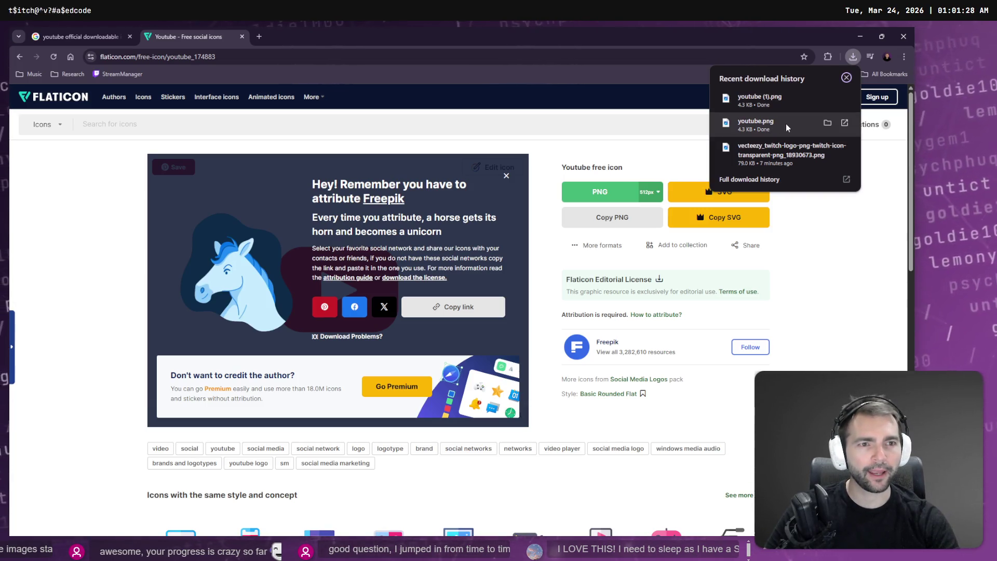
# Step: Drag the downloaded youtube.png into GIMP twice and close the extra youtube (1) image
pyautogui.moveTo(786, 124)
pyautogui.mouseDown()
pyautogui.moveTo(642, 177)
pyautogui.moveTo(287, 134)
pyautogui.mouseUp()
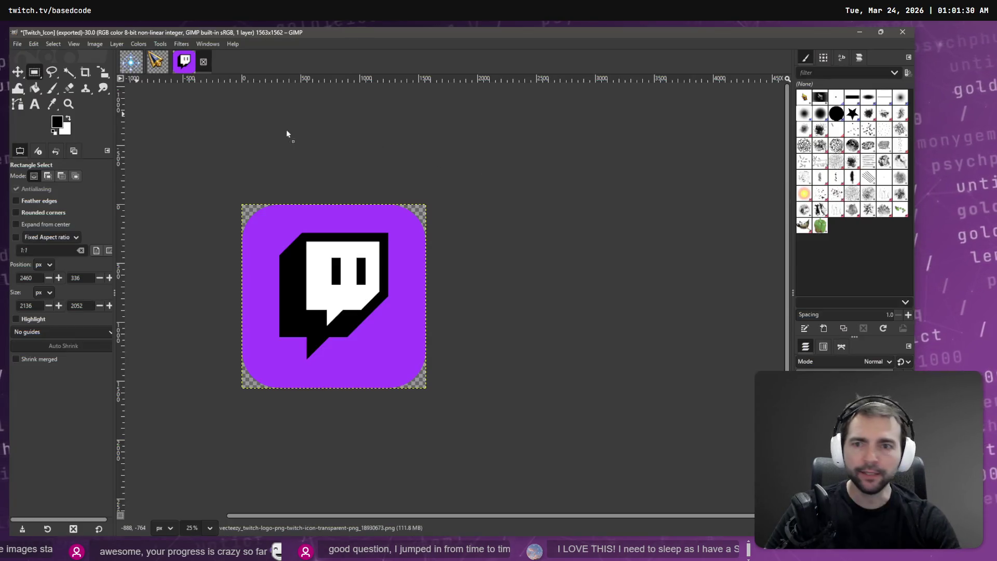
pyautogui.moveTo(247, 63); pyautogui.dragTo(246, 60)
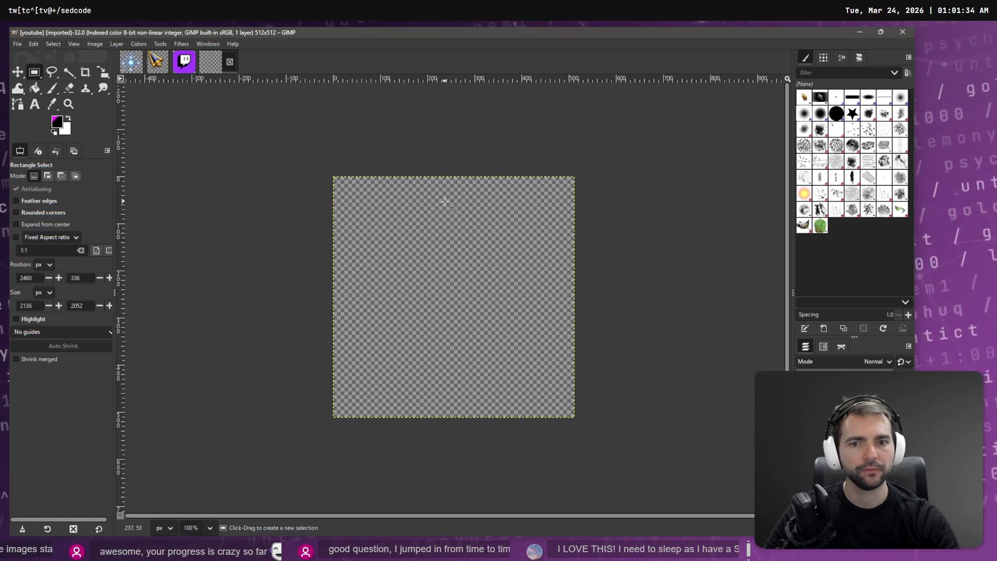
pyautogui.hotkey('alt', 'Tab')
pyautogui.moveTo(781, 126); pyautogui.dragTo(473, 98)
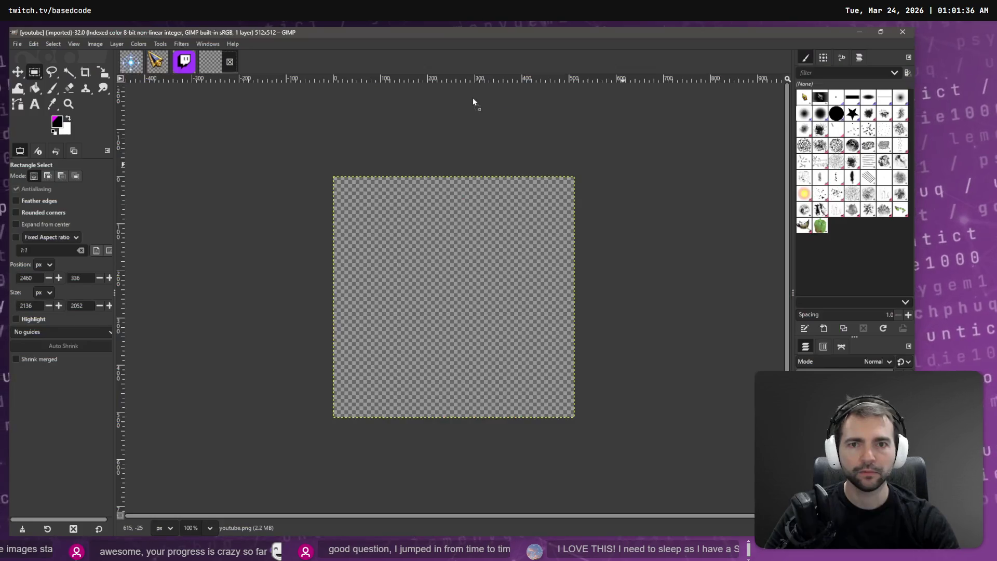
pyautogui.moveTo(245, 66); pyautogui.dragTo(232, 61)
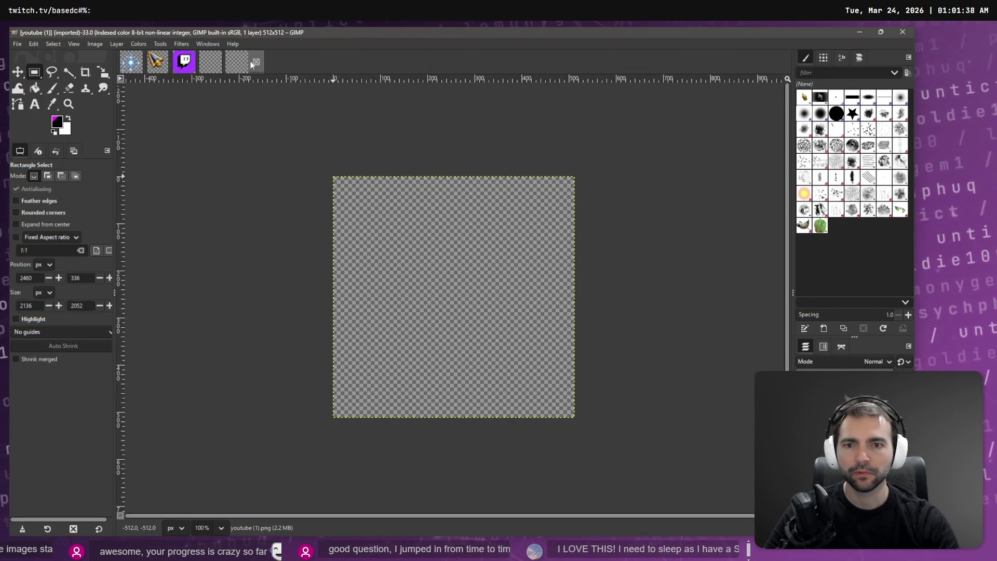
pyautogui.click(255, 63)
# Step: Preview youtube.png, then drag it from the Downloads folder into GIMP as a new image
pyautogui.hotkey('alt', 'Tab')
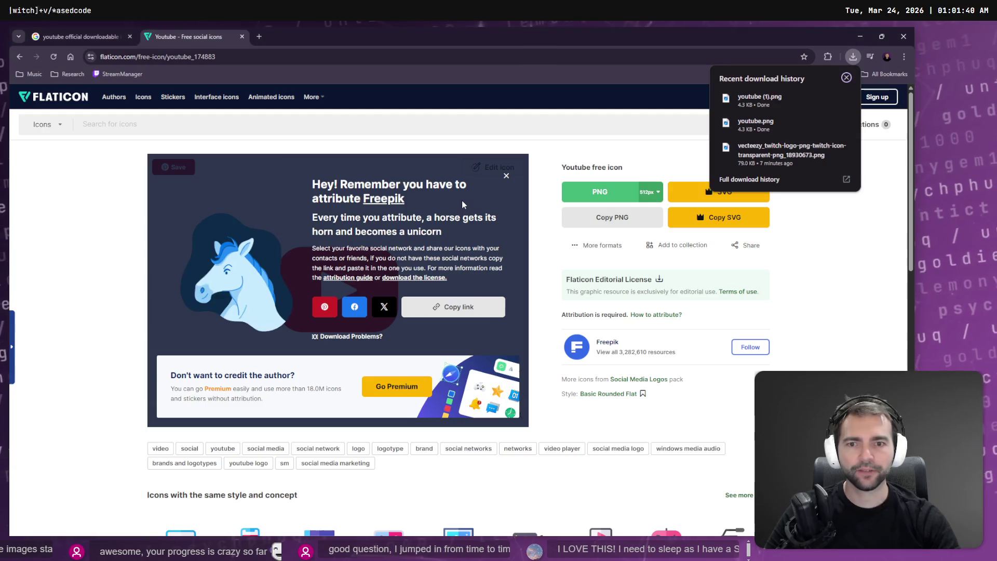
pyautogui.click(758, 129)
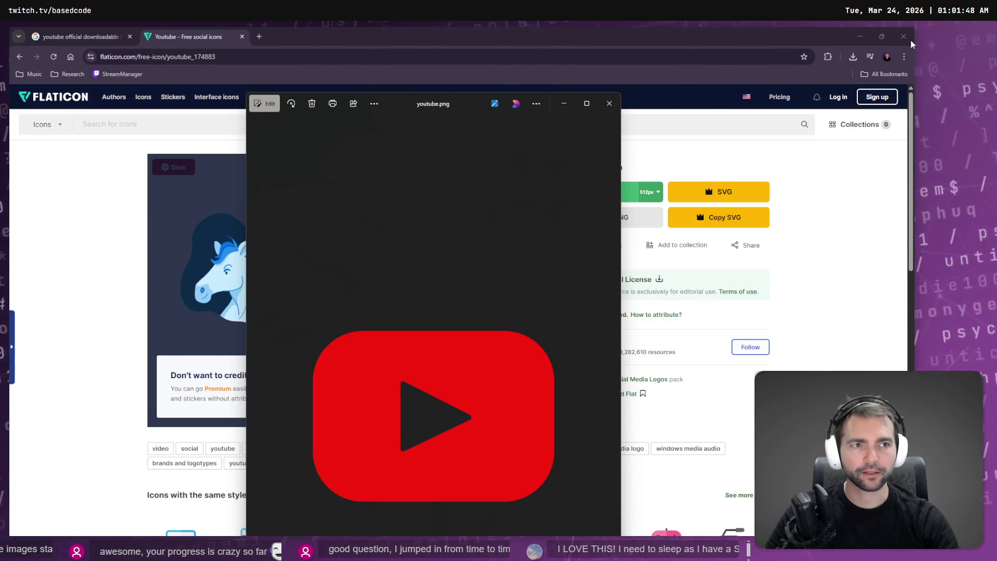
pyautogui.hotkey('alt', 'F4')
pyautogui.click(853, 57)
pyautogui.rightClick(756, 106)
pyautogui.click(780, 155)
pyautogui.moveTo(479, 271); pyautogui.dragTo(327, 101)
pyautogui.hotkey('alt', 'Tab')
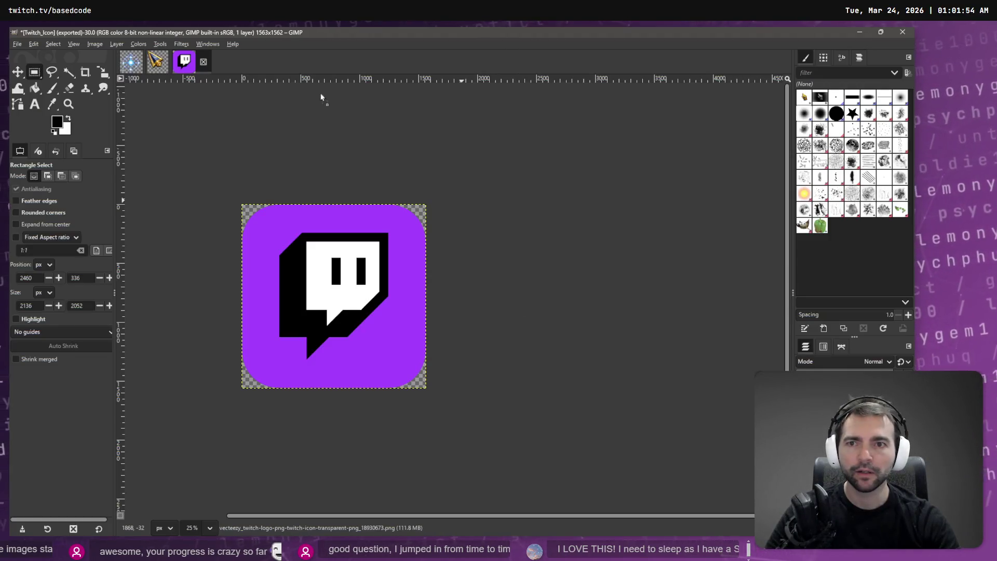
pyautogui.moveTo(287, 58); pyautogui.dragTo(289, 62)
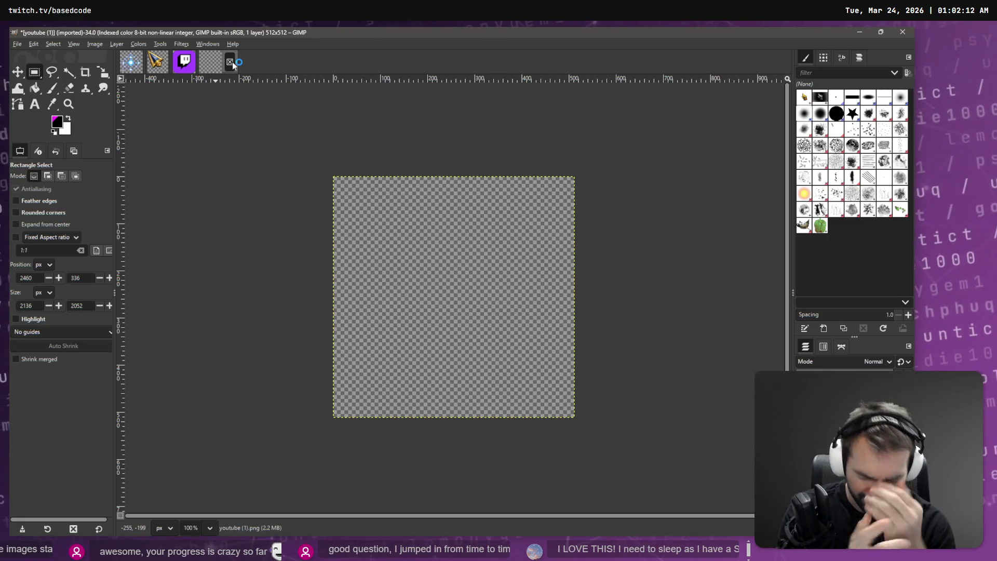
# Step: Close the blank transparent youtube (1).png image in GIMP
pyautogui.click(232, 61)
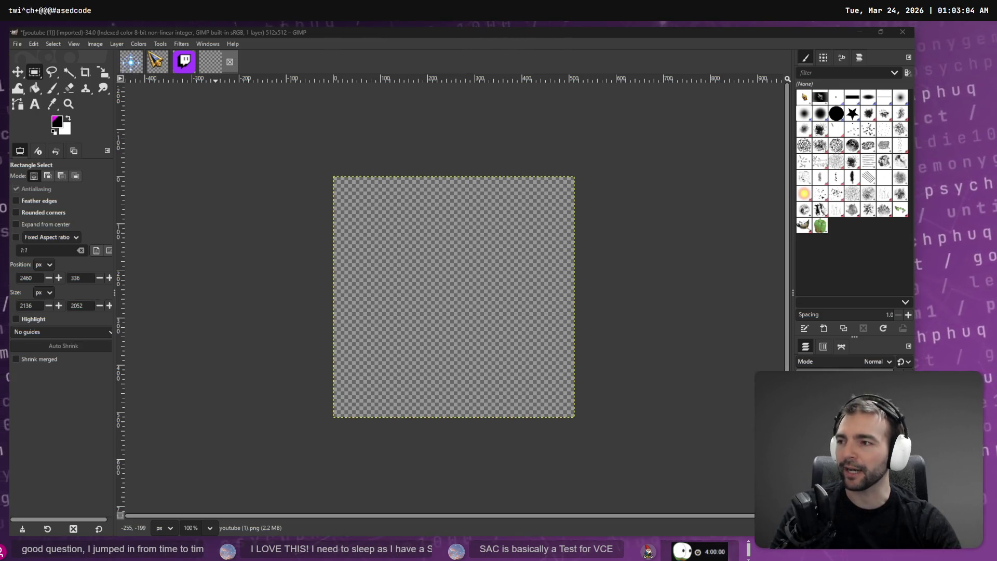
pyautogui.click(230, 62)
# Step: Open youtube (1).png from the Downloads folder in Photopea, maximized to full screen
pyautogui.click(487, 323)
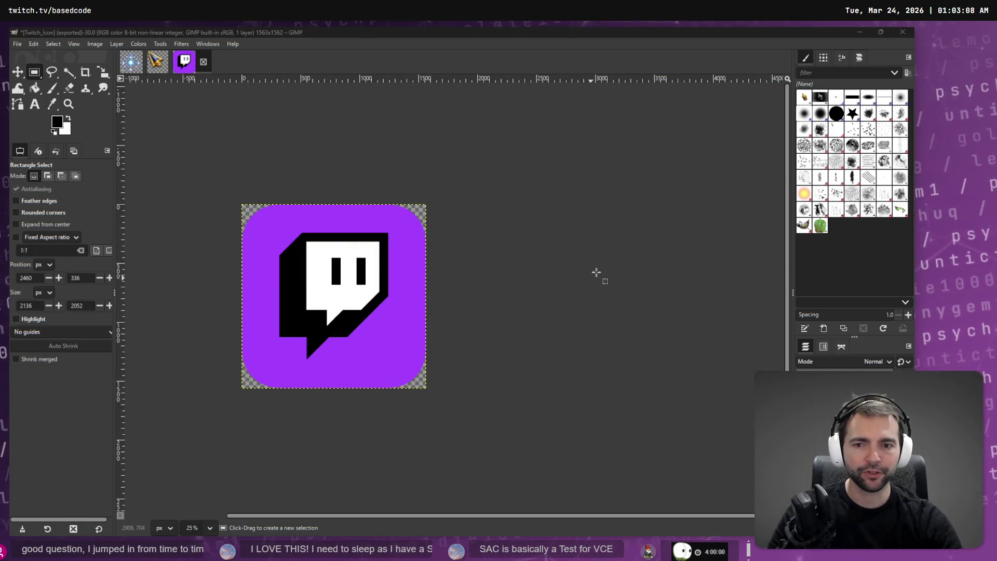
pyautogui.press('super+e')
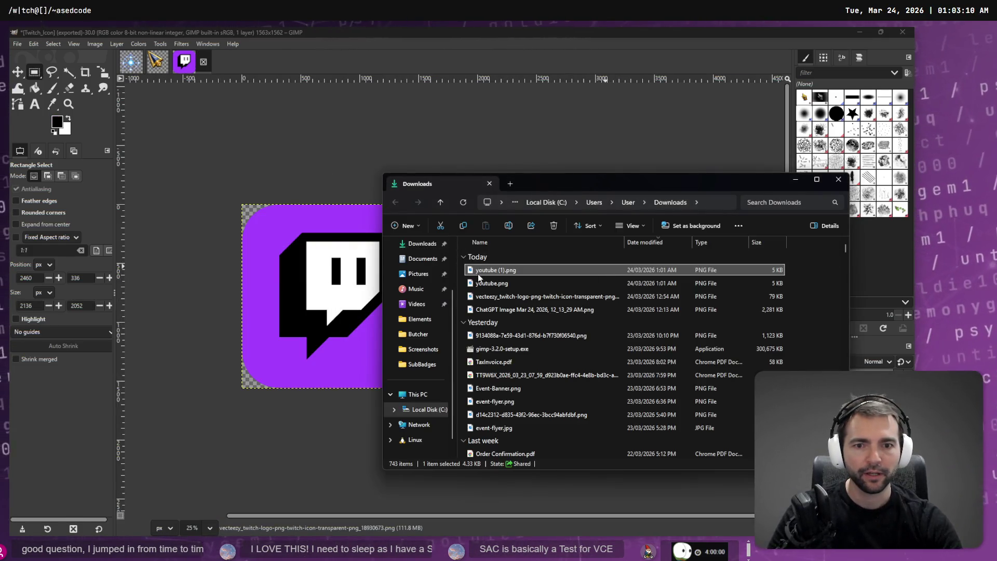
pyautogui.rightClick(480, 270)
pyautogui.moveTo(530, 272)
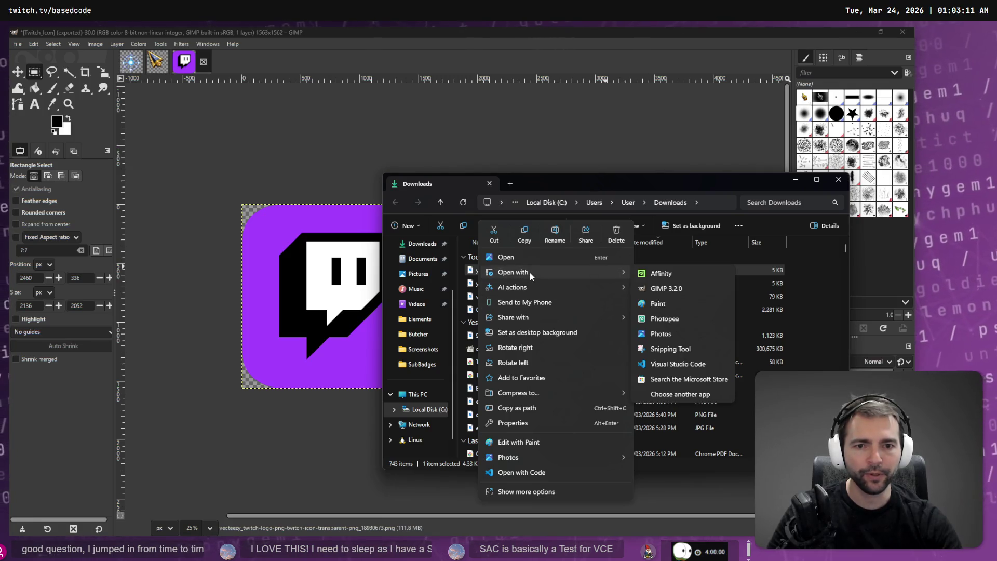
pyautogui.click(659, 320)
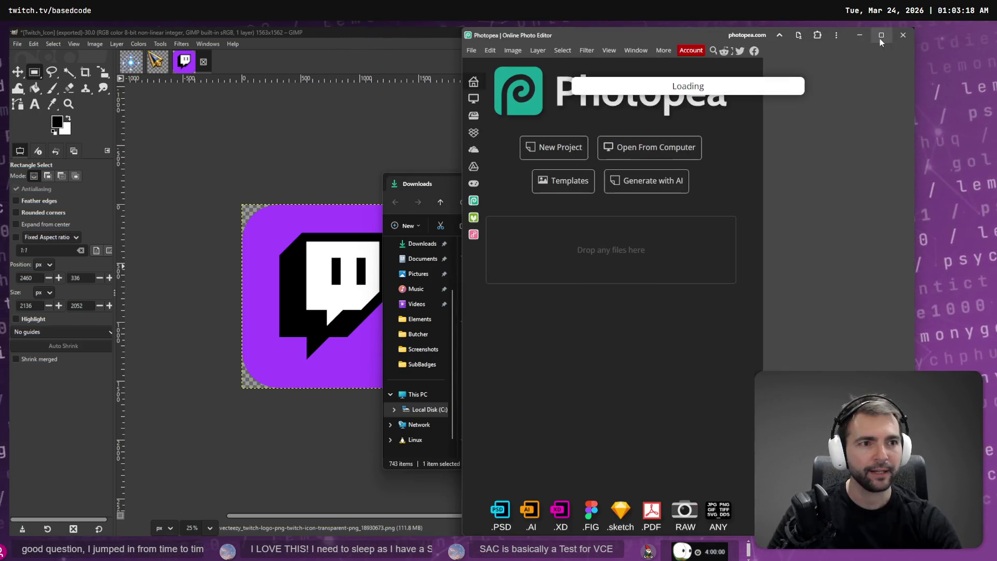
pyautogui.click(880, 39)
# Step: Start a PNG export of the YouTube logo, then cancel it without saving
pyautogui.click(18, 46)
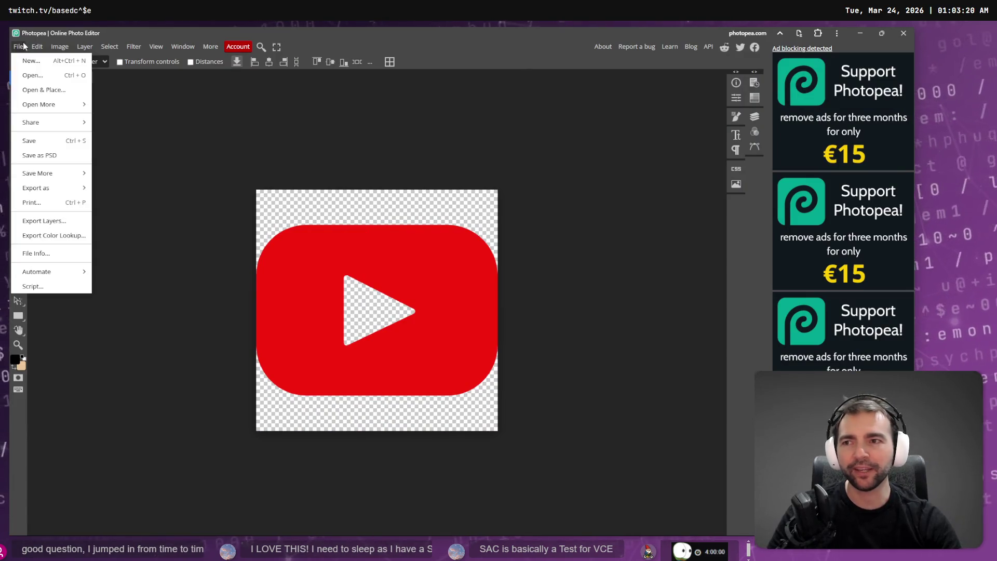
pyautogui.moveTo(38, 189)
pyautogui.click(110, 188)
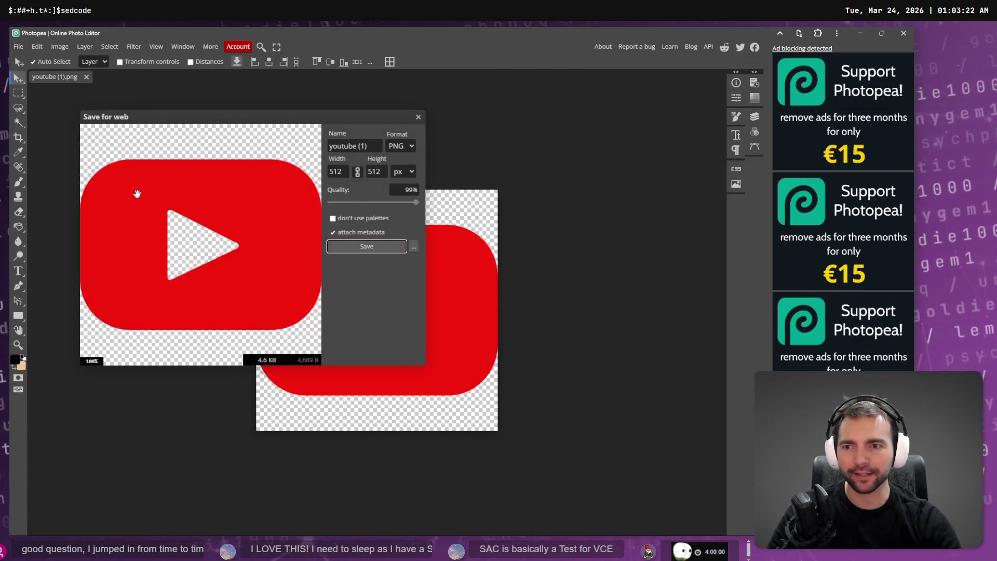
pyautogui.click(371, 149)
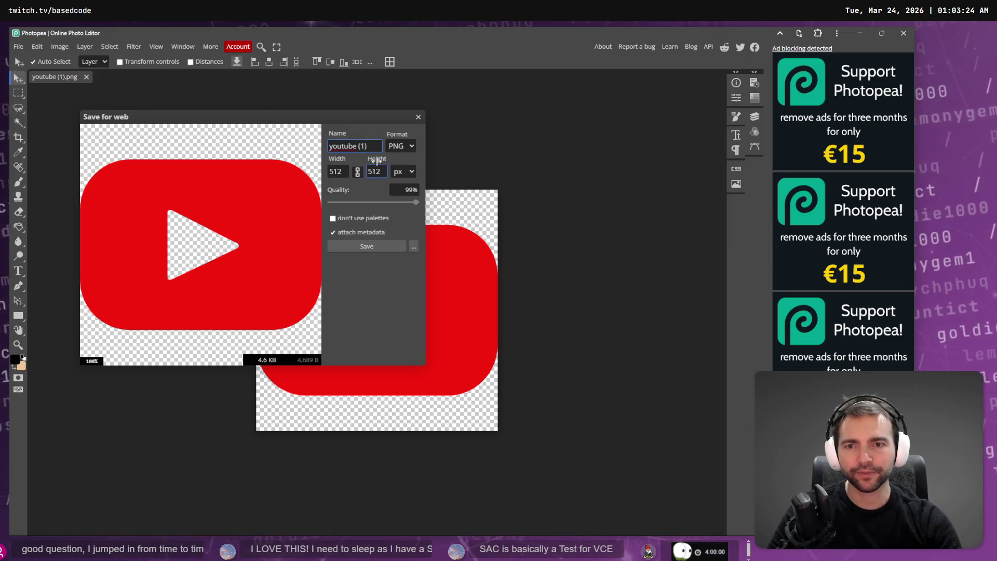
pyautogui.press('Escape')
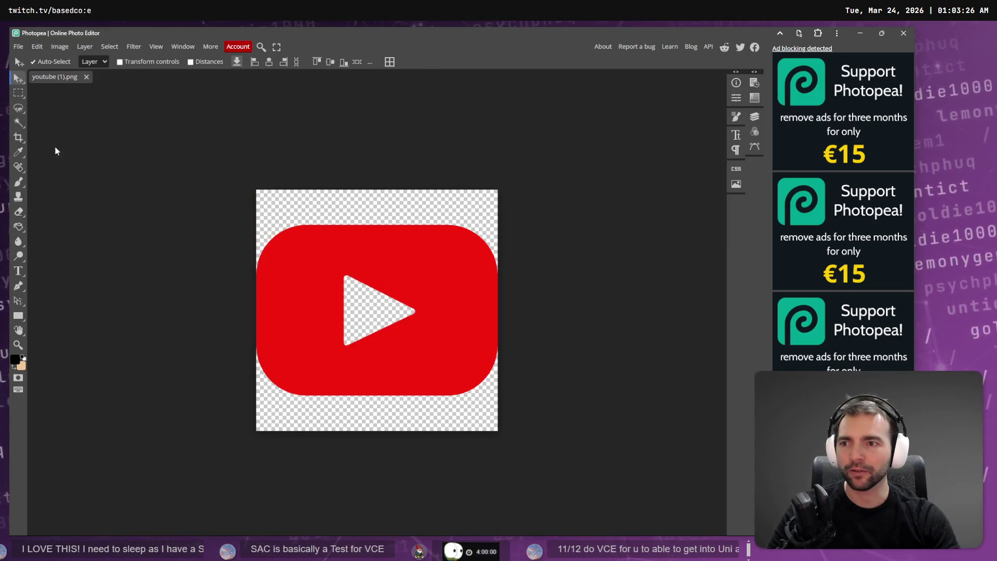
# Step: Try a Paint Bucket fill on the play triangle, undo it, and pick pure white as background colour
pyautogui.press('g')
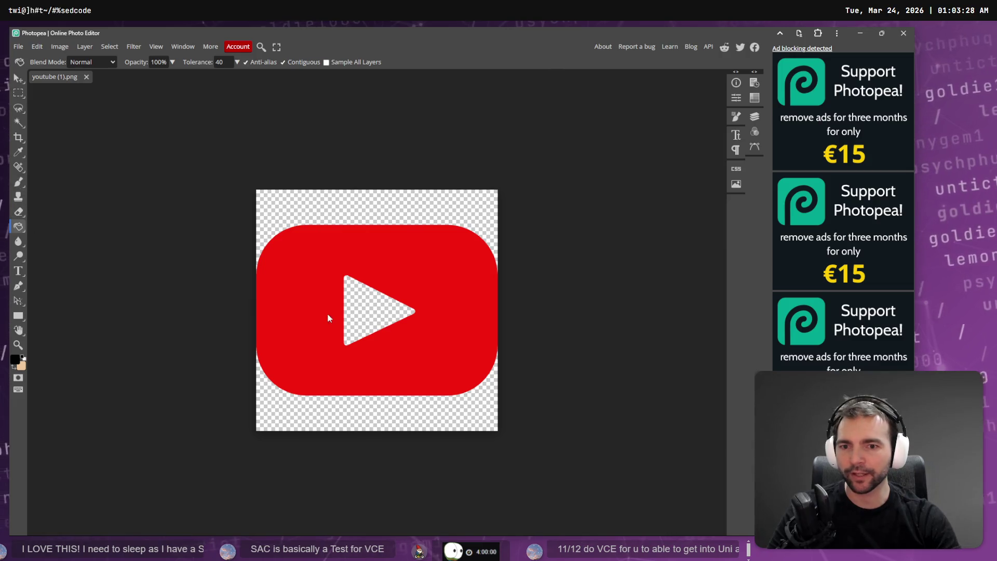
pyautogui.click(363, 308)
pyautogui.hotkey('ctrl', 'z')
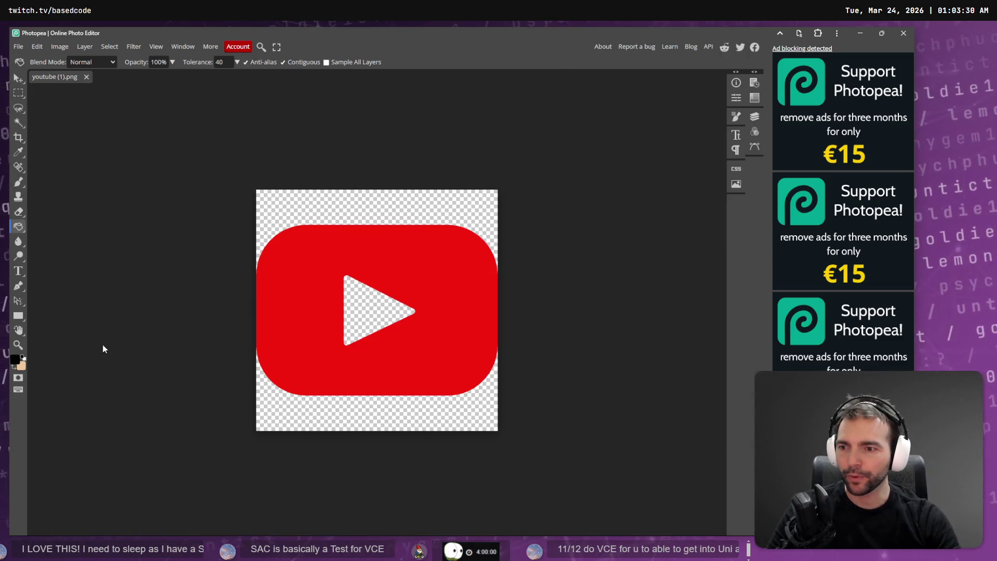
pyautogui.click(21, 367)
pyautogui.moveTo(151, 192); pyautogui.dragTo(45, 89)
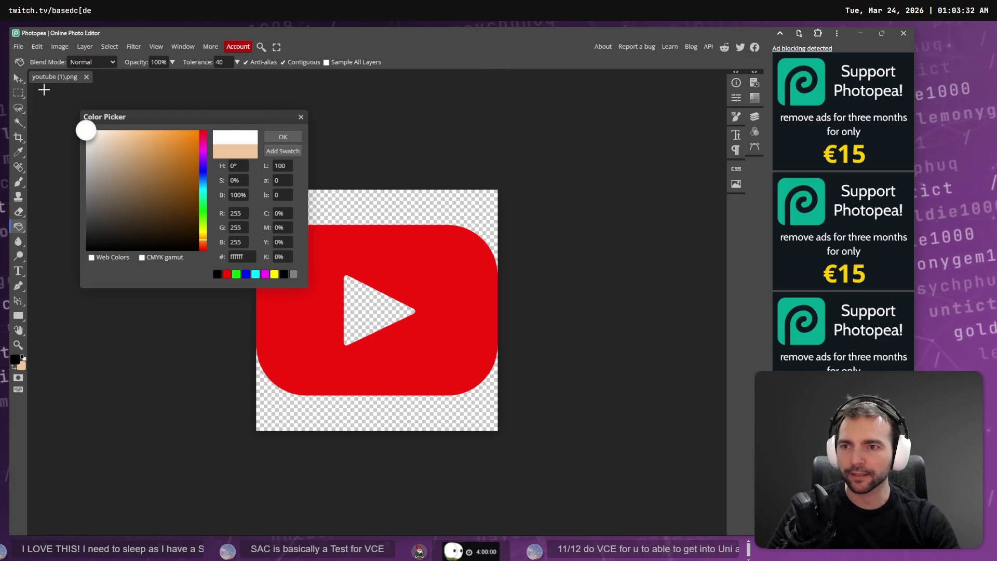
pyautogui.click(283, 136)
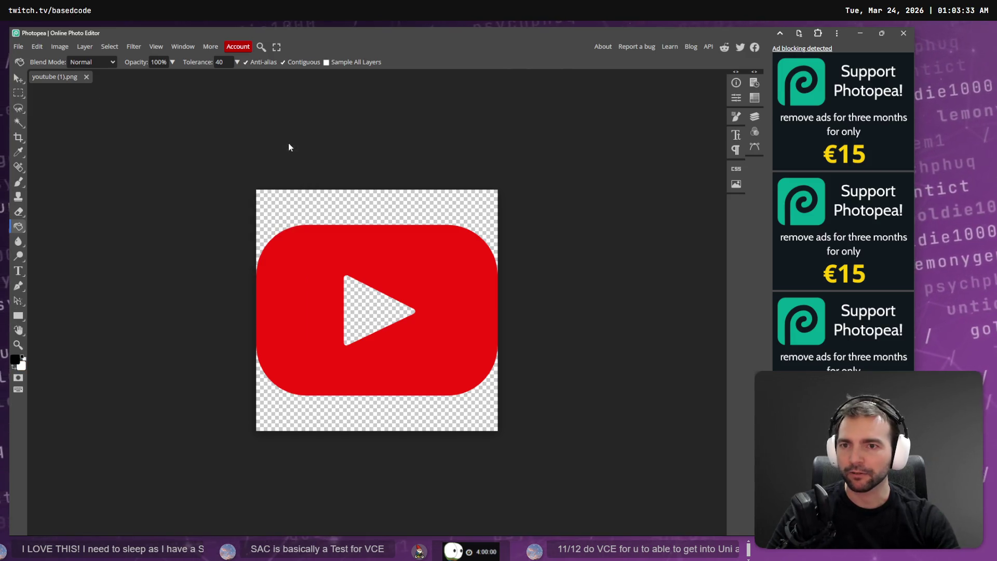
# Step: Swap the swatches so white is active and fill the play triangle solid white
pyautogui.click(367, 306)
pyautogui.hotkey('ctrl', 'z')
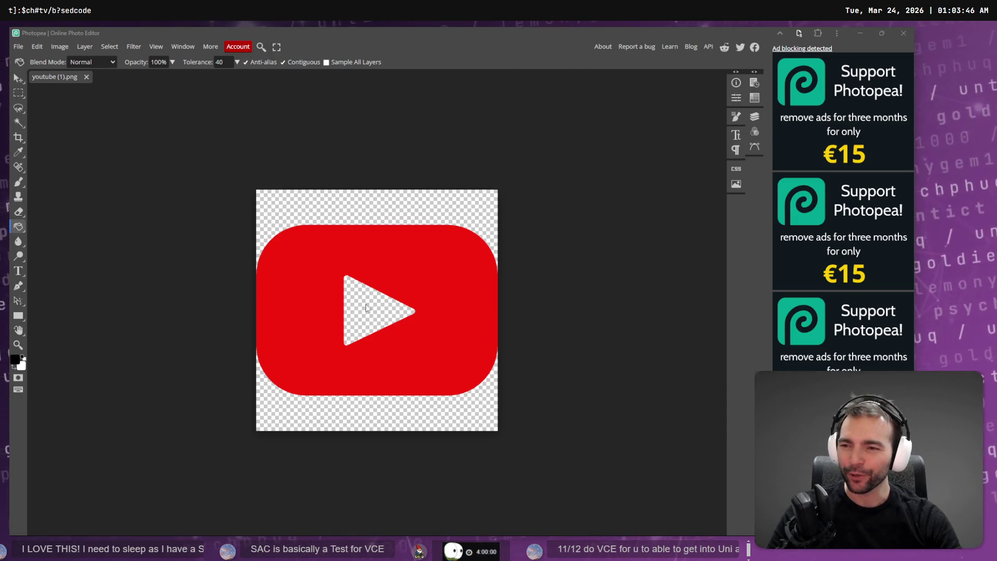
pyautogui.press('x')
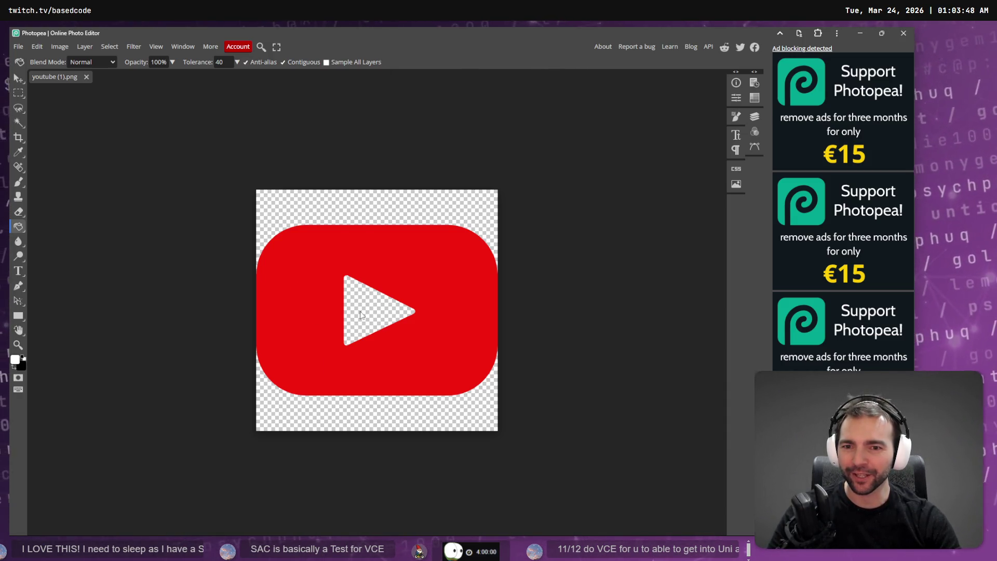
pyautogui.click(360, 313)
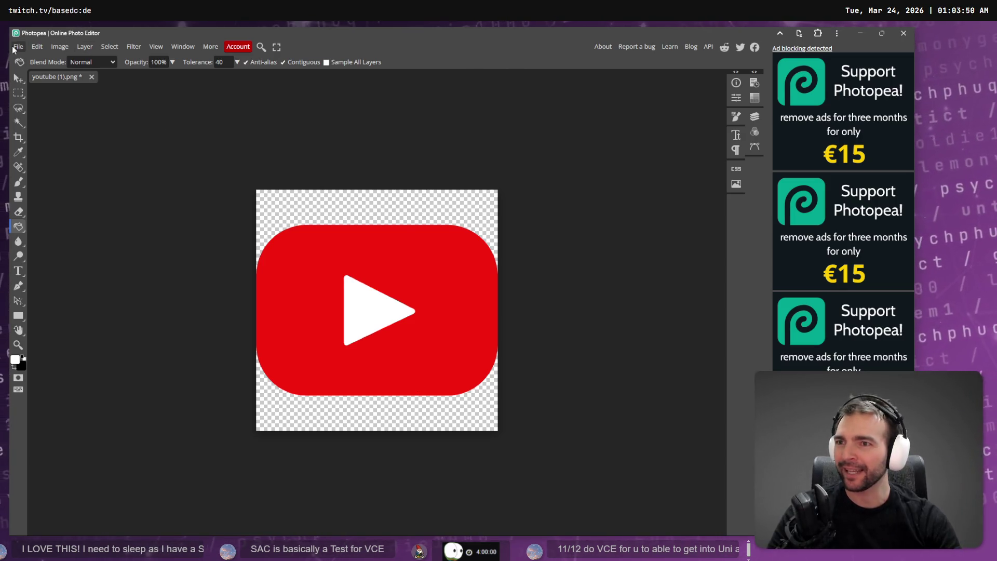
pyautogui.click(17, 47)
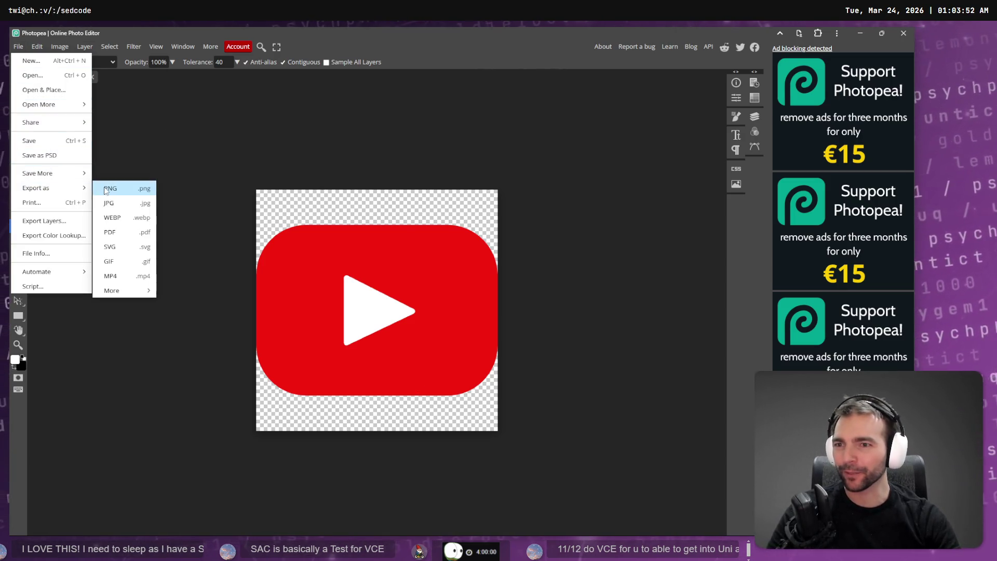
# Step: Save the logo as a PNG named Youtube and drag it into CharactersMenu as Youtube (2).png
pyautogui.click(106, 190)
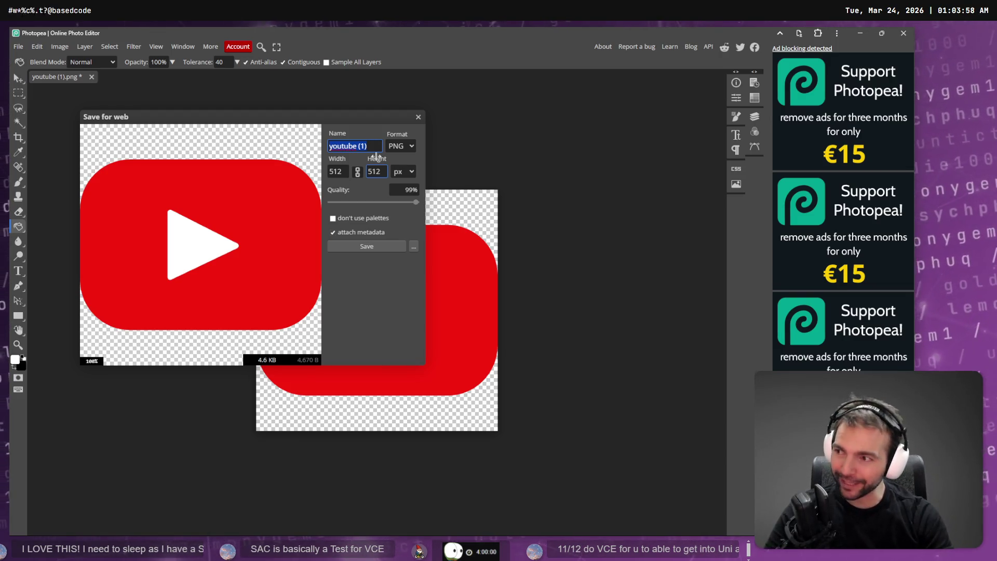
pyautogui.write('Youtube')
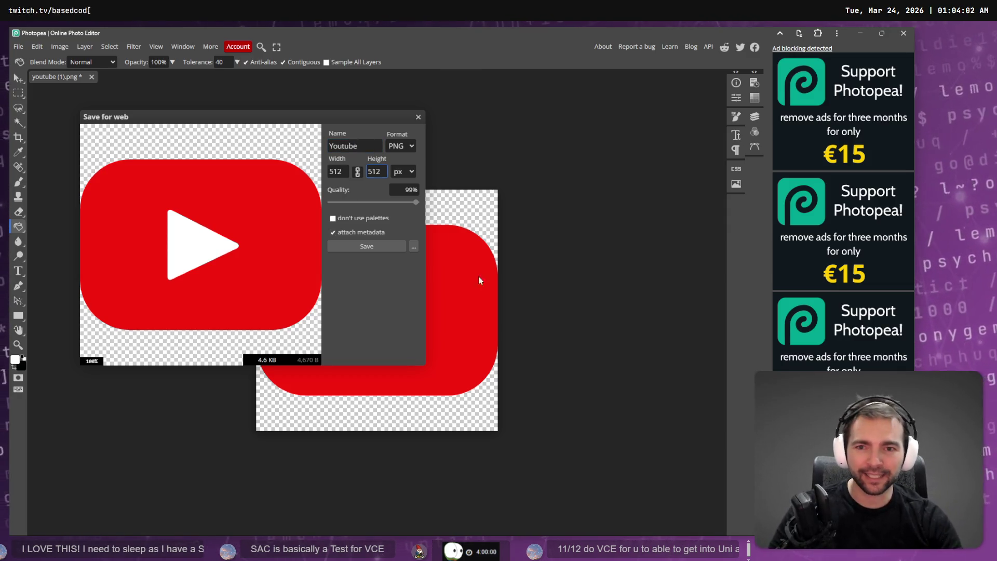
pyautogui.click(399, 246)
pyautogui.moveTo(722, 54)
pyautogui.mouseDown()
pyautogui.moveTo(636, 173)
pyautogui.moveTo(616, 336)
pyautogui.moveTo(421, 359)
pyautogui.moveTo(83, 426)
pyautogui.mouseUp()
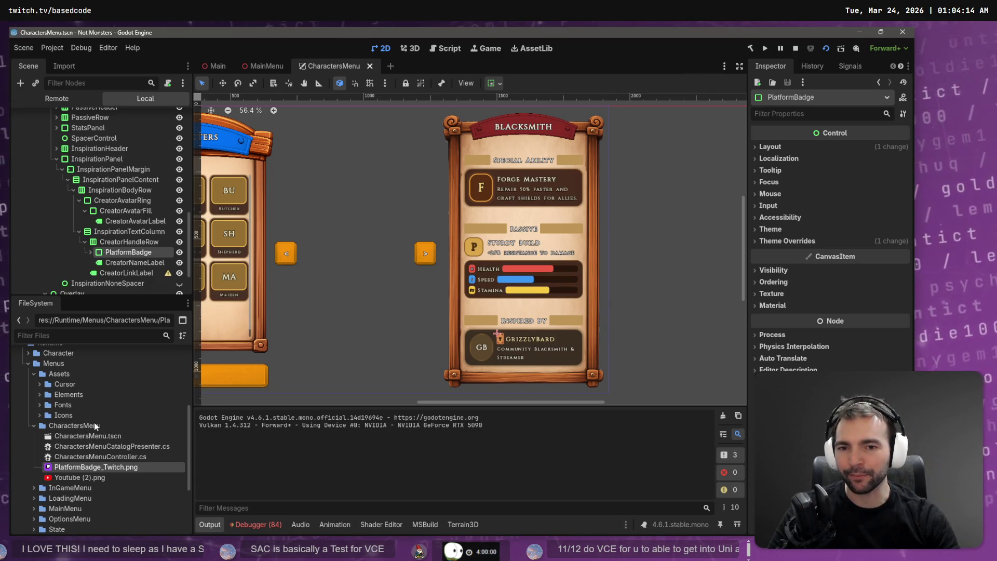
# Step: Rename Youtube (2).png to PlatformBadge_Youtube.png in Godot's FileSystem dock
pyautogui.click(82, 475)
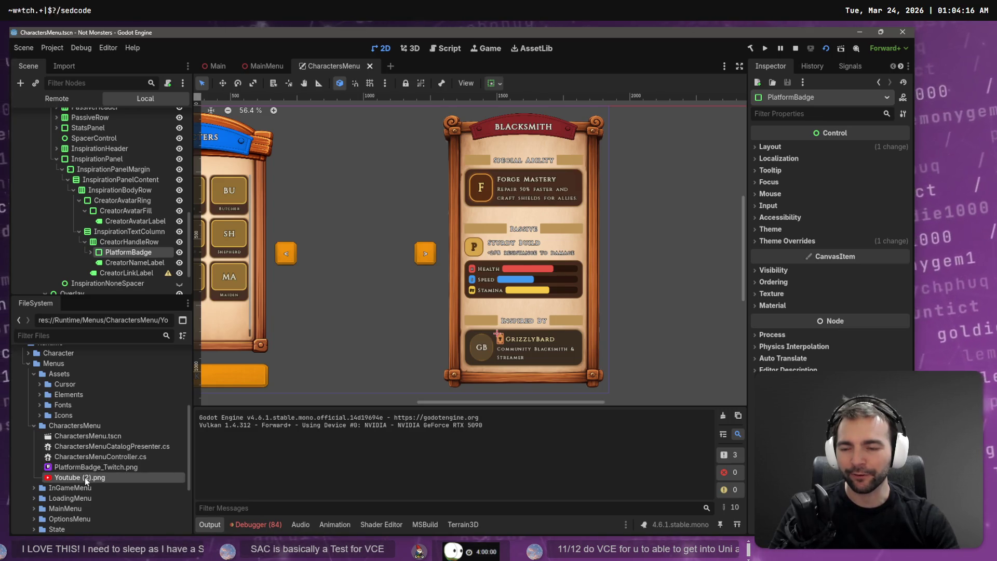
pyautogui.press('F2')
pyautogui.press('Home')
pyautogui.write('Plan')
pyautogui.press('BackSpace')
pyautogui.write('tformBa')
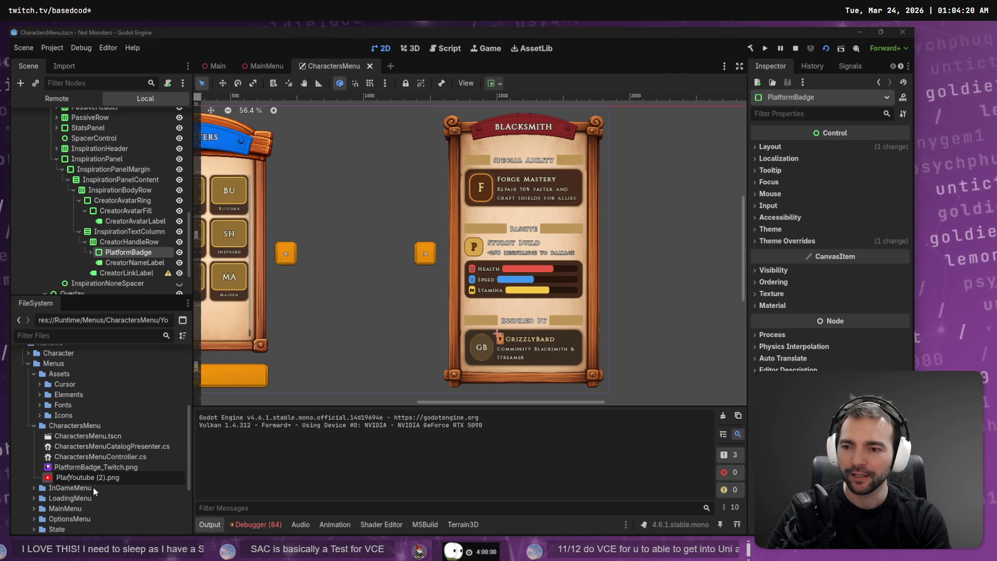
pyautogui.write('dge_')
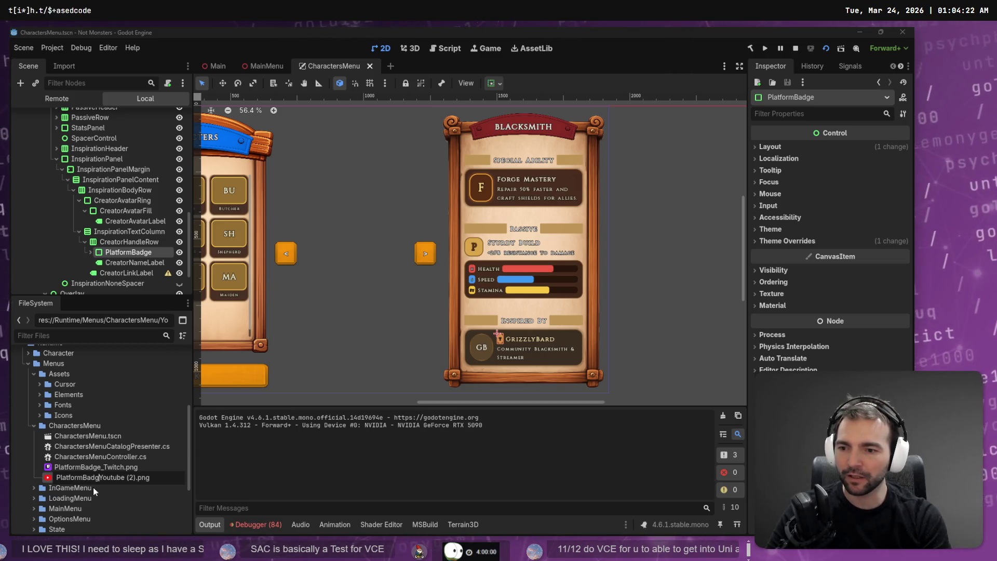
pyautogui.press('Delete')
pyautogui.press('Delete')
pyautogui.press('Delete')
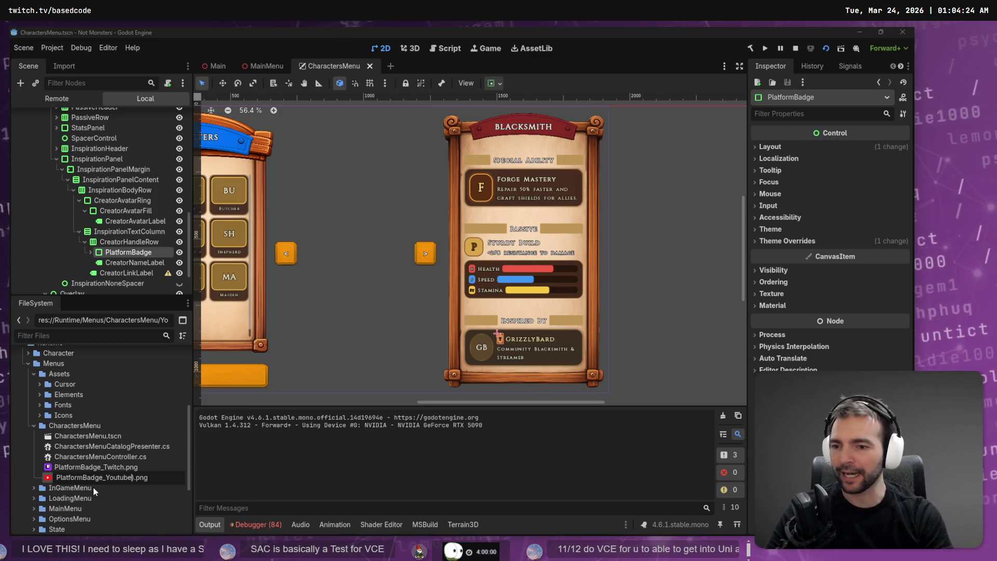
pyautogui.press('Return')
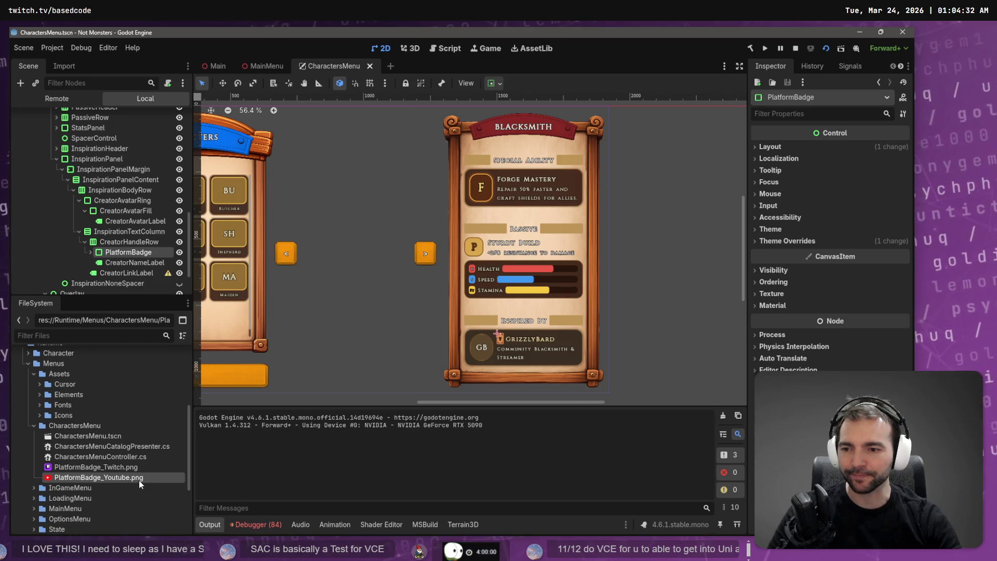
# Step: Check PlatformBadge_Twitch.png's options, dismiss Photopea's ad-blocker notice, and return to the Twitch icon in GIMP
pyautogui.moveTo(110, 470)
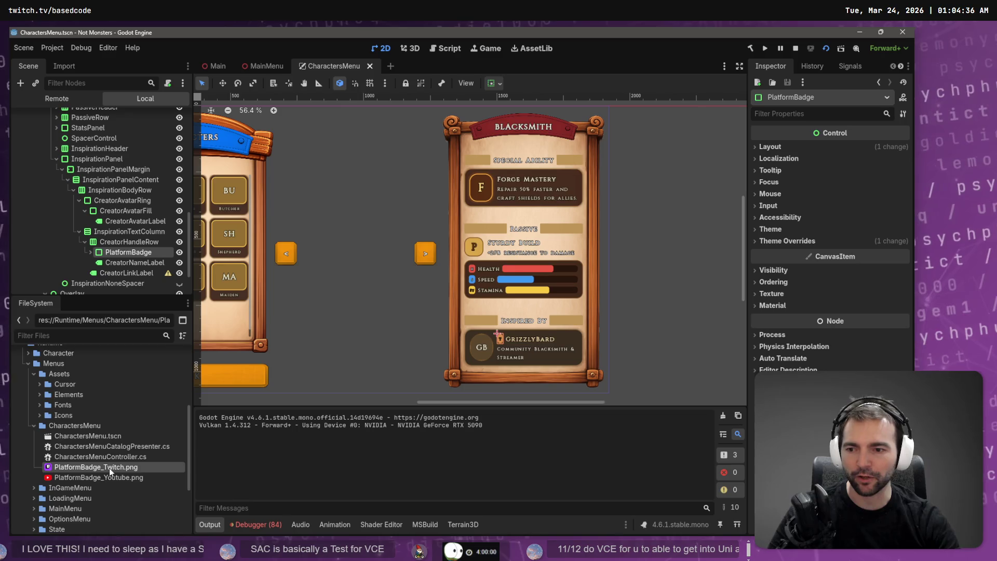
pyautogui.rightClick(109, 469)
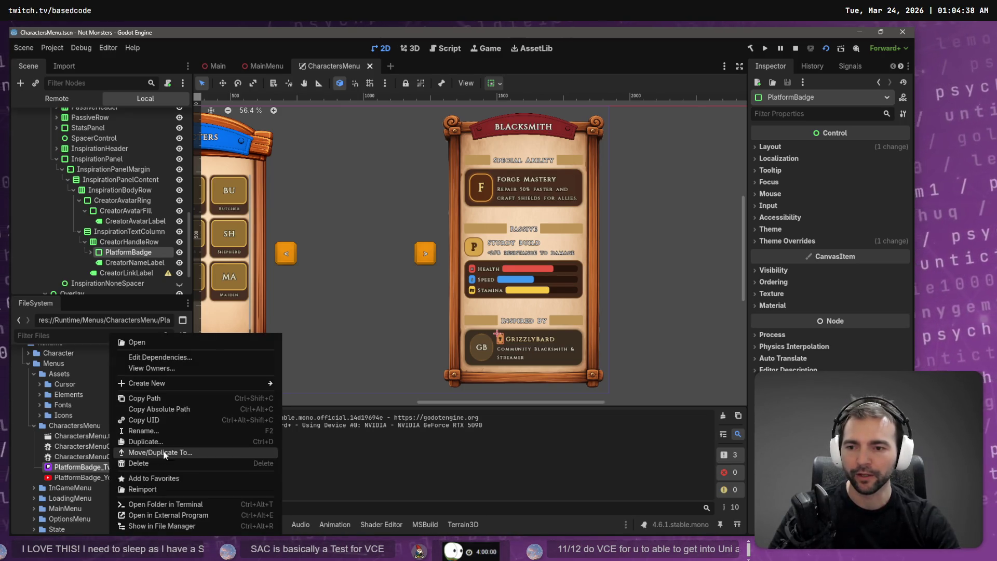
pyautogui.hotkey('alt', 'Tab')
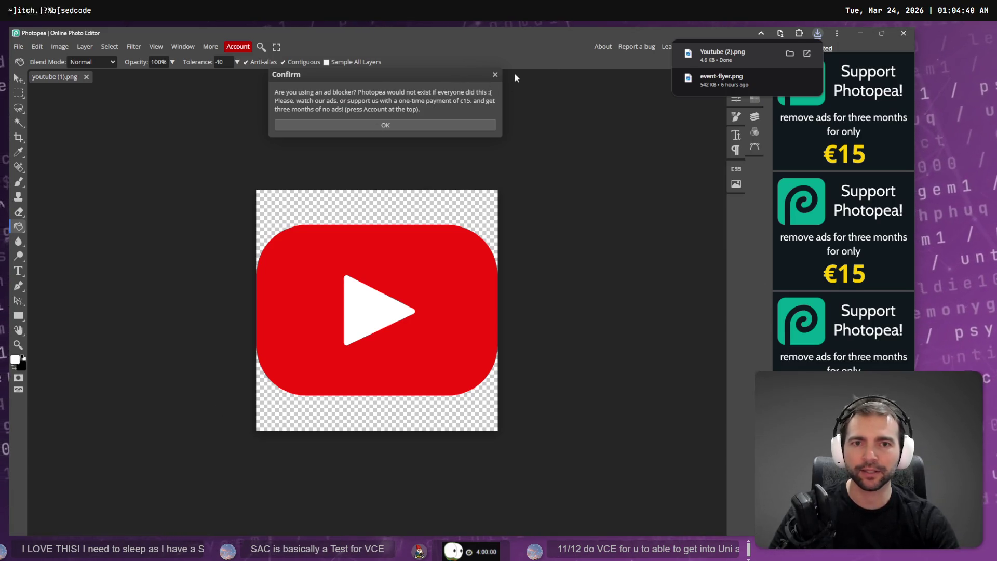
pyautogui.click(495, 74)
pyautogui.hotkey('alt', 'Tab')
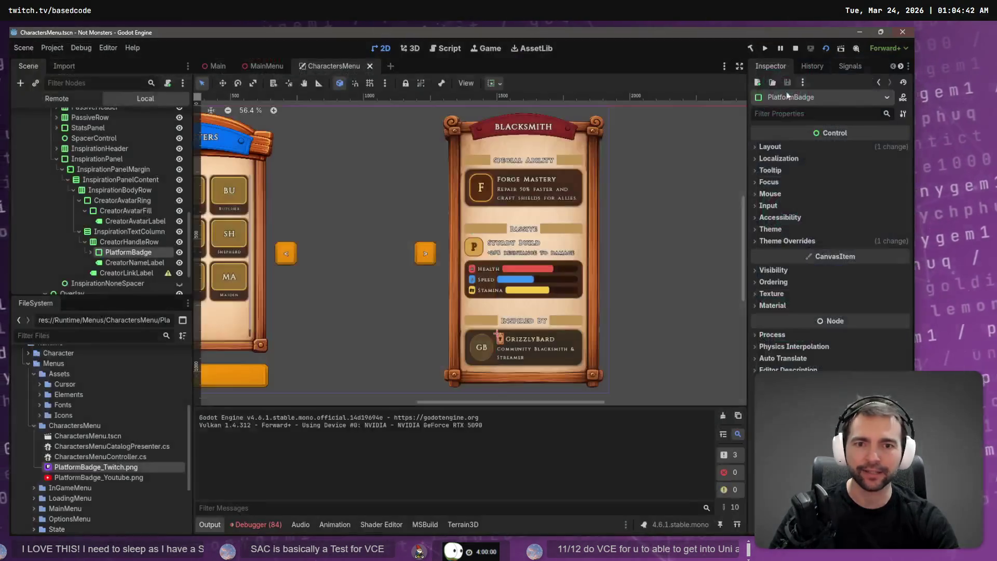
pyautogui.hotkey('alt', 'Tab')
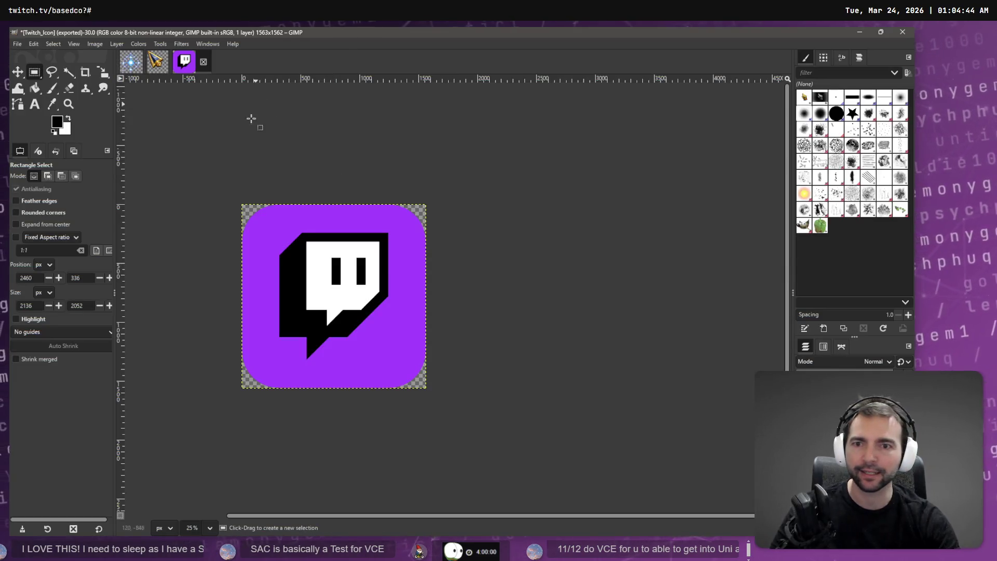
# Step: Scale the Twitch icon down to 512×512
pyautogui.click(95, 44)
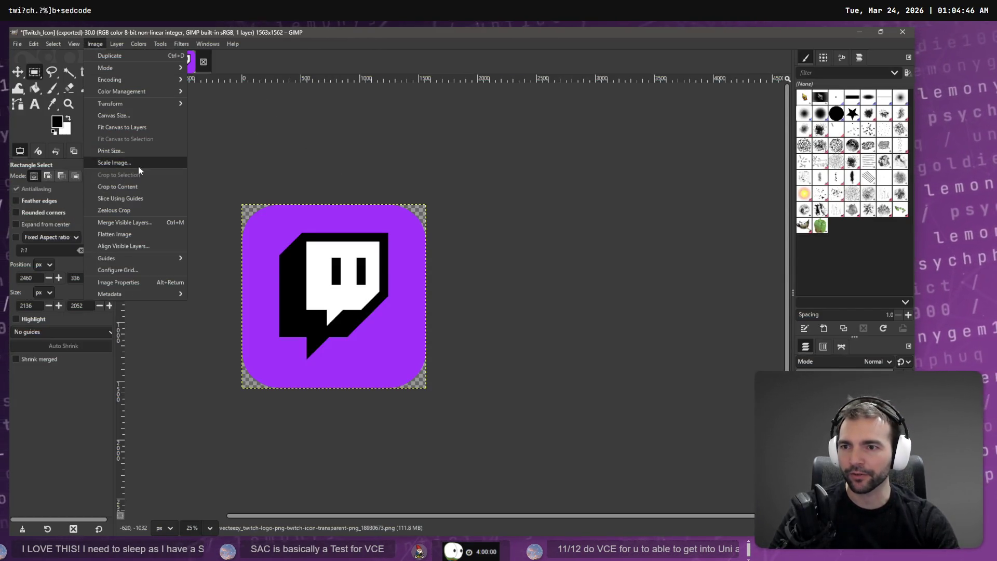
pyautogui.click(139, 167)
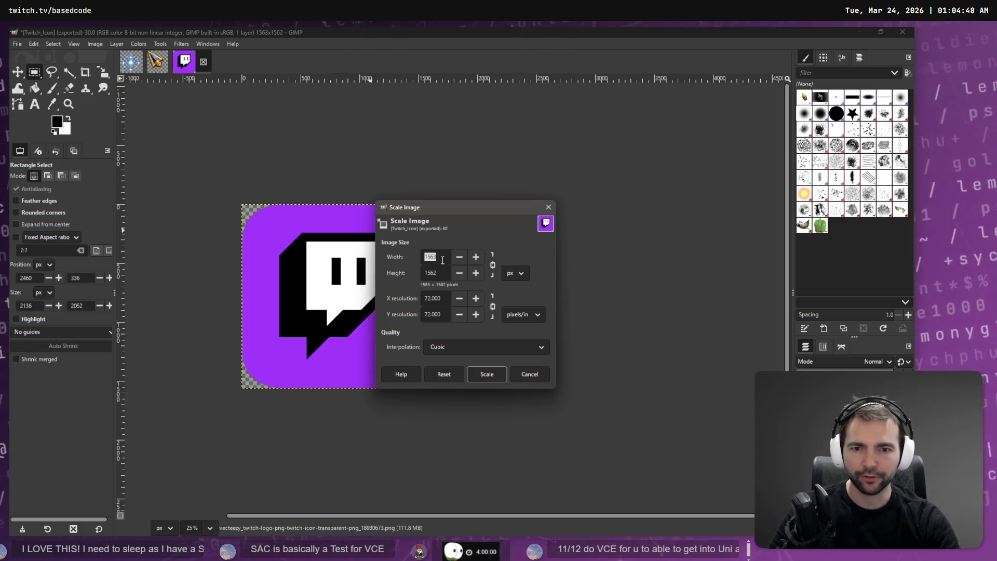
pyautogui.write('512')
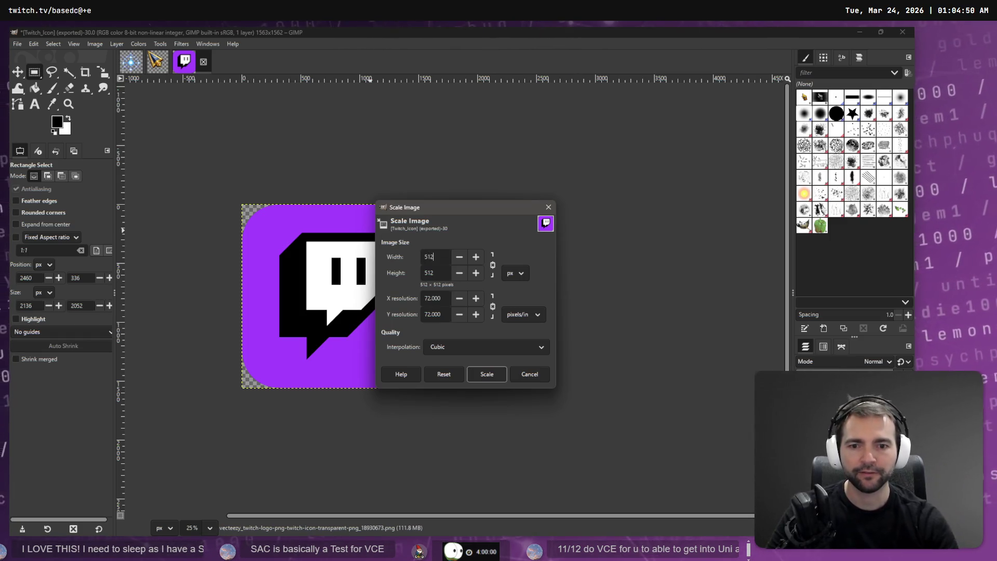
pyautogui.click(488, 374)
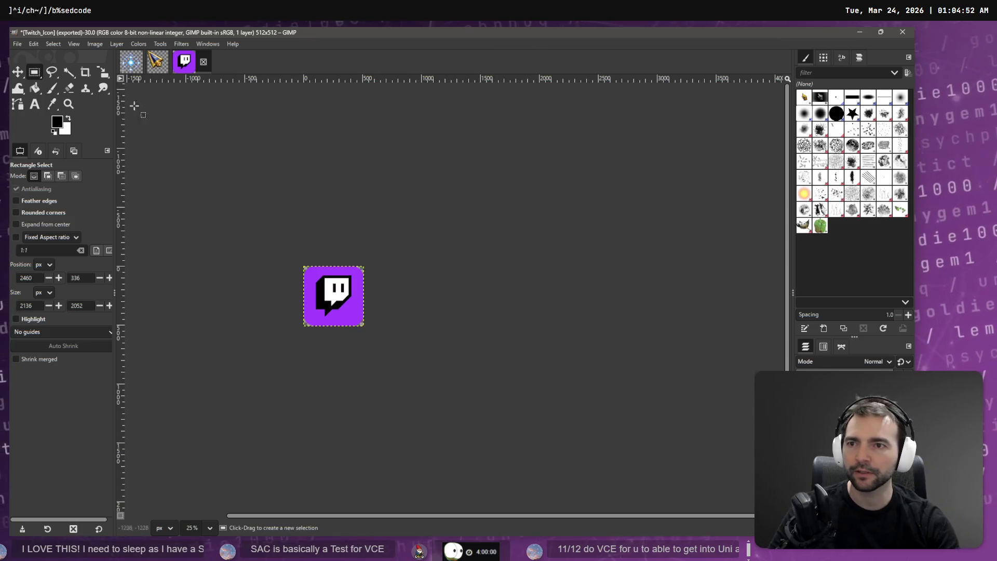
# Step: Export the icon over PlatformBadge_Twitch.png, confirming the replacement of the existing file
pyautogui.click(18, 44)
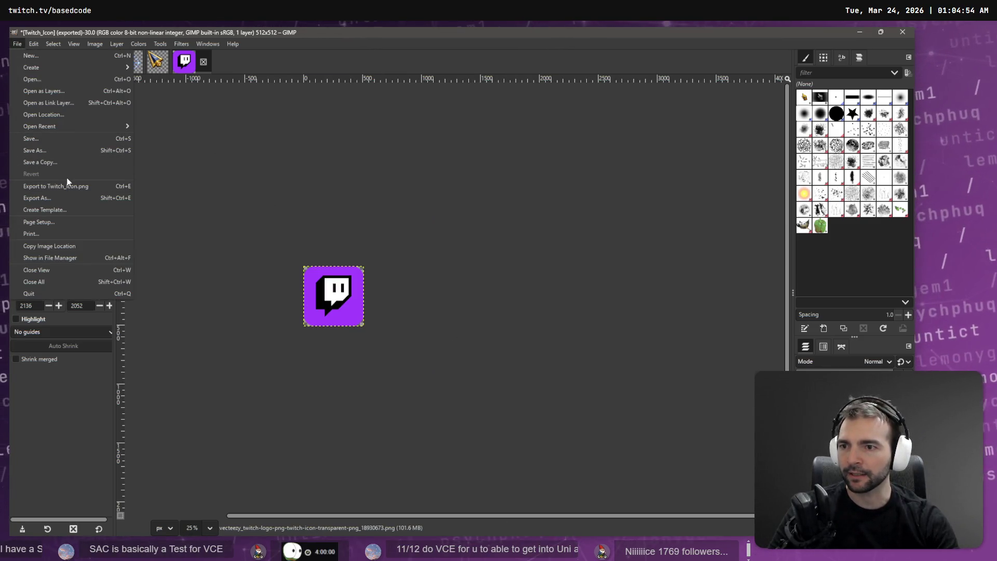
pyautogui.click(69, 201)
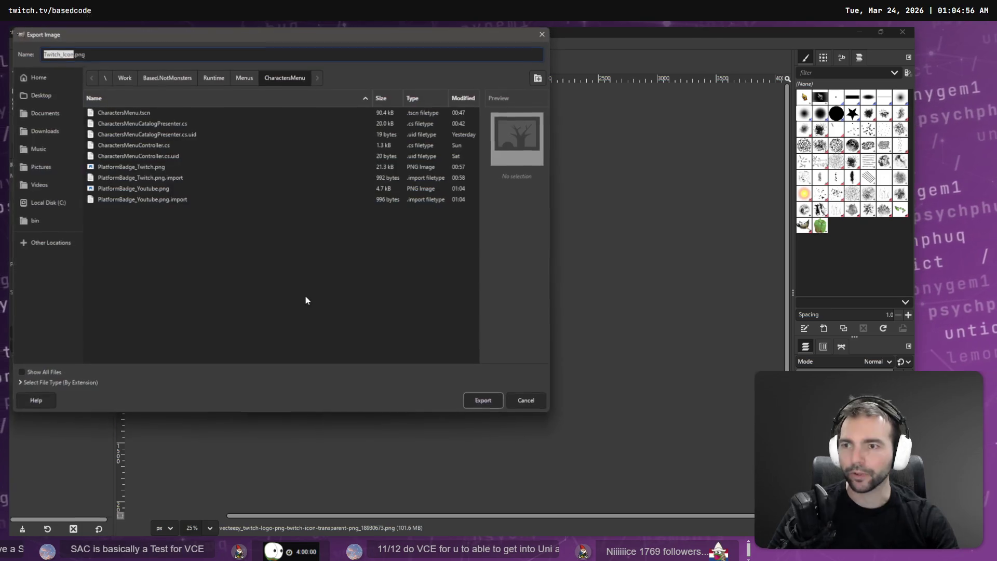
pyautogui.click(138, 168)
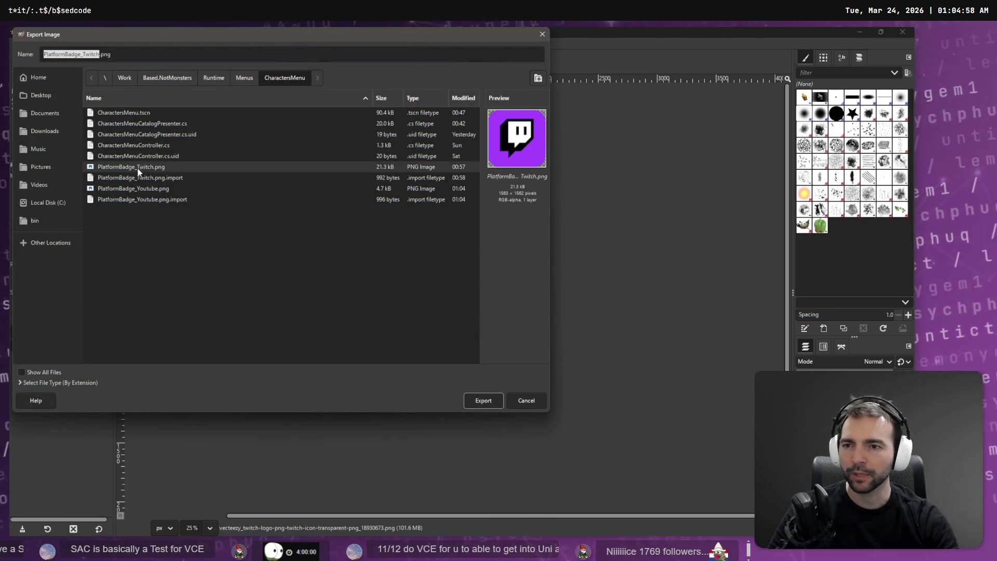
pyautogui.click(486, 401)
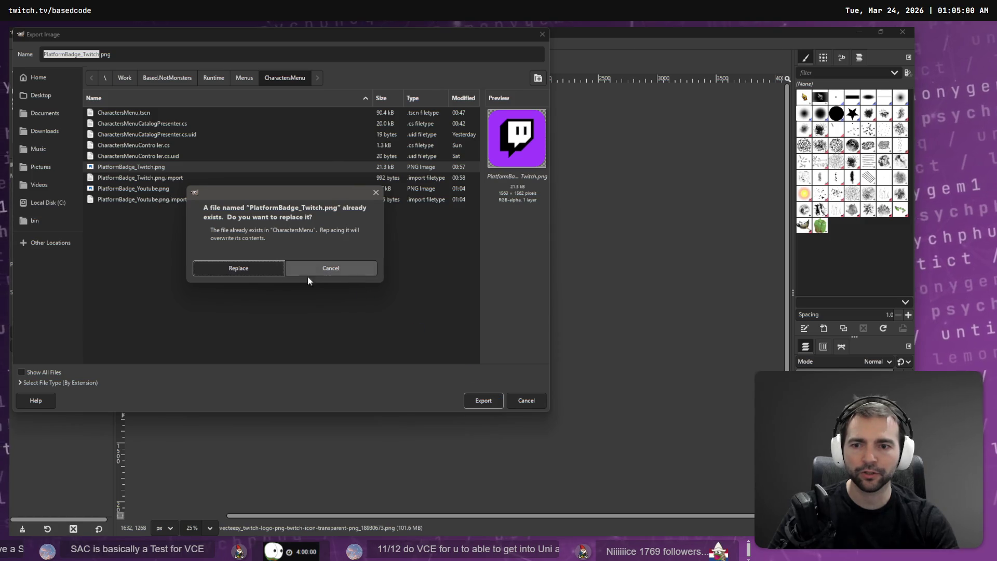
pyautogui.click(231, 265)
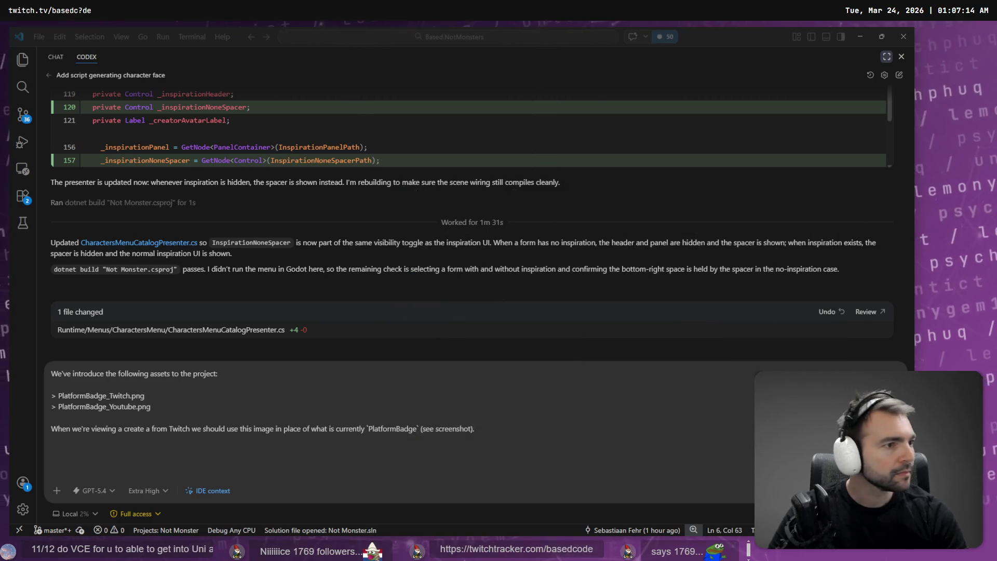
# Step: Capture a screenshot of the game's Inspired By panel from Godot
pyautogui.hotkey('alt', 'Tab')
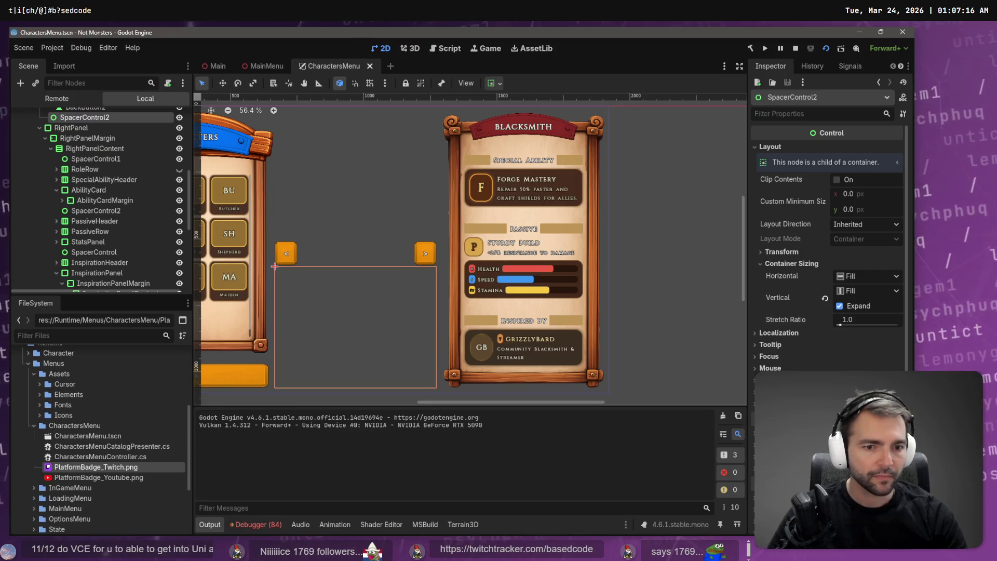
pyautogui.press('super+shift+s')
pyautogui.moveTo(586, 313); pyautogui.dragTo(459, 369)
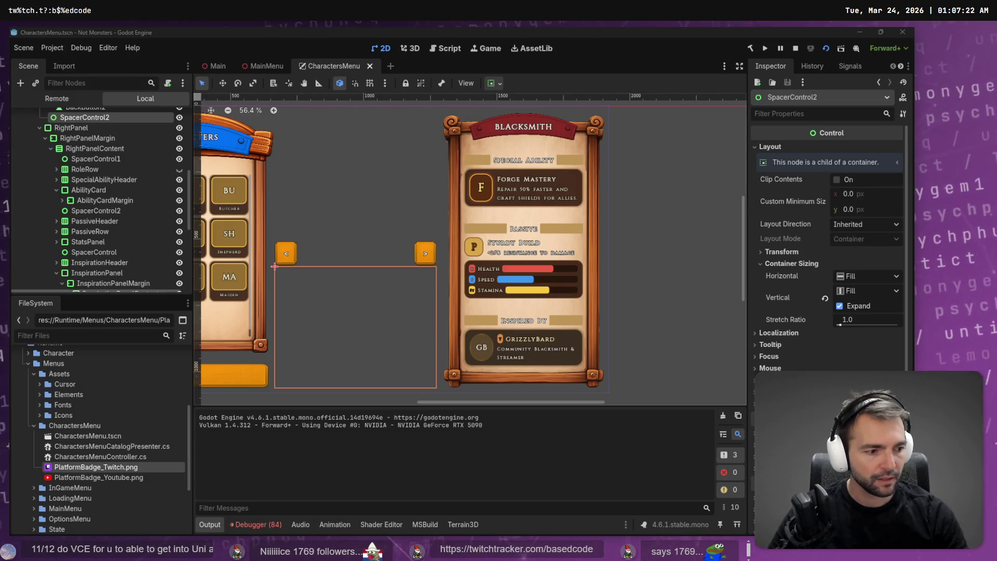
pyautogui.scroll(5, 333, 207)
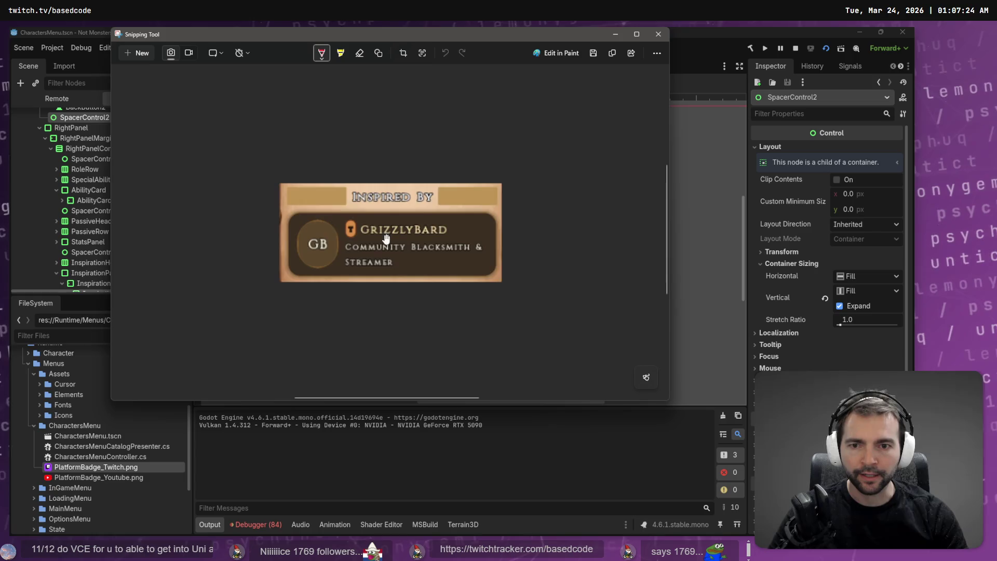
# Step: Circle the Twitch badge in red and paste the annotated capture into the Codex chat
pyautogui.click(321, 53)
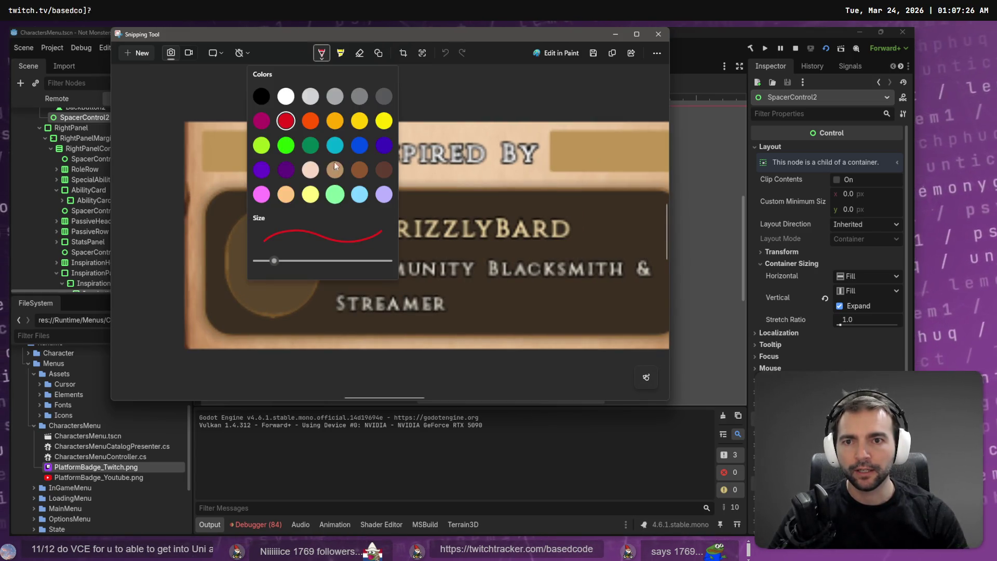
pyautogui.click(286, 125)
pyautogui.moveTo(366, 206)
pyautogui.mouseDown()
pyautogui.moveTo(318, 216)
pyautogui.moveTo(339, 252)
pyautogui.mouseUp()
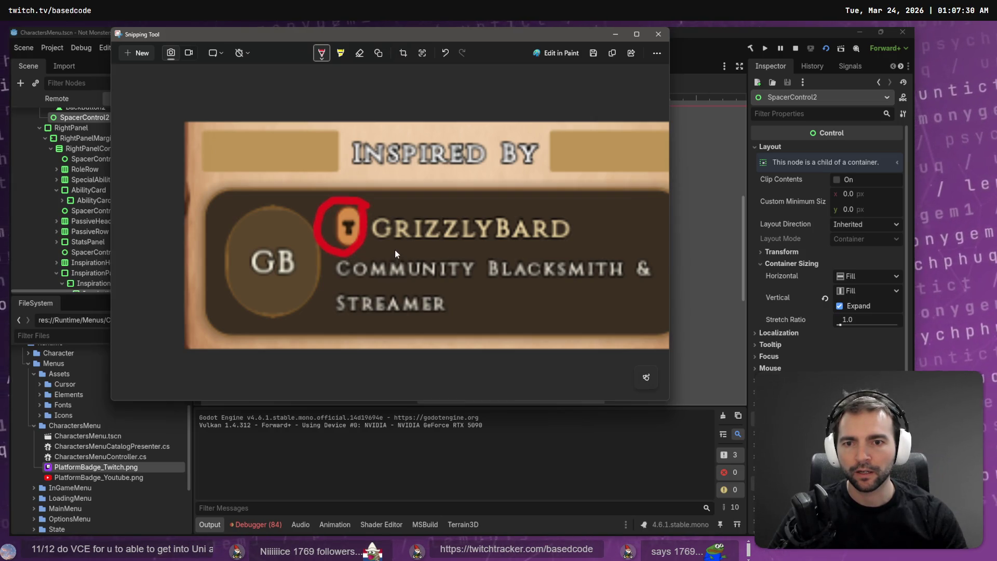
pyautogui.hotkey('ctrl', 'z')
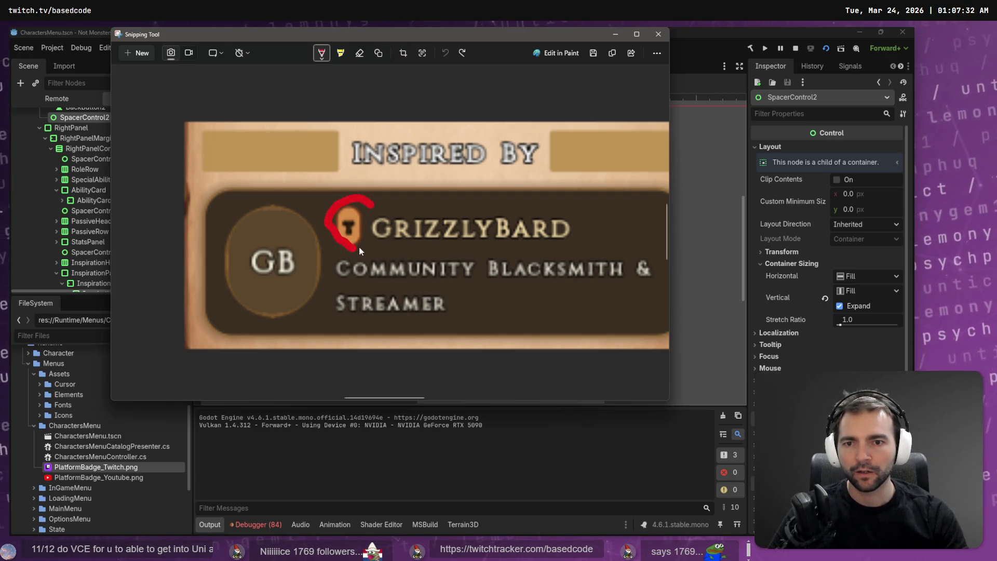
pyautogui.hotkey('ctrl', 'z')
pyautogui.moveTo(381, 265); pyautogui.dragTo(350, 188)
pyautogui.hotkey('alt', 'Tab')
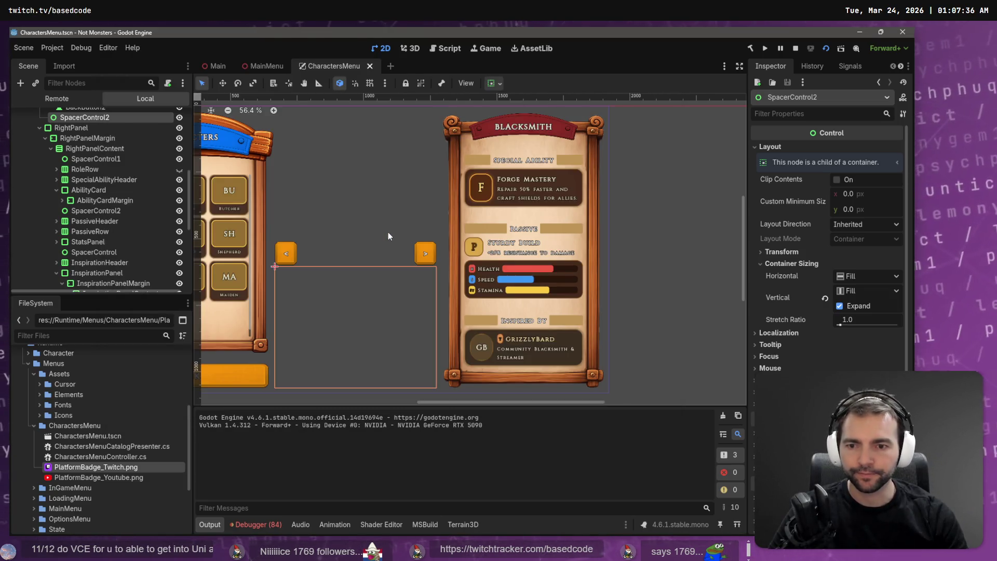
pyautogui.hotkey('alt', 'Tab')
pyautogui.hotkey('ctrl', 'v')
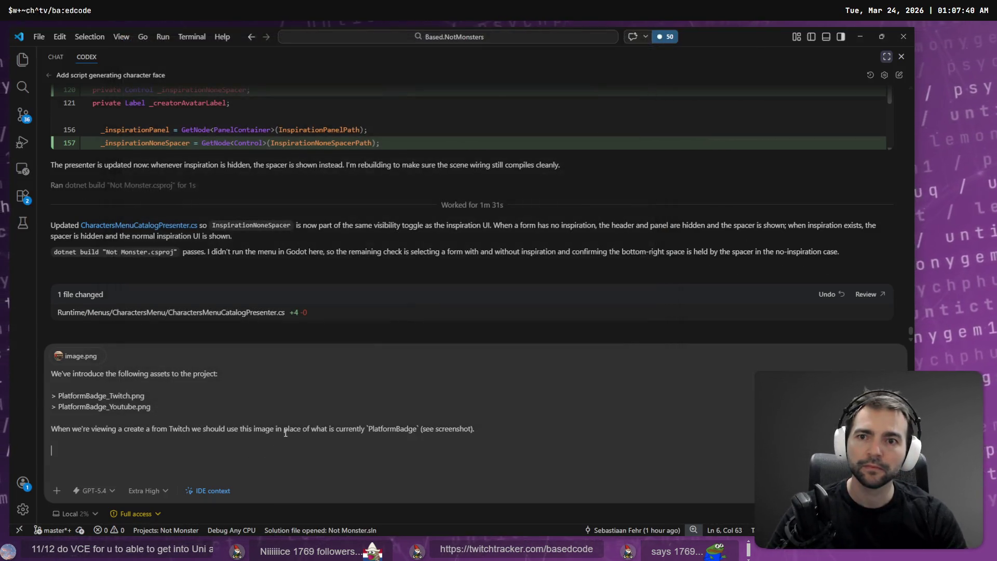
# Step: Cycle through GIMP and the badge card mockup back to the Godot editor
pyautogui.hotkey('alt', 'Tab')
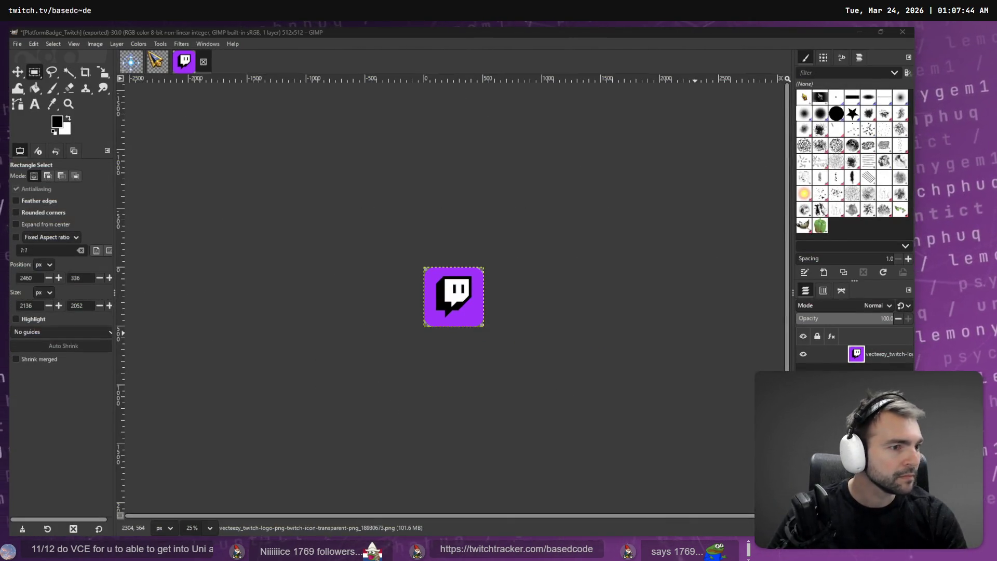
pyautogui.hotkey('alt', 'Tab')
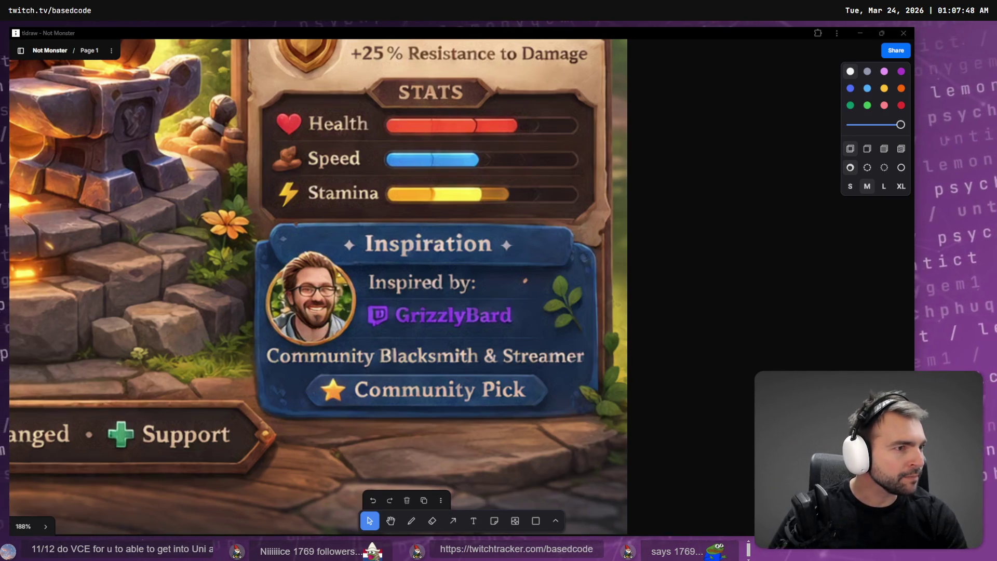
pyautogui.hotkey('alt', 'Tab')
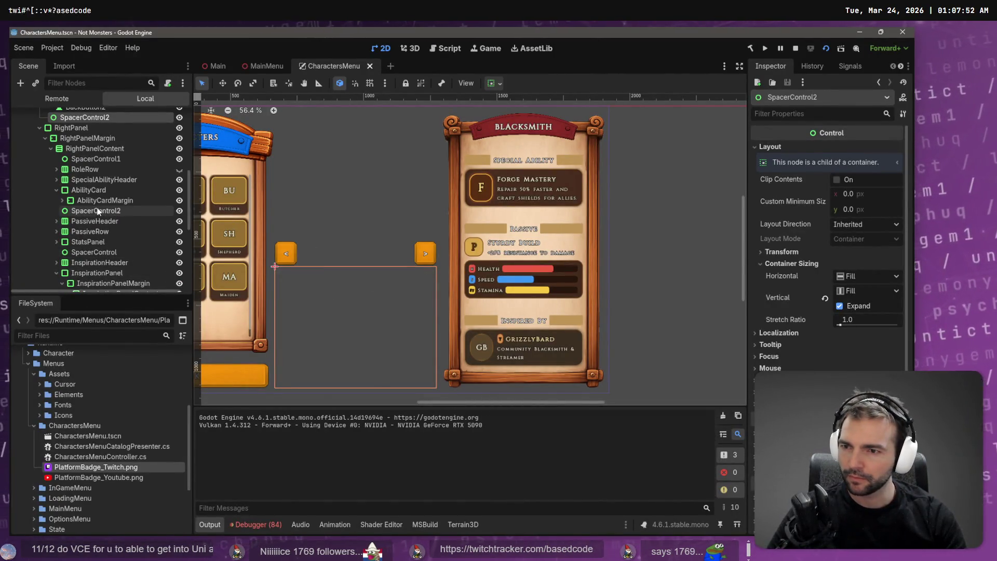
# Step: Collapse CreatorAvatarRing and PlatformBadge in the Scene dock and select the PlatformBadge node
pyautogui.moveTo(388, 227)
pyautogui.mouseDown()
pyautogui.moveTo(497, 219)
pyautogui.moveTo(457, 212)
pyautogui.mouseUp()
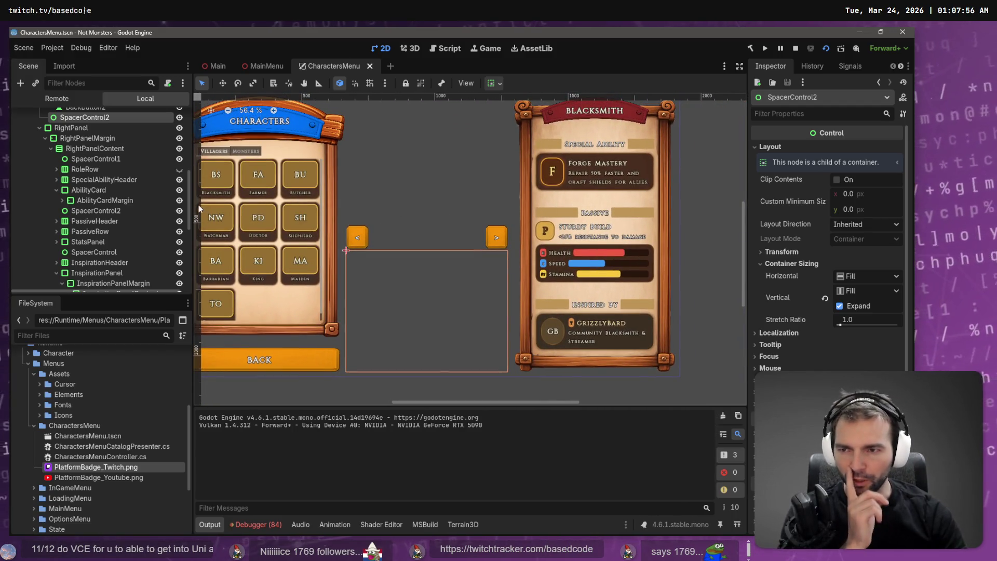
pyautogui.scroll(-3, 104, 218)
pyautogui.scroll(-3, 63, 217)
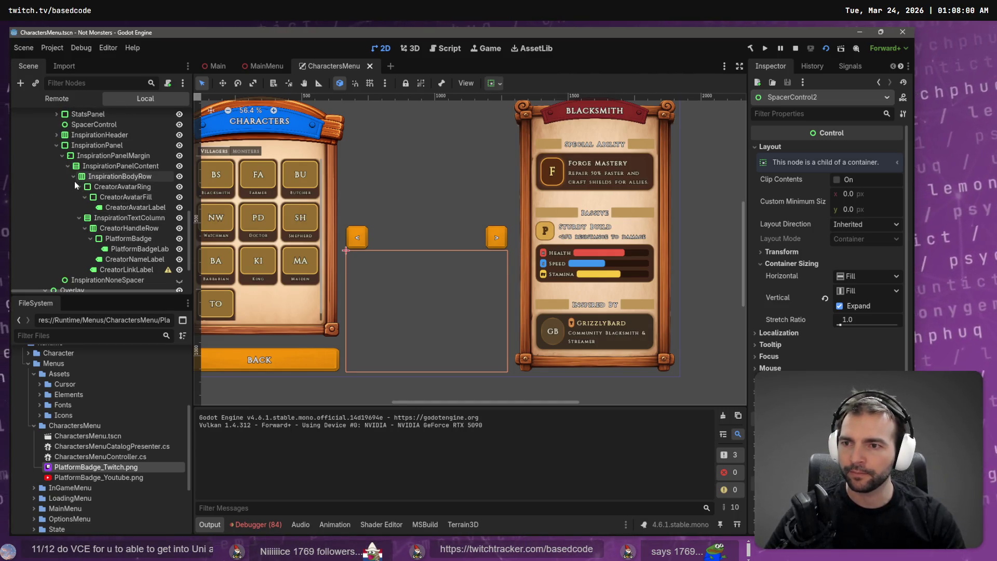
pyautogui.click(79, 186)
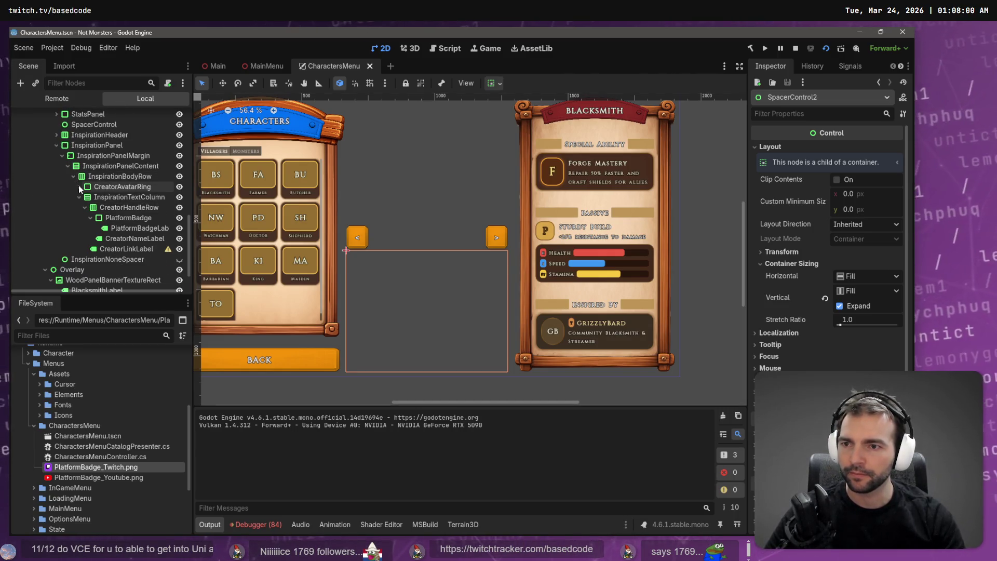
pyautogui.click(91, 217)
pyautogui.click(117, 220)
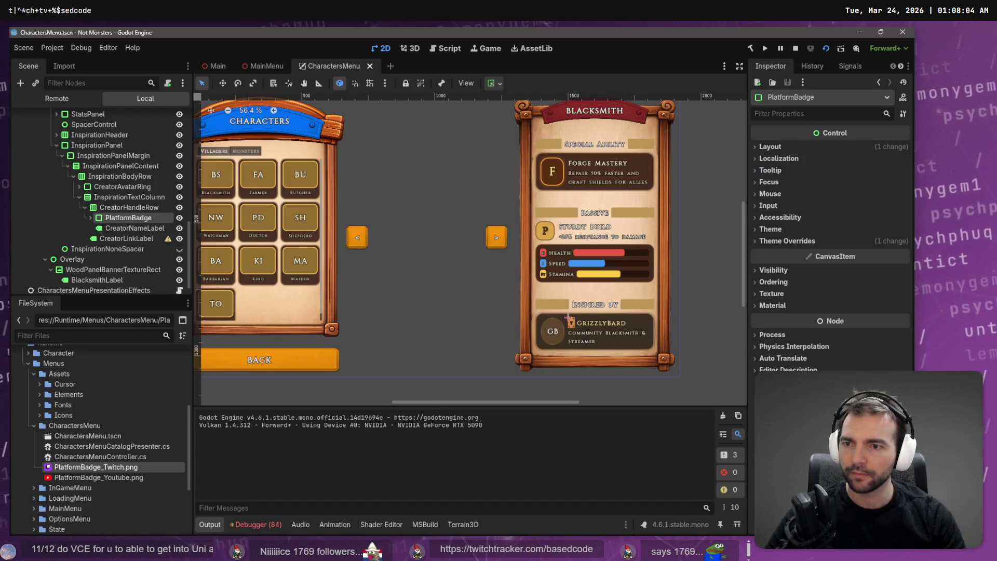
# Step: Screenshot the scene tree from InspirationPanel to CreatorLinkLabel, then return to the Codex chat
pyautogui.press('super+shift+s')
pyautogui.moveTo(42, 139); pyautogui.dragTo(186, 244)
pyautogui.hotkey('alt', 'Tab')
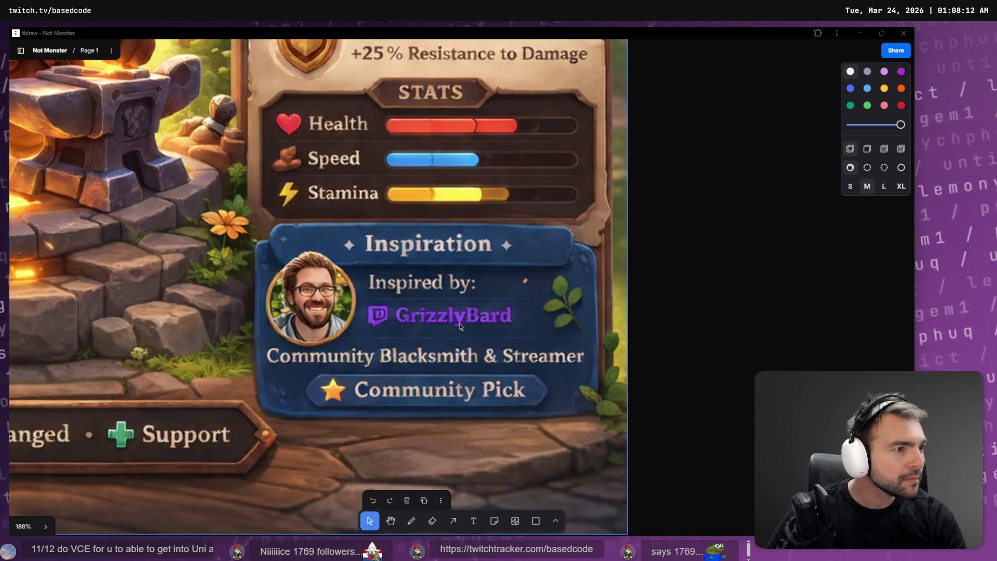
pyautogui.hotkey('alt', 'Tab')
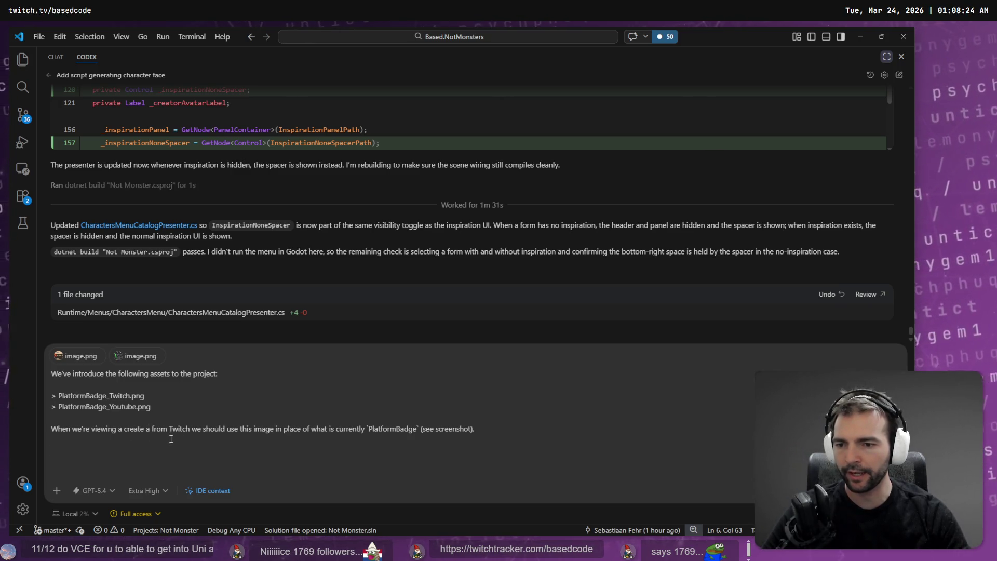
# Step: Change the prompt to 'a creator,', add 'showing for', and dictate the supporter-placeholder request
pyautogui.press('BackSpace')
pyautogui.press('BackSpace')
pyautogui.press('BackSpace')
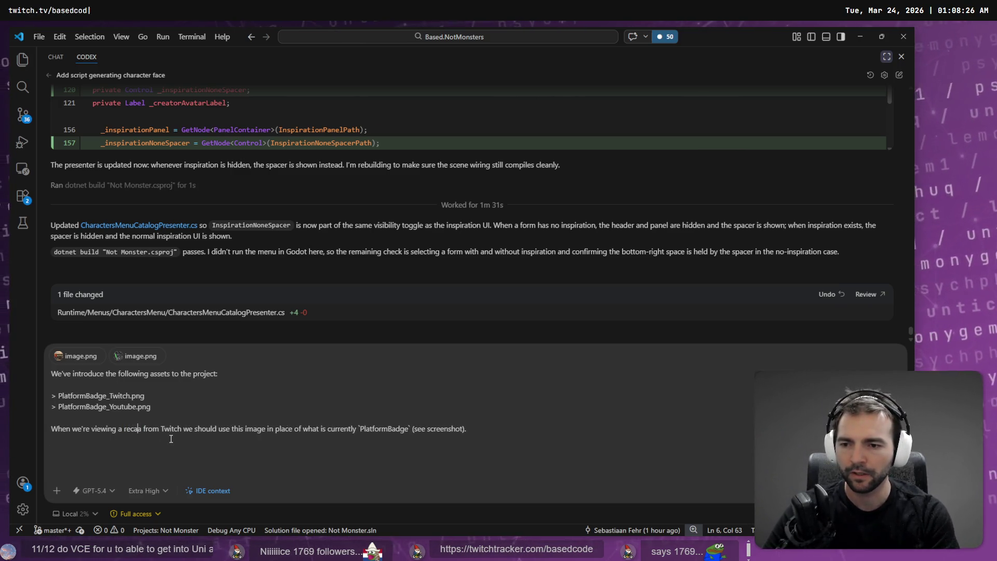
pyautogui.write('ra')
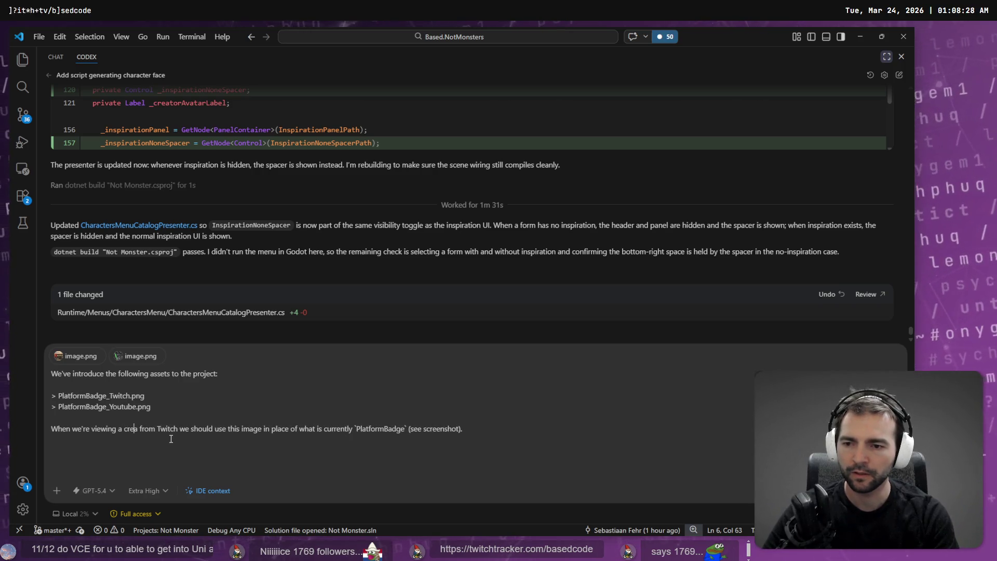
pyautogui.write('ator,')
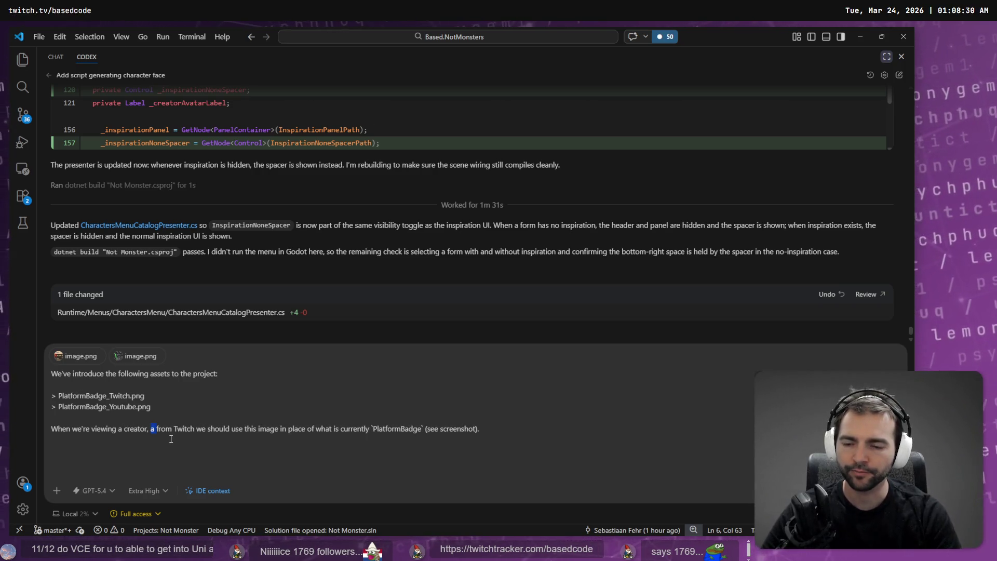
pyautogui.press('BackSpace')
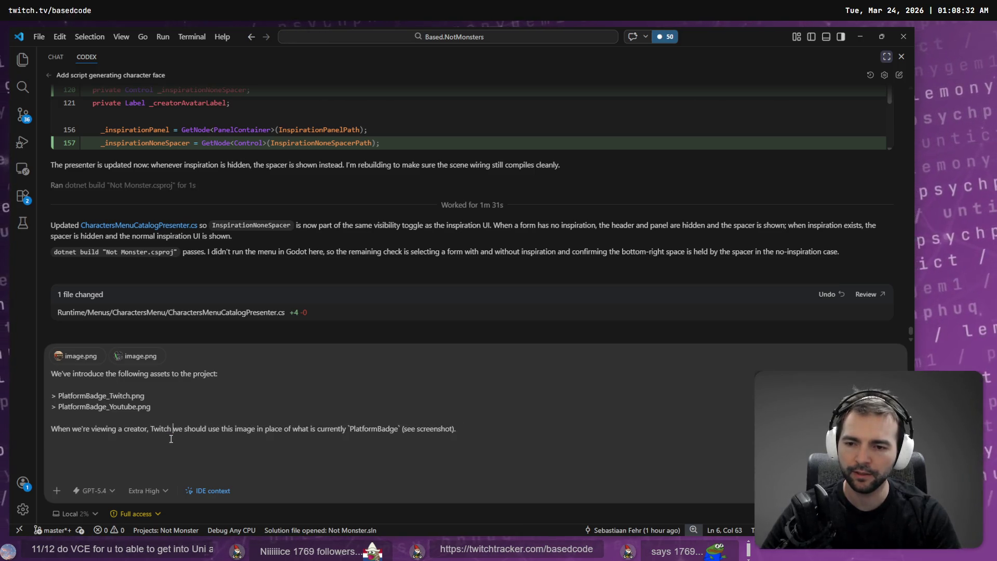
pyautogui.hotkey('ctrl', 'BackSpace')
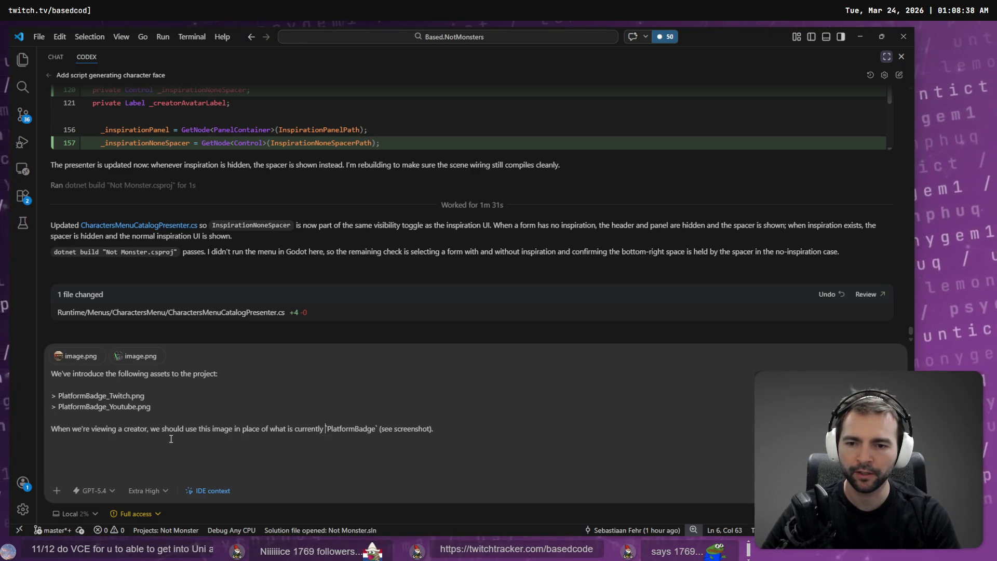
pyautogui.hotkey('ctrl', 'Right')
pyautogui.write('showin')
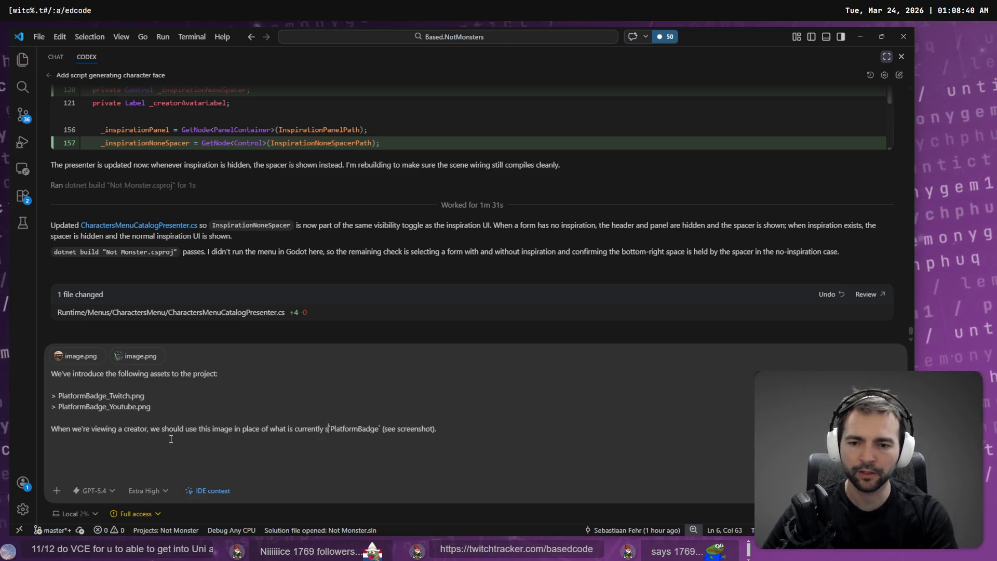
pyautogui.write('g for')
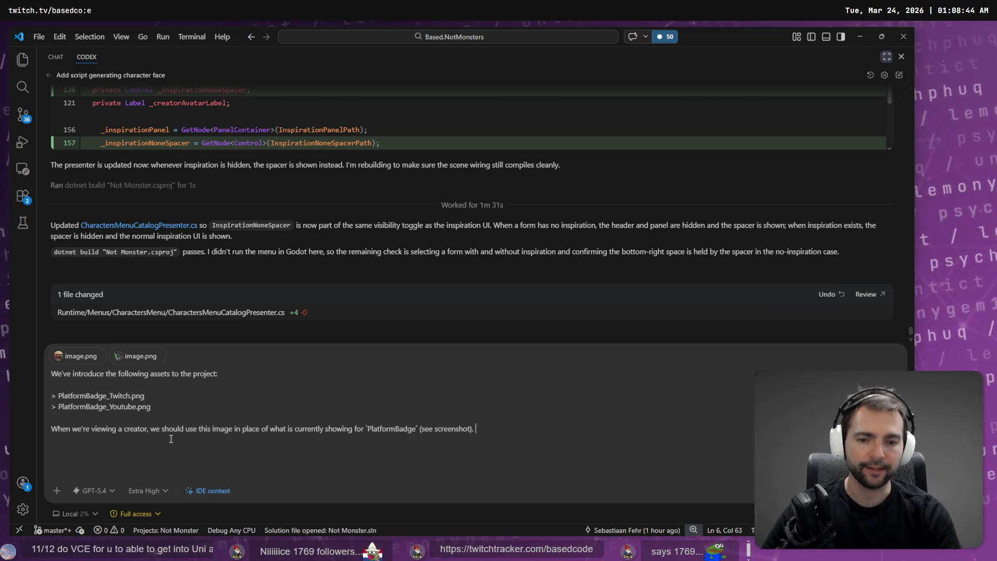
pyautogui.press('super+h')
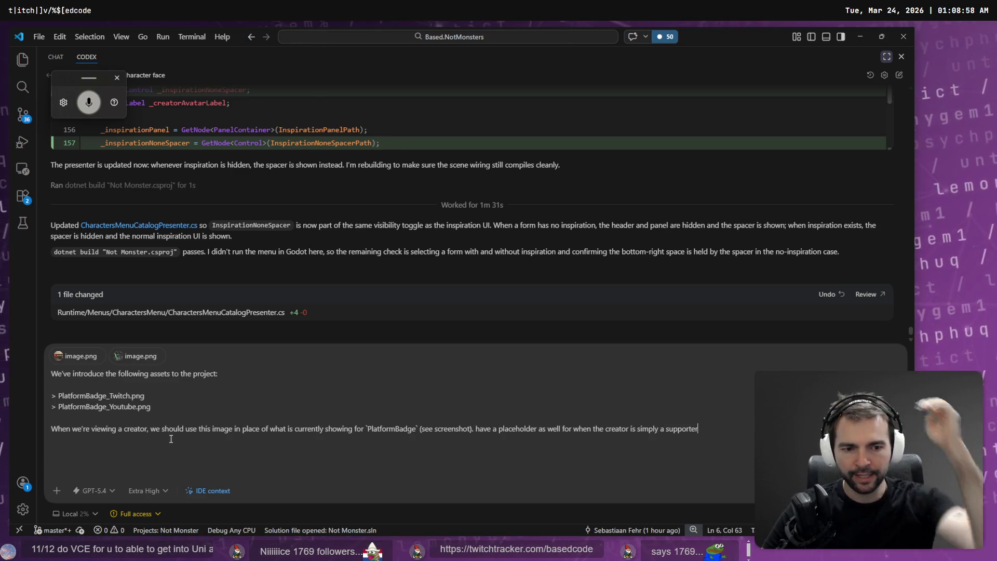
pyautogui.hotkey('alt', 'Tab')
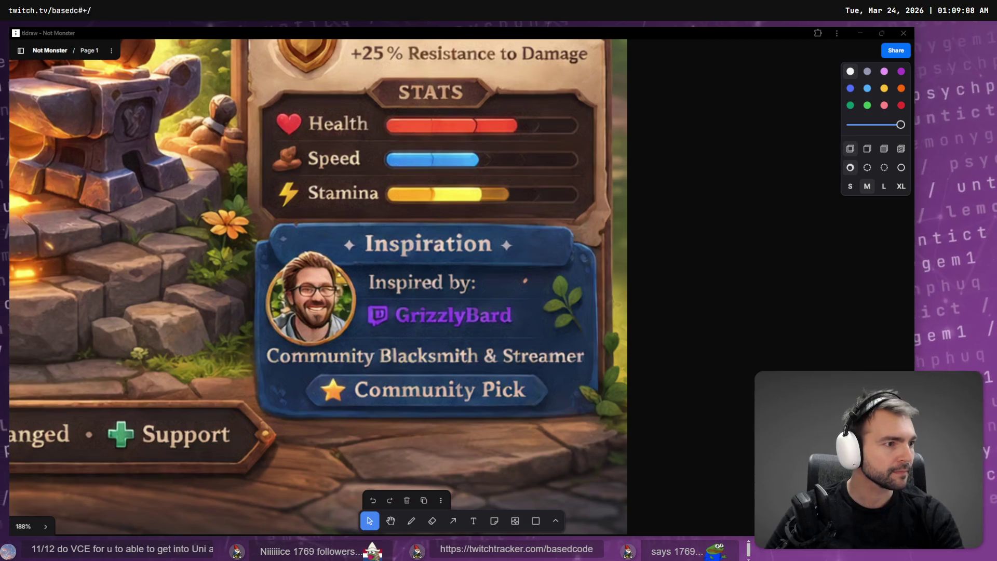
# Step: Close the full-screen gauntlet image and open the Not Monsters project in ChatGPT
pyautogui.hotkey('alt', 'Tab')
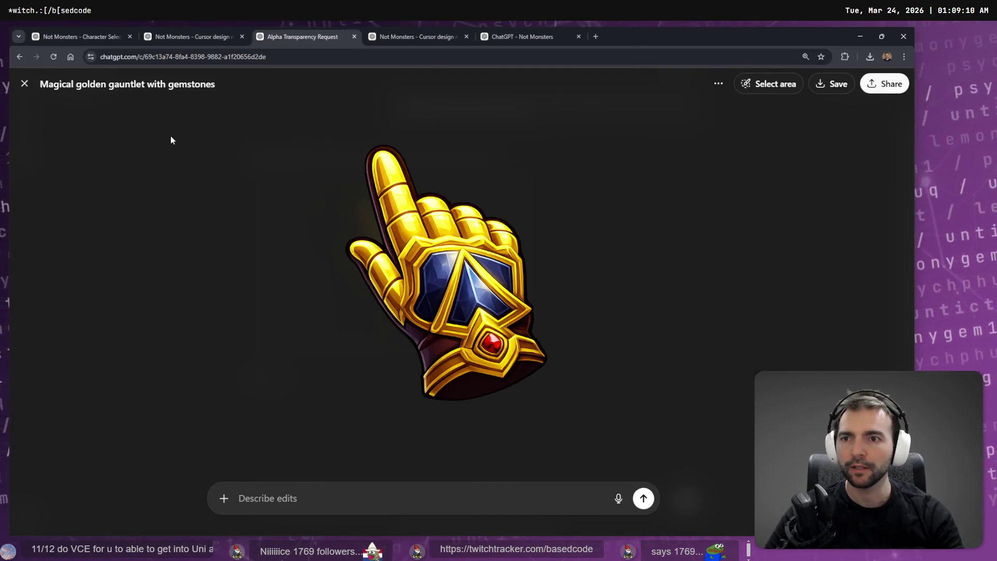
pyautogui.press('Escape')
pyautogui.click(22, 116)
pyautogui.write('replace the background with a true alpha transparency and remove the flash effect from the index finger.')
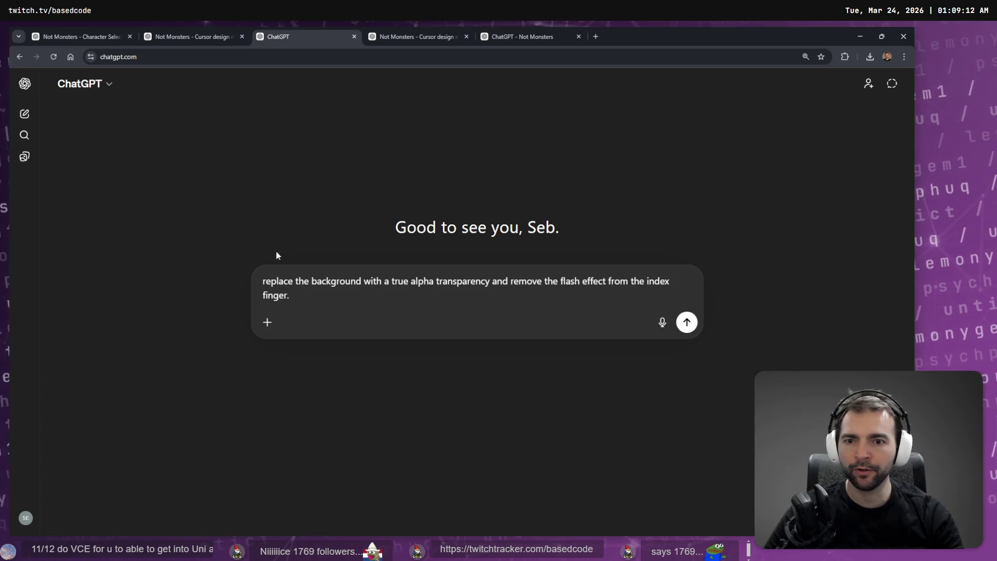
pyautogui.click(36, 146)
pyautogui.click(63, 310)
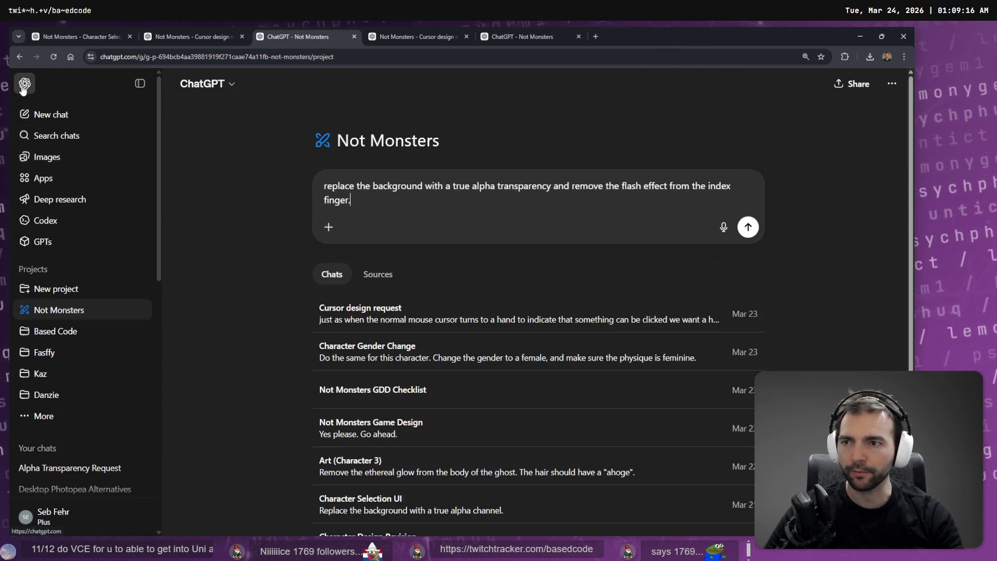
# Step: Start a new empty chat and cut the leftover prompt out of the composer
pyautogui.click(23, 85)
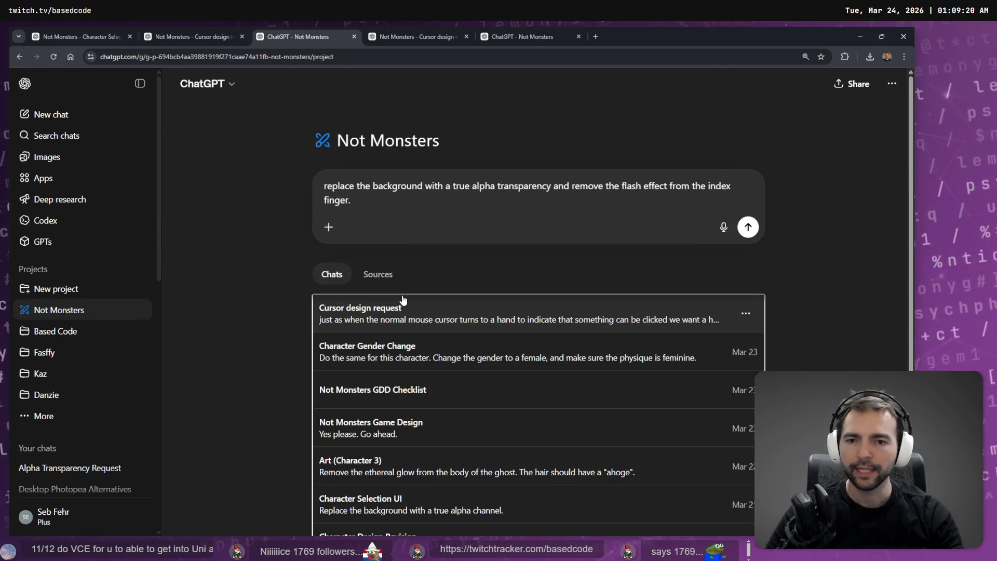
pyautogui.click(44, 114)
pyautogui.tripleClick(444, 295)
pyautogui.hotkey('ctrl', 'x')
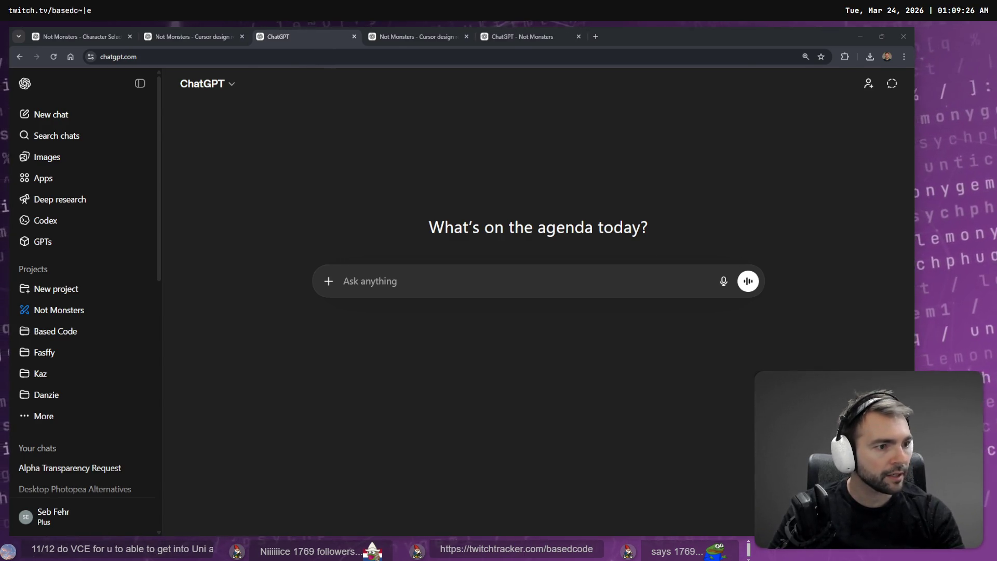
pyautogui.hotkey('alt', 'Tab')
# Step: Reveal the CharactersMenu badge files in File Explorer and drag the Twitch and YouTube PNGs into ChatGPT
pyautogui.rightClick(97, 467)
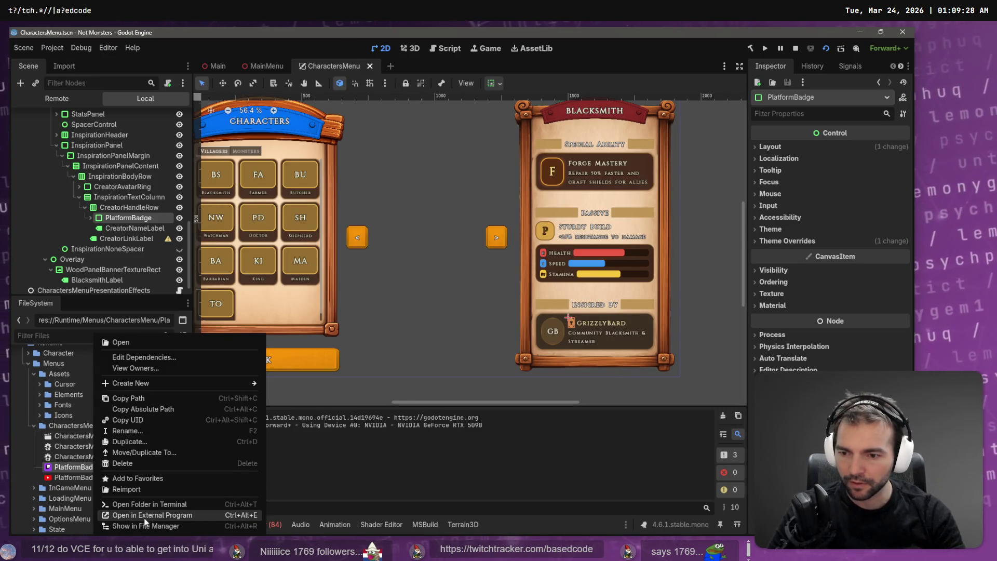
pyautogui.click(164, 529)
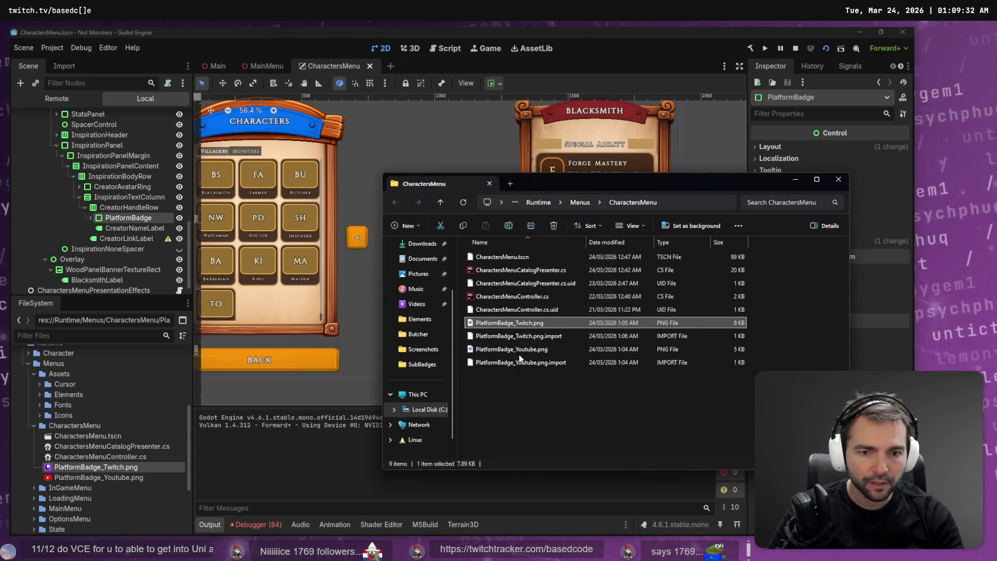
pyautogui.keyDown('ctrl'); pyautogui.click(514, 349); pyautogui.keyUp('ctrl')
pyautogui.moveTo(498, 322)
pyautogui.mouseDown()
pyautogui.moveTo(376, 317)
pyautogui.moveTo(398, 315)
pyautogui.mouseUp()
pyautogui.hotkey('alt', 'Tab')
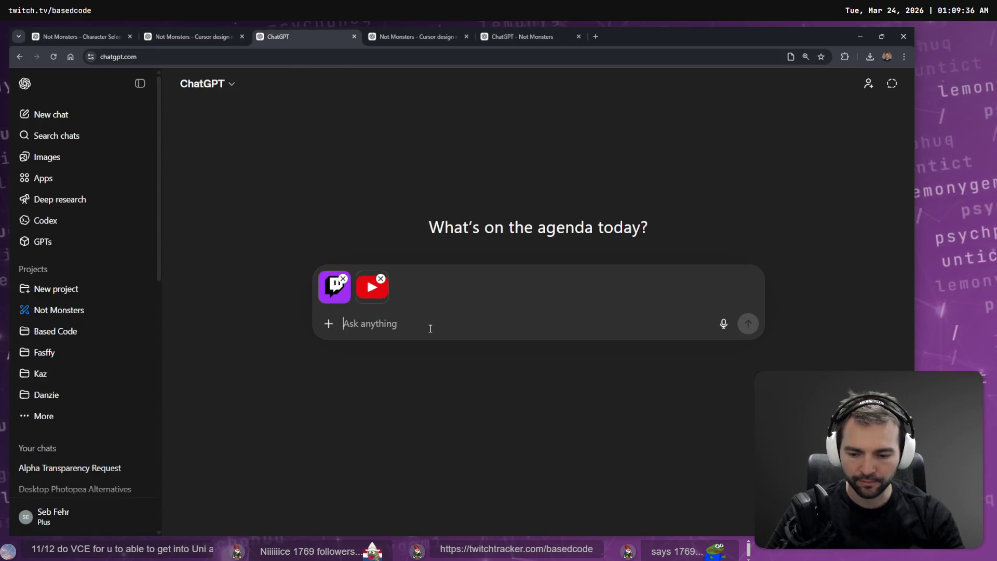
# Step: Dictate the prompt's opening and list the three badge types: Twitch, Youtube, Supporter
pyautogui.press('ctrl+super')
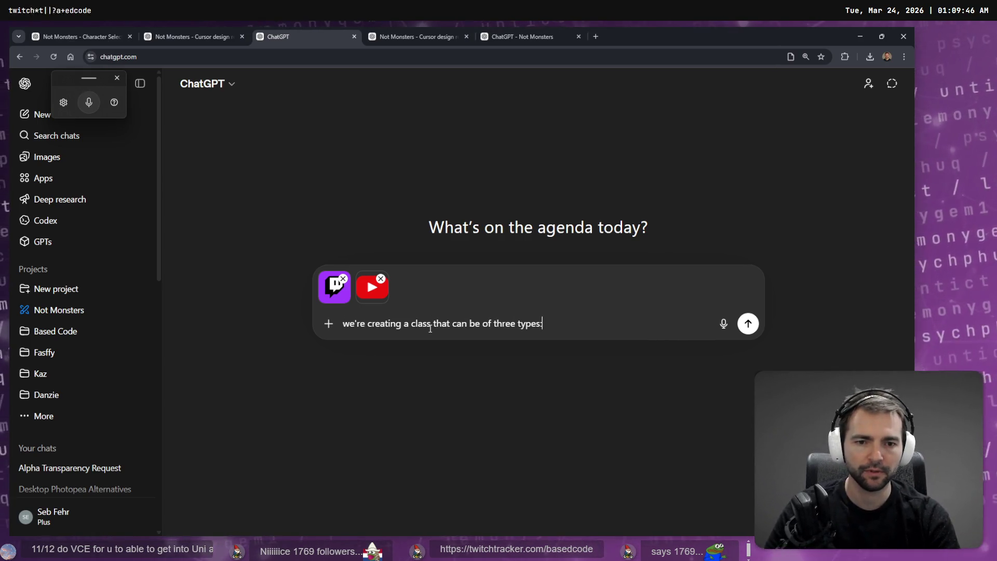
pyautogui.hotkey('shift', 'Return')
pyautogui.hotkey('shift', 'Return')
pyautogui.write('- Twich')
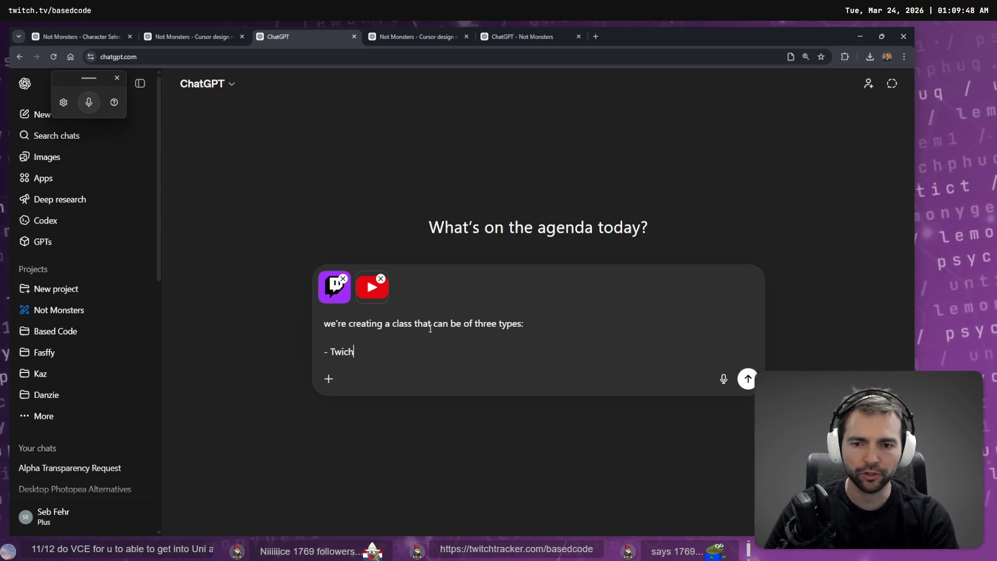
pyautogui.hotkey('shift', 'Return')
pyautogui.write('-')
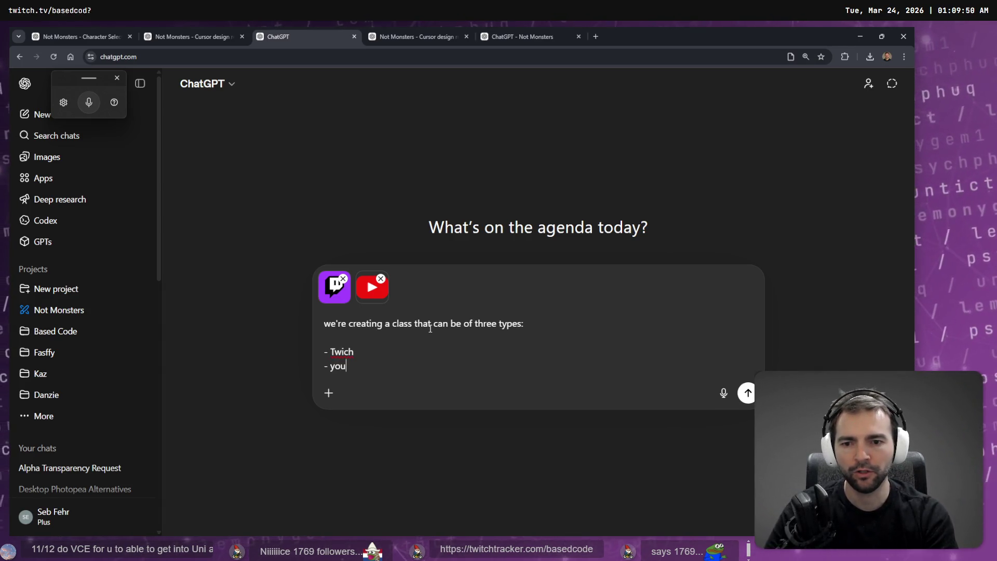
pyautogui.write('YOutubve')
pyautogui.hotkey('ctrl', 'BackSpace')
pyautogui.write('Youtub')
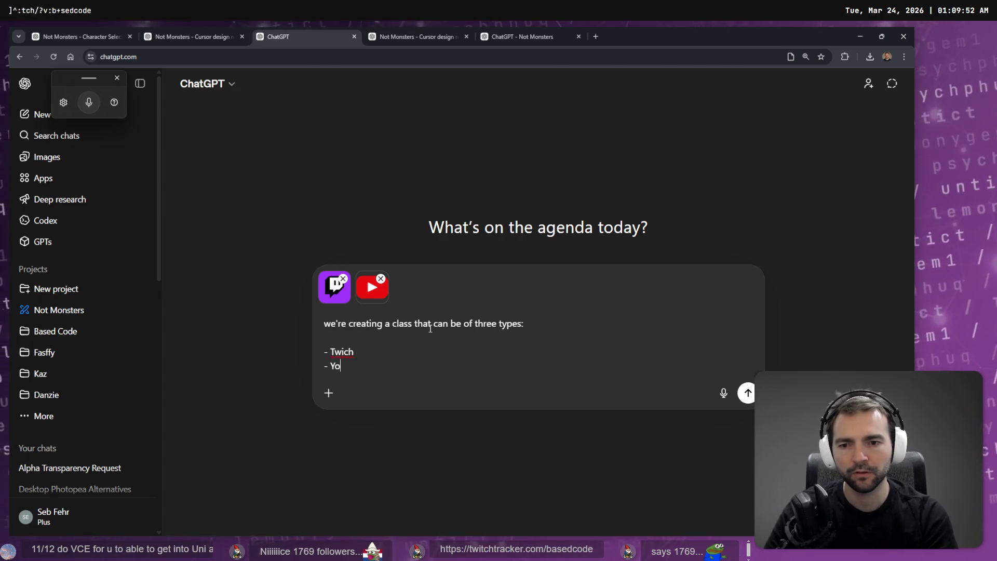
pyautogui.write('e')
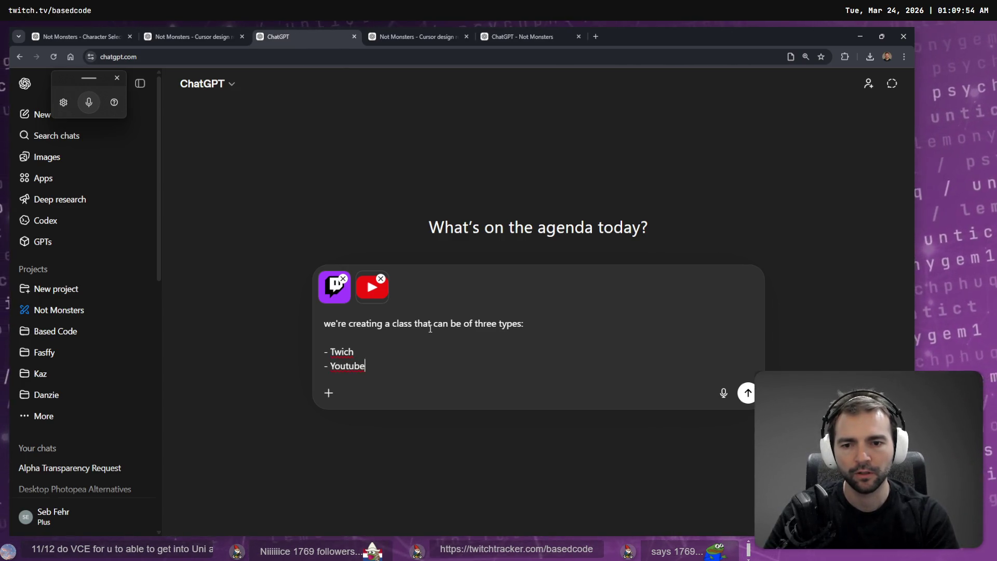
pyautogui.hotkey('shift', 'Return')
pyautogui.write('- Supporter')
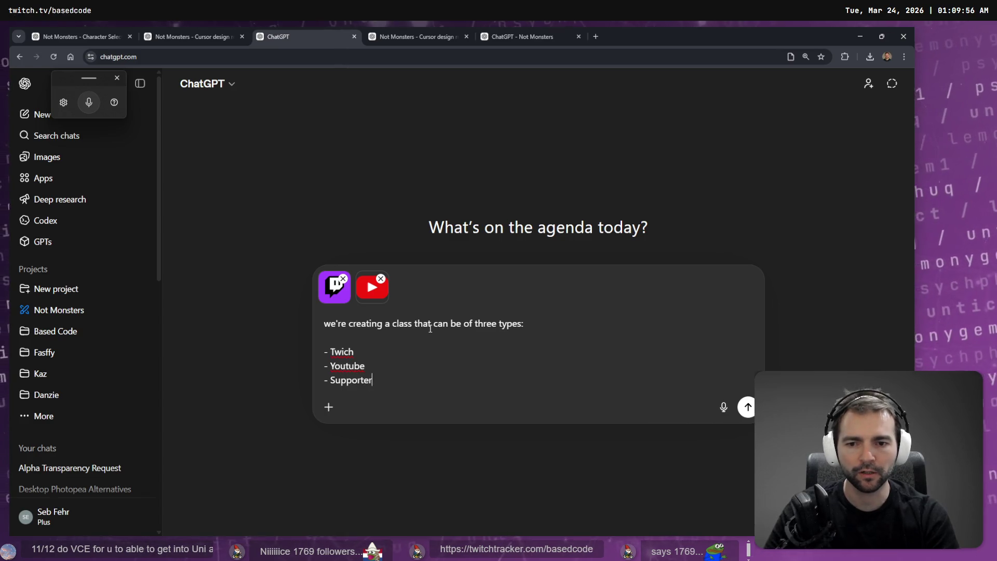
pyautogui.hotkey('shift', 'Return')
pyautogui.hotkey('shift', 'Return')
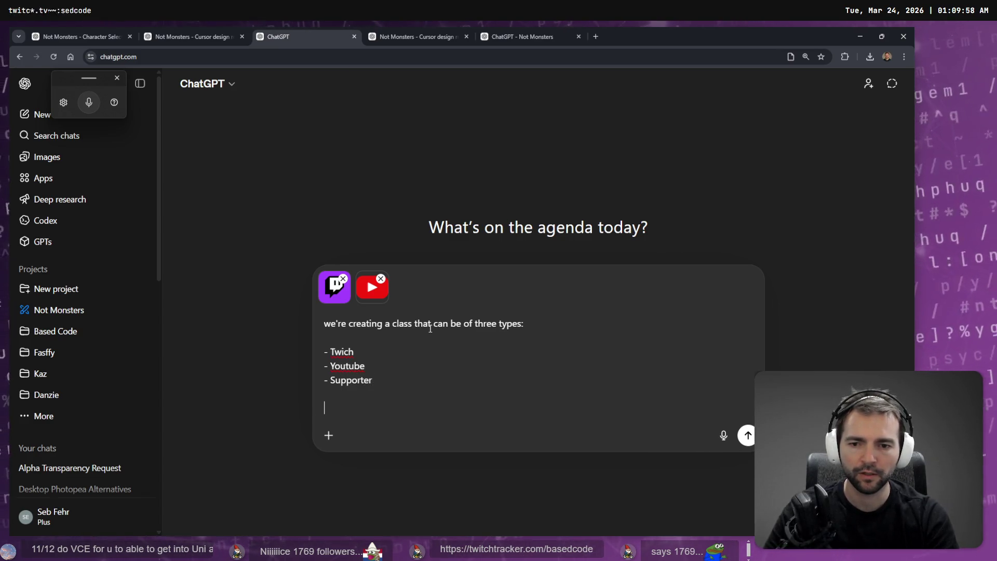
# Step: Finish dictating the request, correct 'Twich' to Twitch, and send the message
pyautogui.press('ctrl+super')
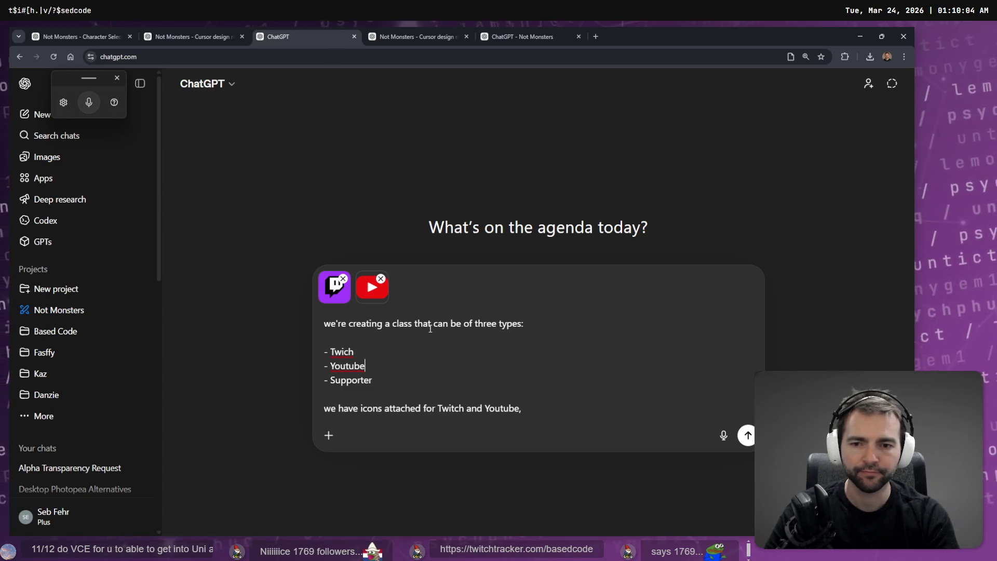
pyautogui.press('Up')
pyautogui.hotkey('ctrl', 'shift', 'Left')
pyautogui.write('Twit')
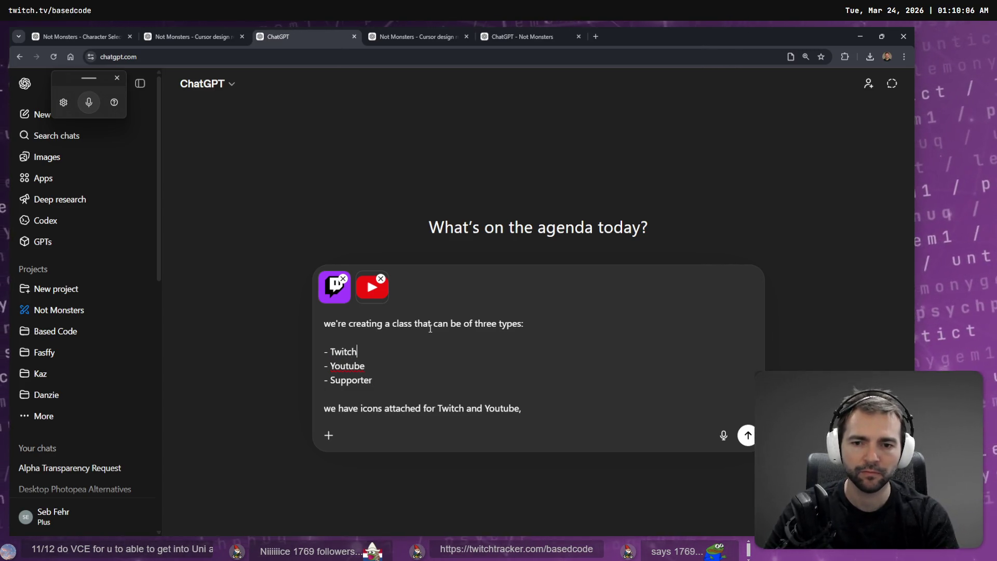
pyautogui.press('Up')
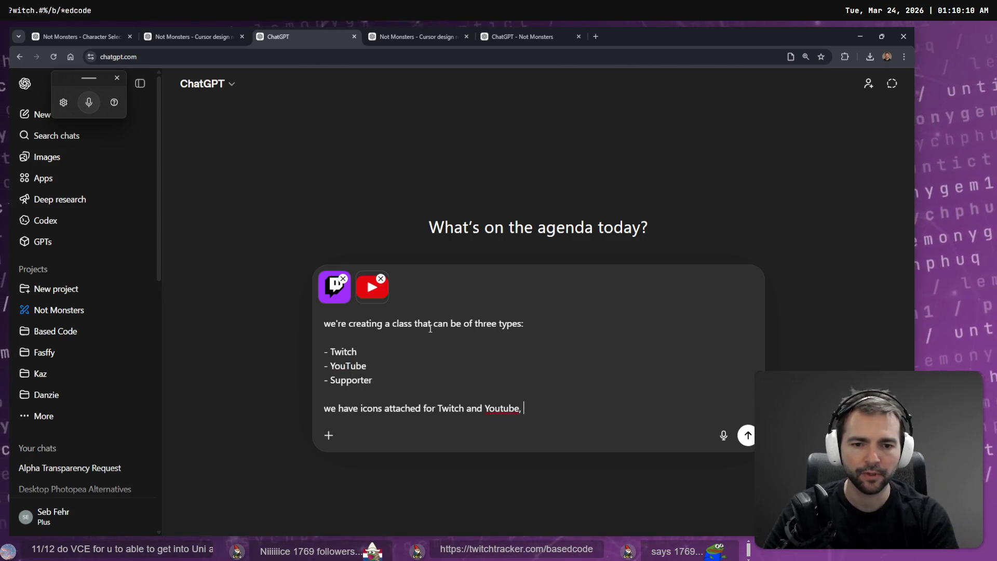
pyautogui.press('super+h')
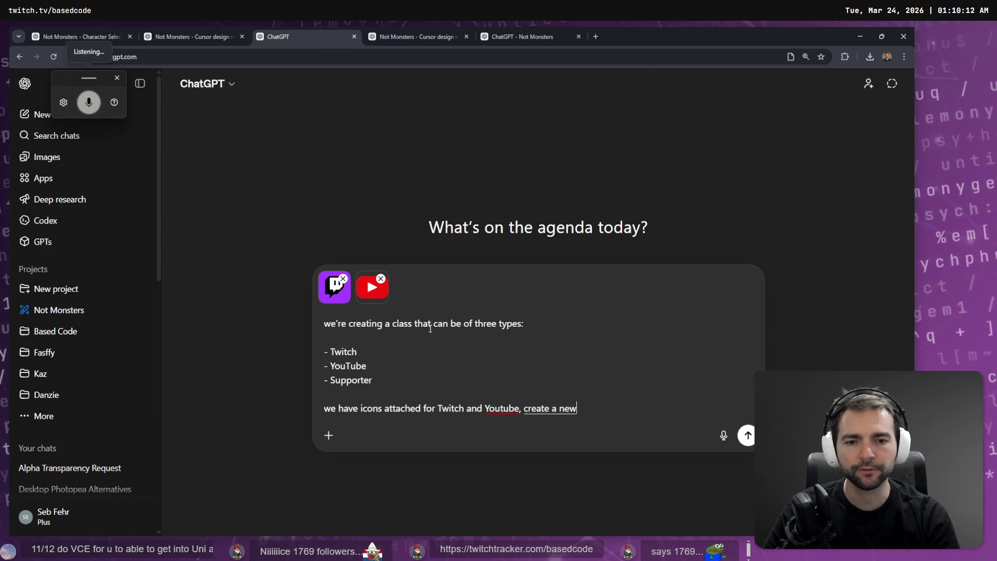
pyautogui.press('super+h')
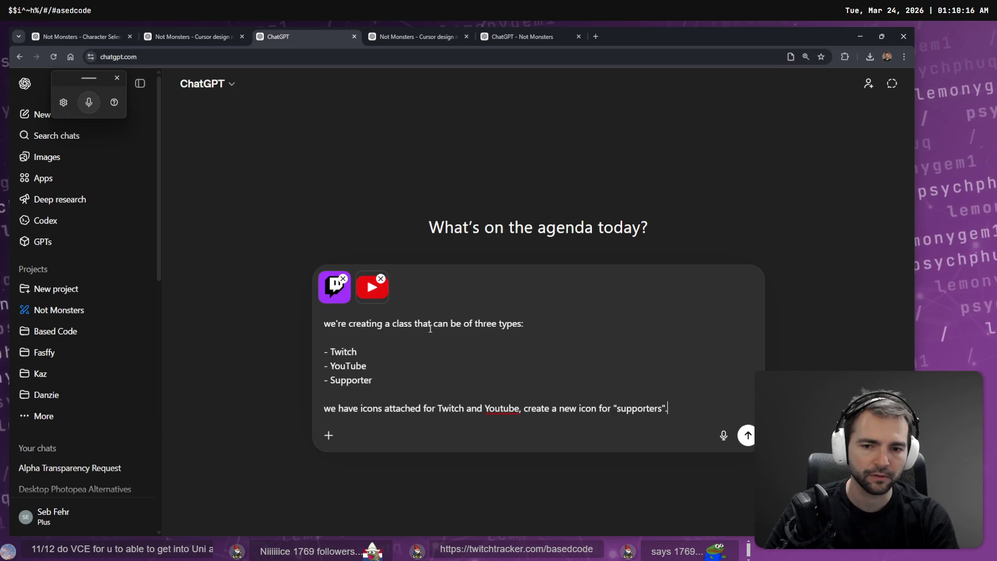
pyautogui.write('W')
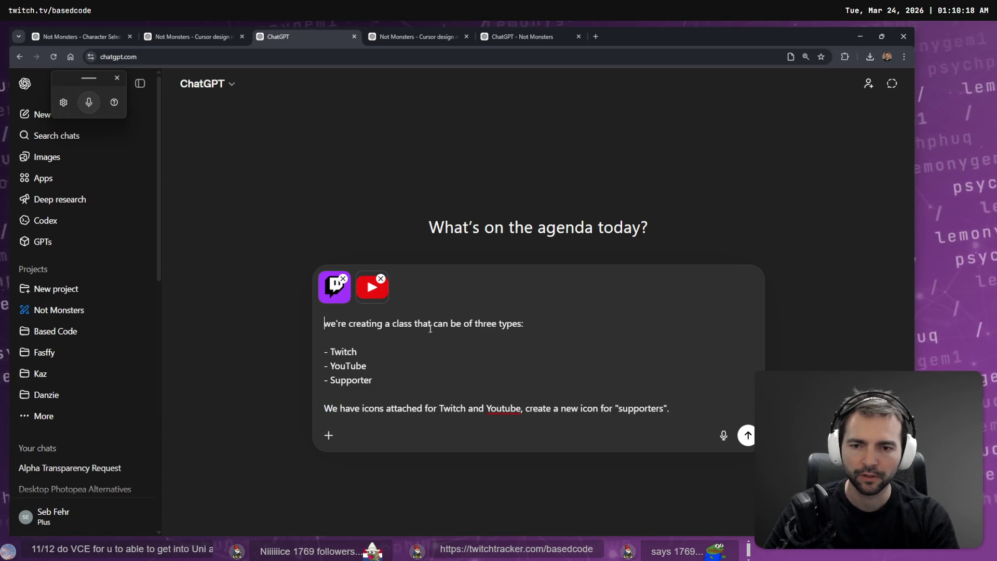
pyautogui.write('W')
pyautogui.press('Return')
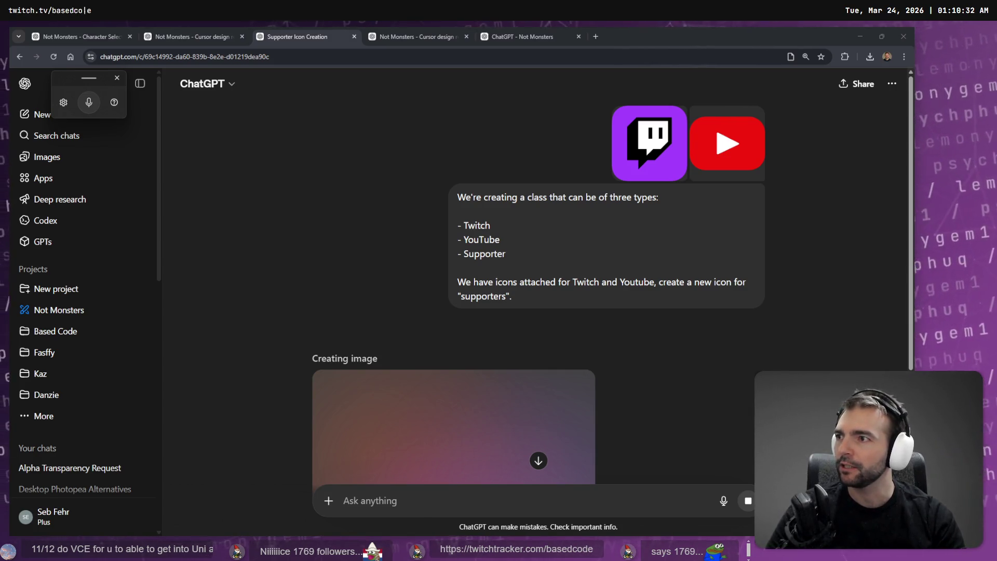
# Step: Check the stream manager, watch ChatGPT's badge preview generate, then bring up GIMP
pyautogui.hotkey('alt', 'Tab')
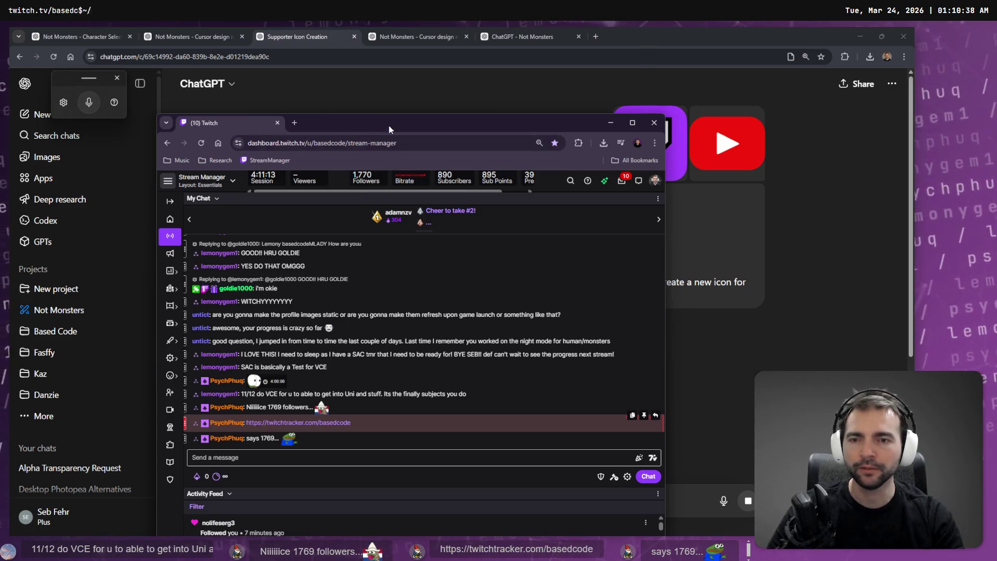
pyautogui.hotkey('alt', 'Tab')
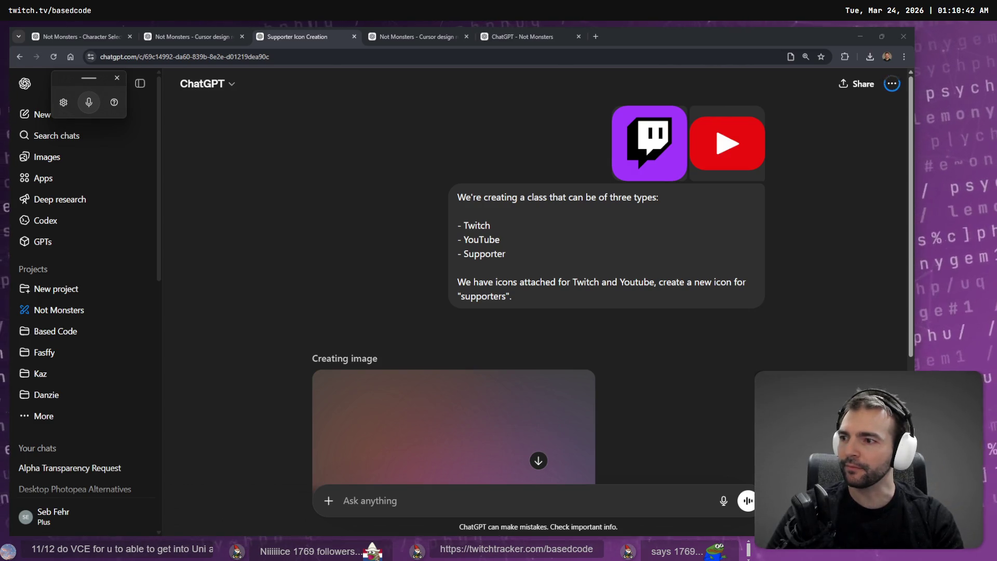
pyautogui.scroll(-5, 304, 206)
pyautogui.scroll(2, 311, 202)
pyautogui.scroll(-2, 326, 200)
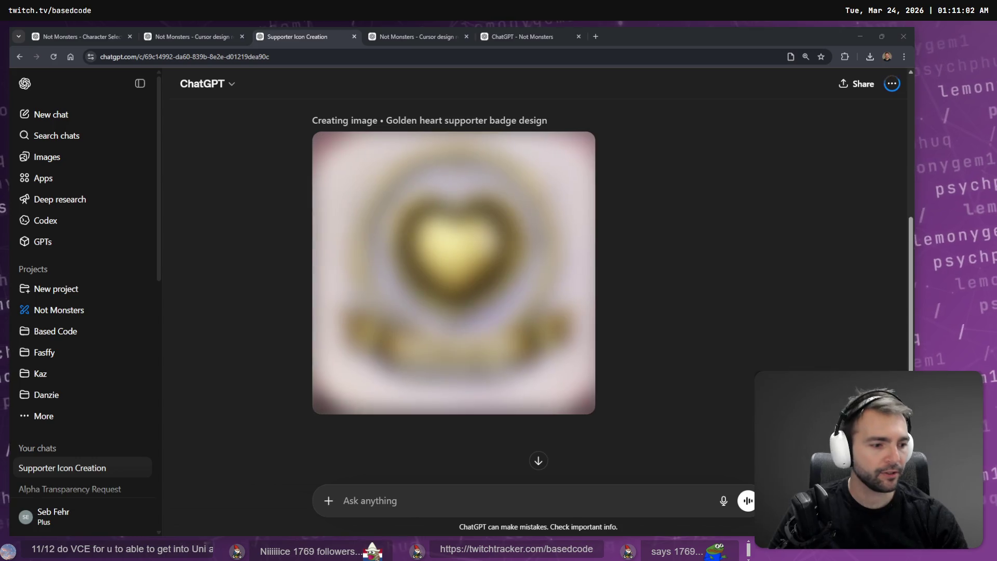
pyautogui.hotkey('alt', 'Tab')
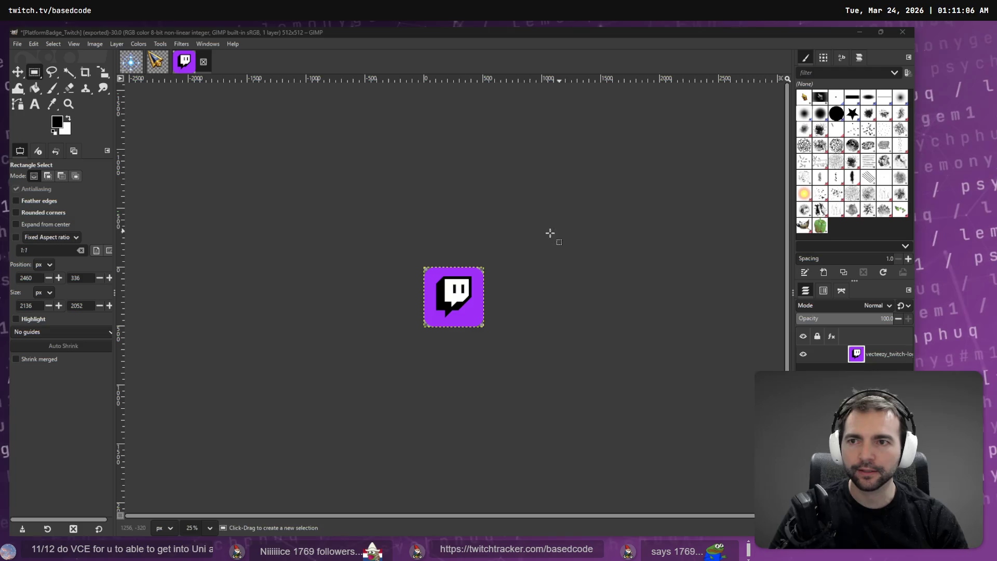
# Step: Make a new 512×512 px image via File > New, then go back to the ChatGPT preview
pyautogui.click(17, 43)
pyautogui.click(27, 51)
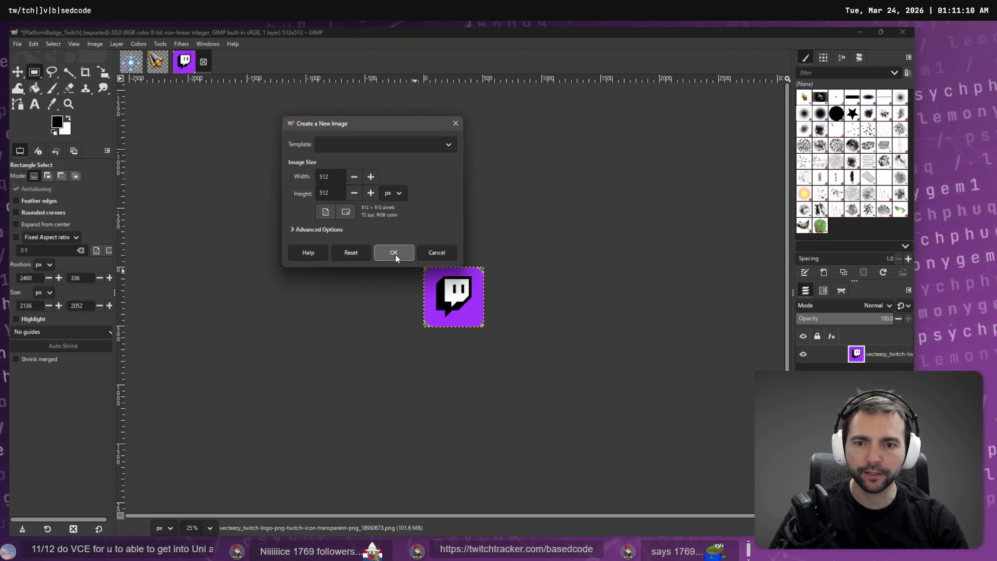
pyautogui.click(395, 253)
pyautogui.hotkey('alt', 'Tab')
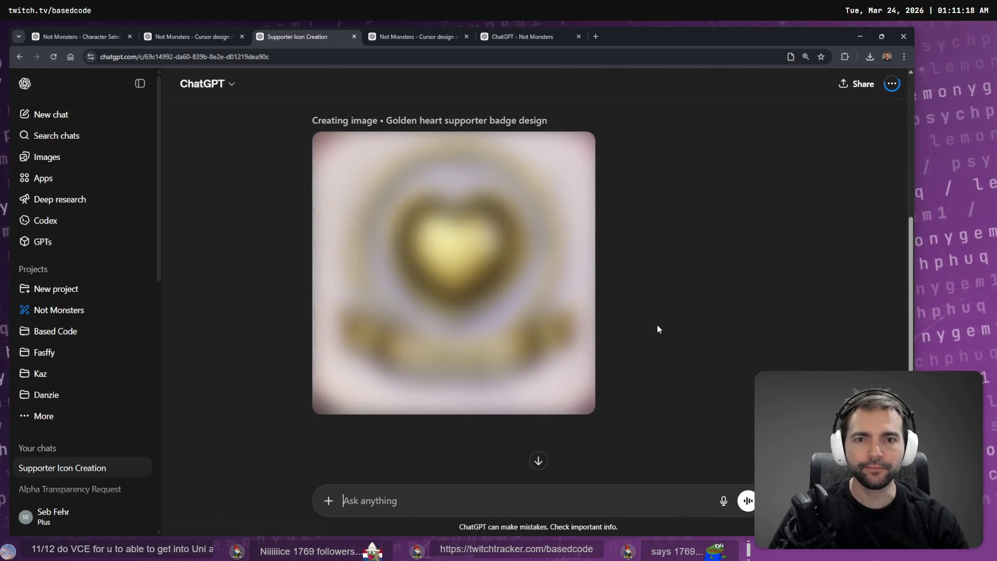
# Step: Wait for ChatGPT's golden heart badge to finish, then return to the blank GIMP canvas
pyautogui.hotkey('alt', 'Tab')
pyautogui.hotkey('alt', 'Tab')
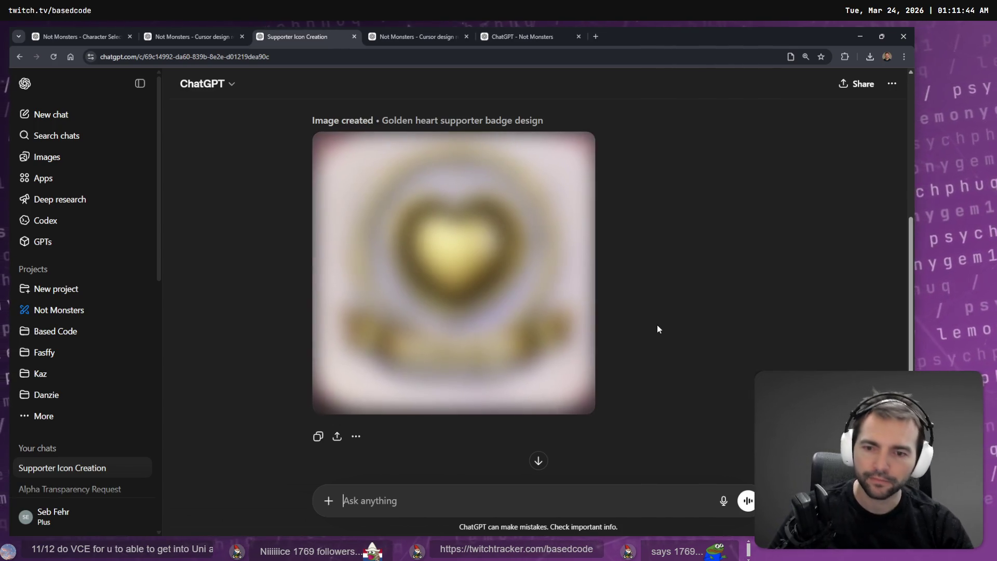
pyautogui.hotkey('alt', 'Tab')
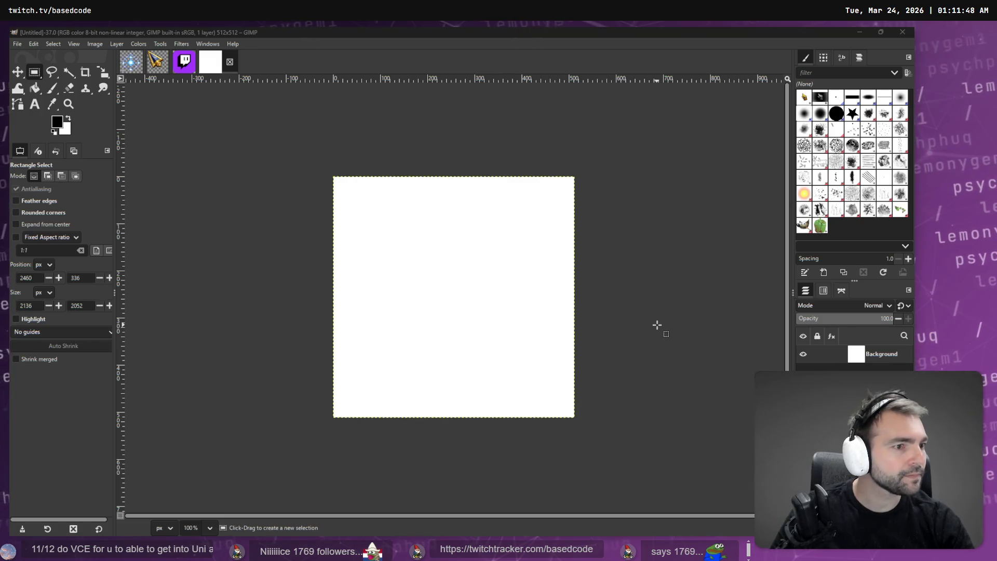
# Step: Duplicate PlatformBadge_Youtube.png in the CharactersMenu folder
pyautogui.hotkey('alt', 'Tab')
pyautogui.click(540, 350)
pyautogui.hotkey('ctrl', 'c')
pyautogui.hotkey('ctrl', 'v')
# Step: Rename the copy to PlatformBadge_Supporter.png
pyautogui.click(528, 376)
pyautogui.click(515, 376)
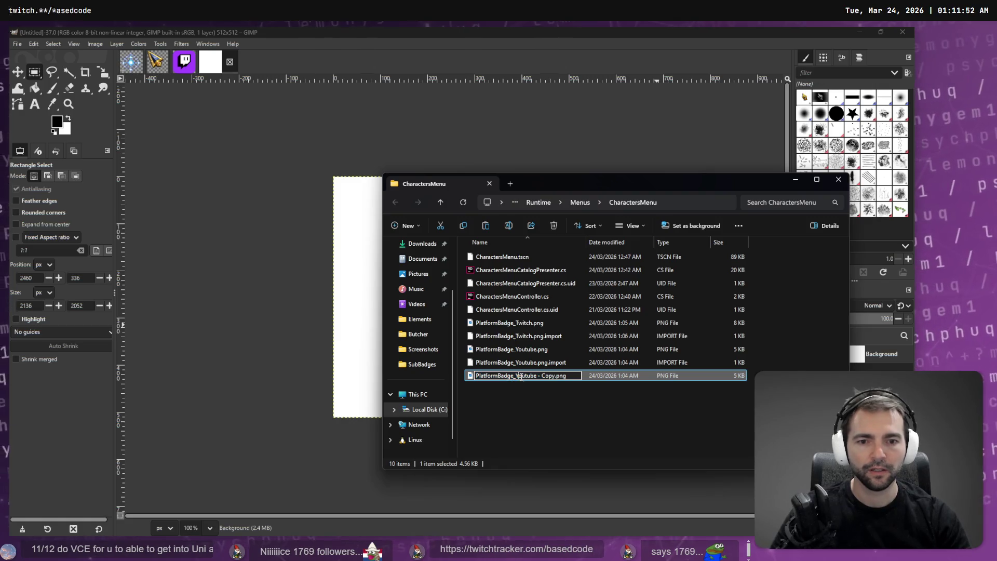
pyautogui.hotkey('ctrl', 'shift', 'Right')
pyautogui.hotkey('ctrl', 'shift', 'Right')
pyautogui.hotkey('ctrl', 'shift', 'Right')
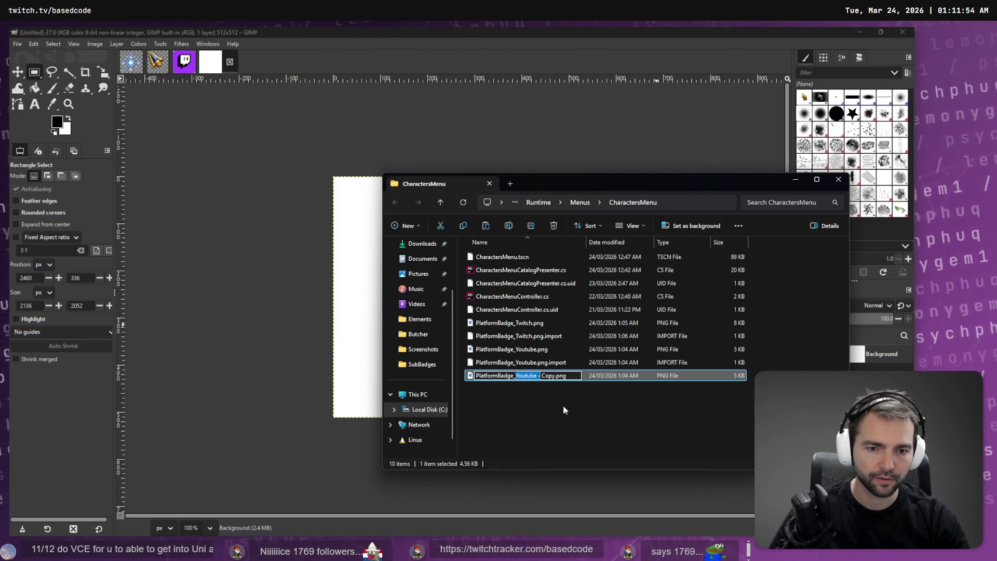
pyautogui.write('Supporter')
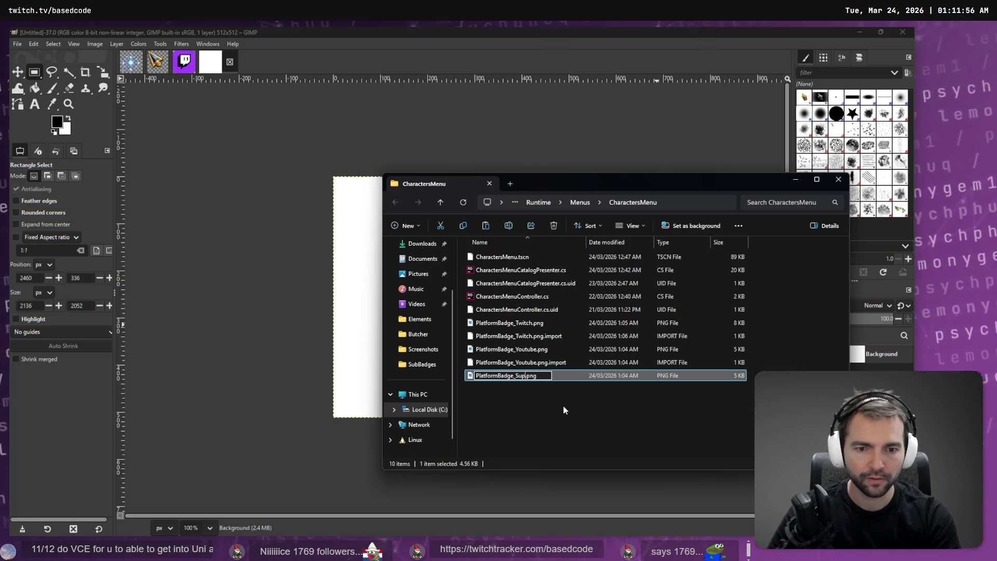
pyautogui.press('Return')
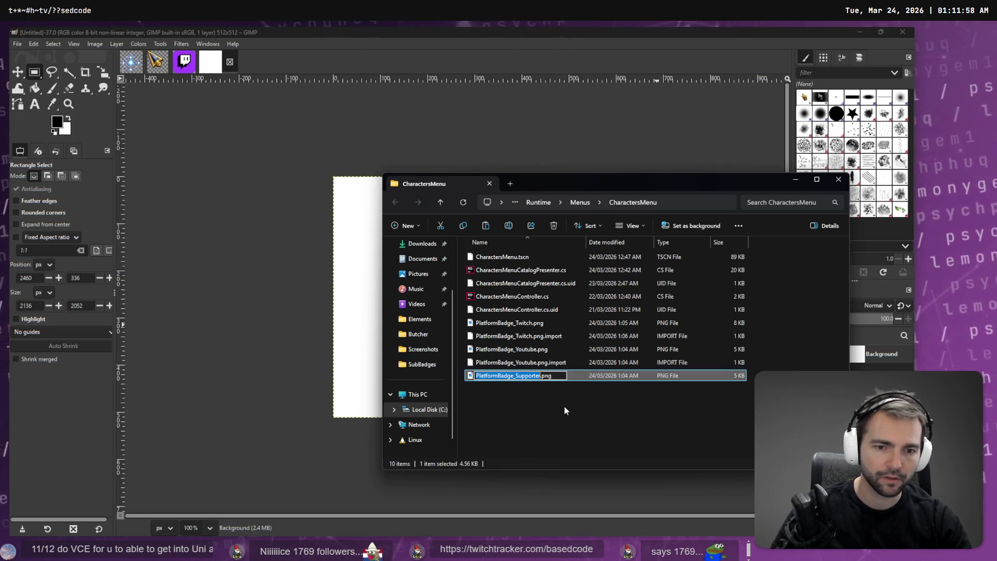
pyautogui.click(564, 406)
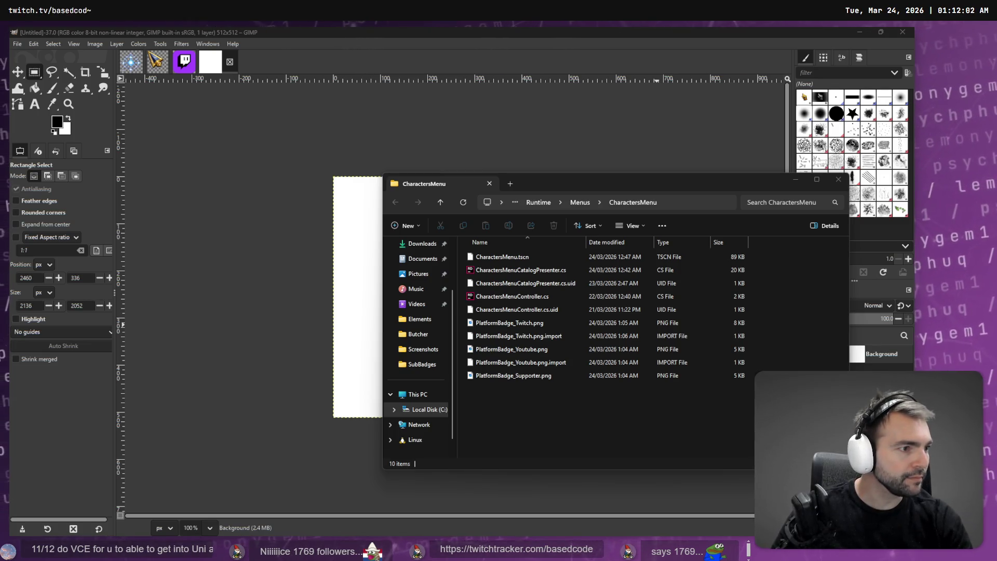
pyautogui.hotkey('alt', 'Tab')
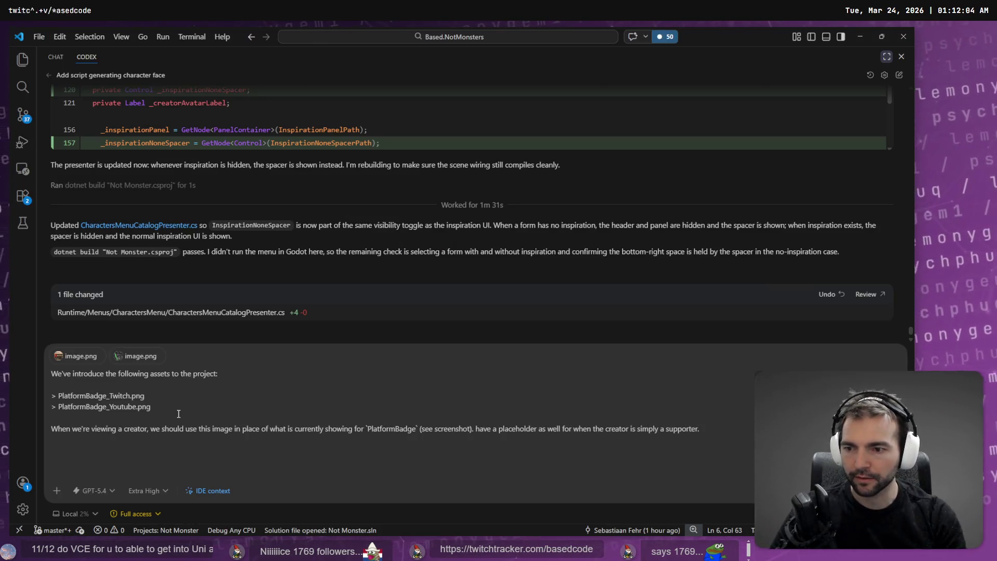
# Step: Add PlatformBadge_Supporter.png as a third asset line, delete the placeholder sentence, and dictate the new request
pyautogui.hotkey('shift', 'Return')
pyautogui.hotkey('ctrl', 'v')
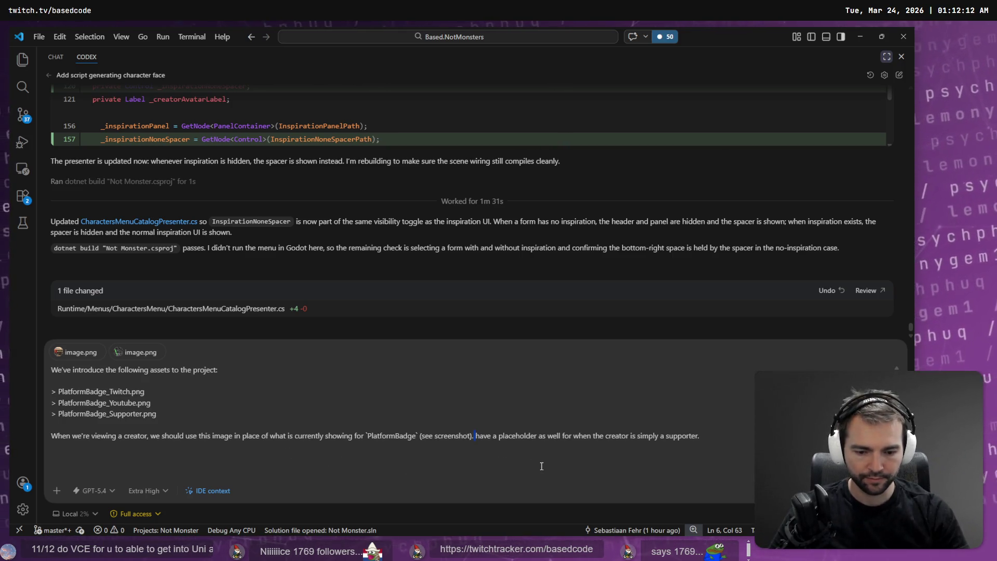
pyautogui.hotkey('ctrl', 'shift', 'Left')
pyautogui.hotkey('ctrl', 'shift', 'Left')
pyautogui.hotkey('ctrl', 'shift', 'Left')
pyautogui.press('BackSpace')
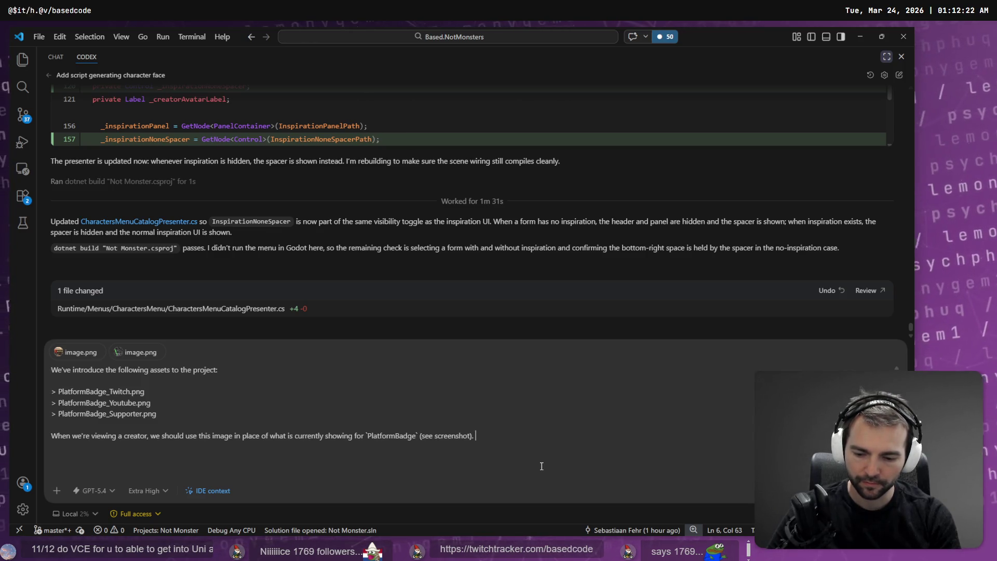
pyautogui.press('super+h')
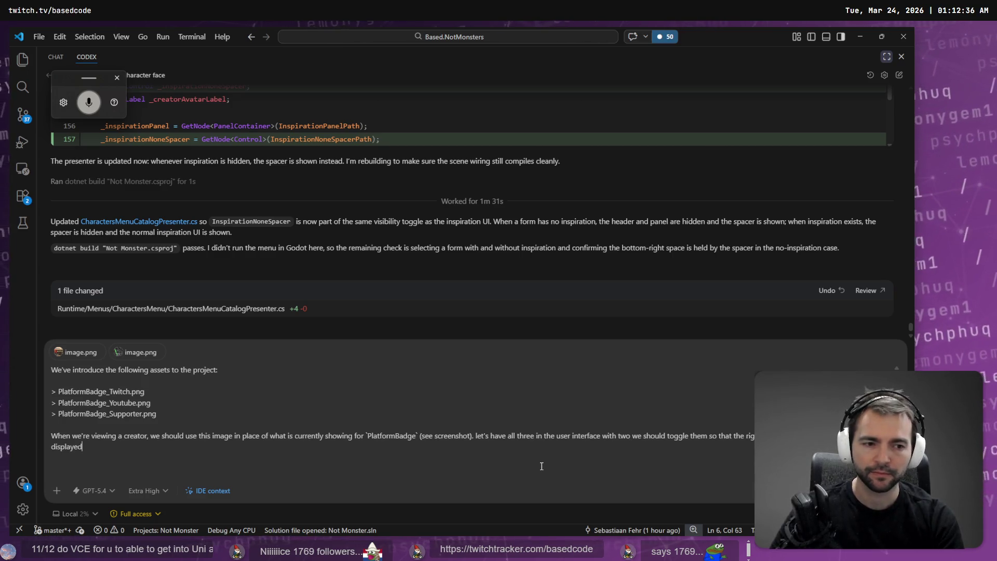
pyautogui.hotkey('alt', 'Tab')
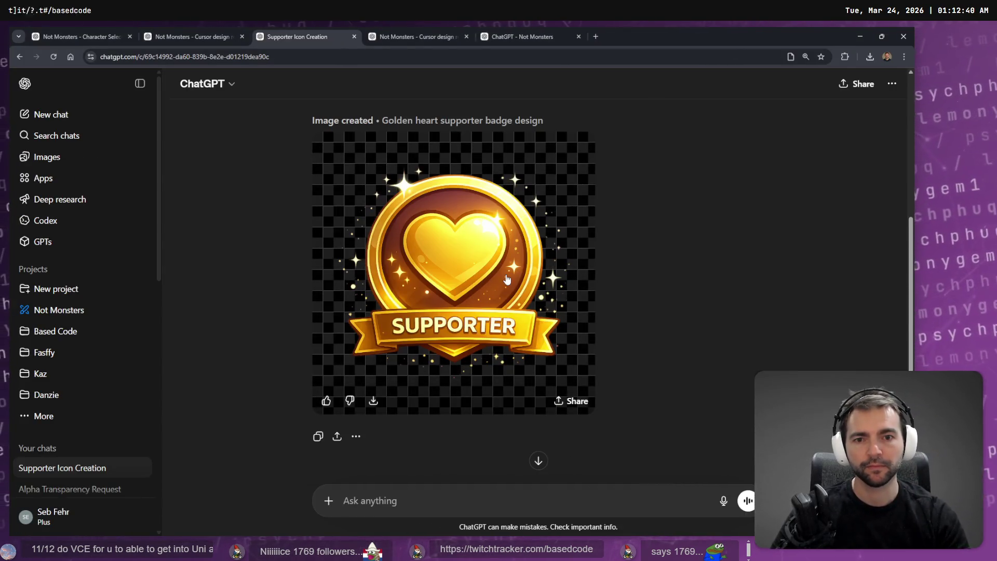
# Step: Ask ChatGPT to remove the SUPPORTER text from the generated badge, keeping the transparent background
pyautogui.click(526, 276)
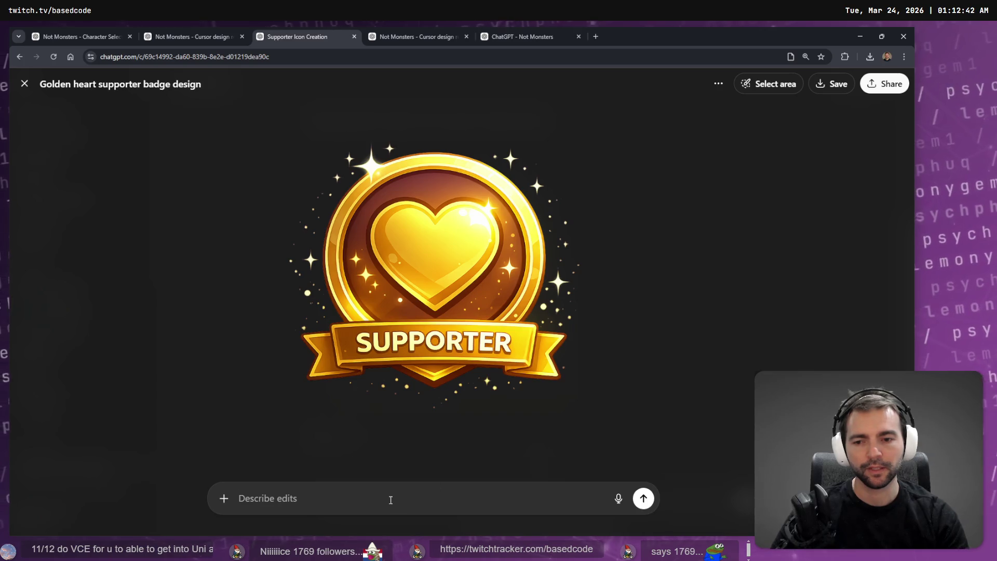
pyautogui.press('super+h')
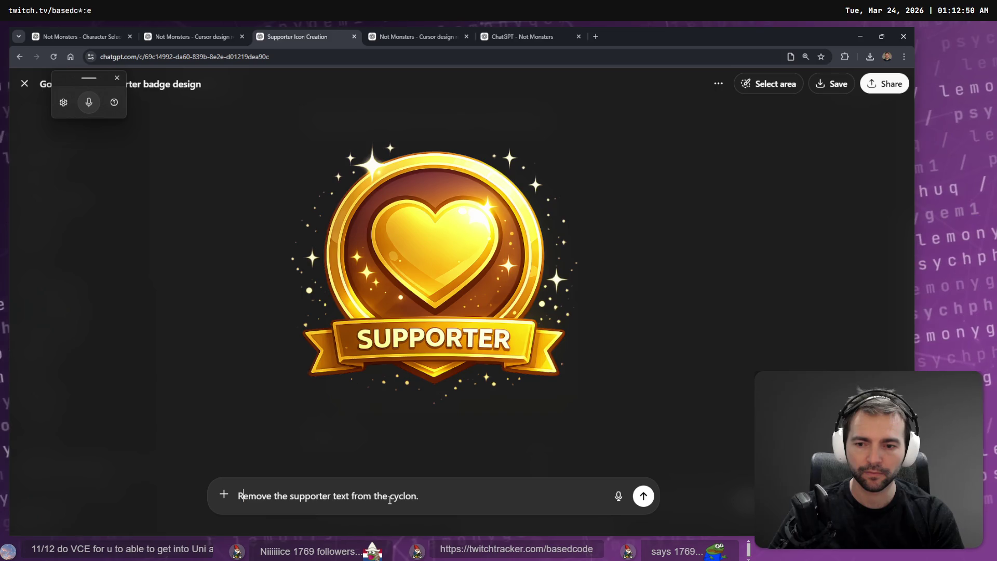
pyautogui.press('super+h')
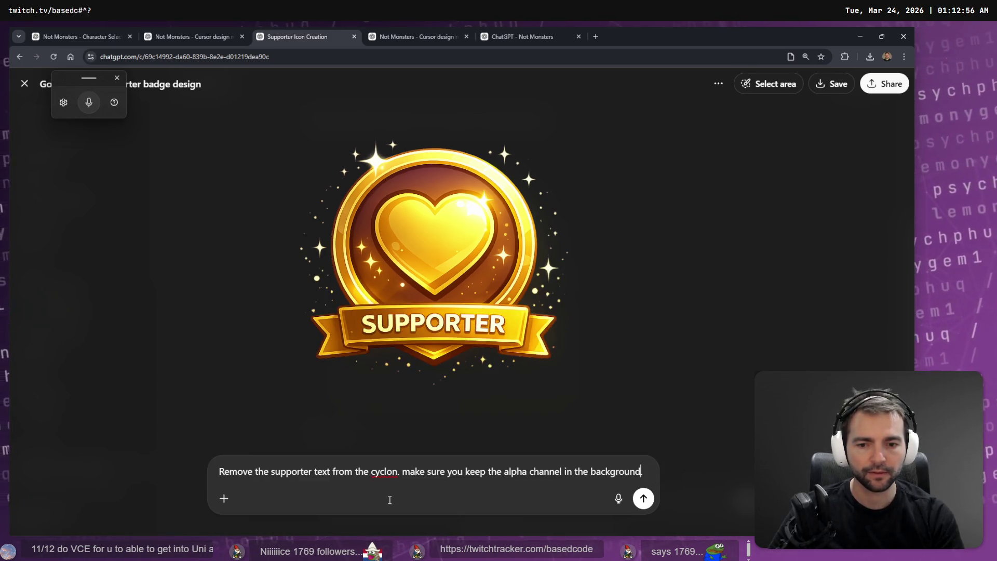
pyautogui.press('Return')
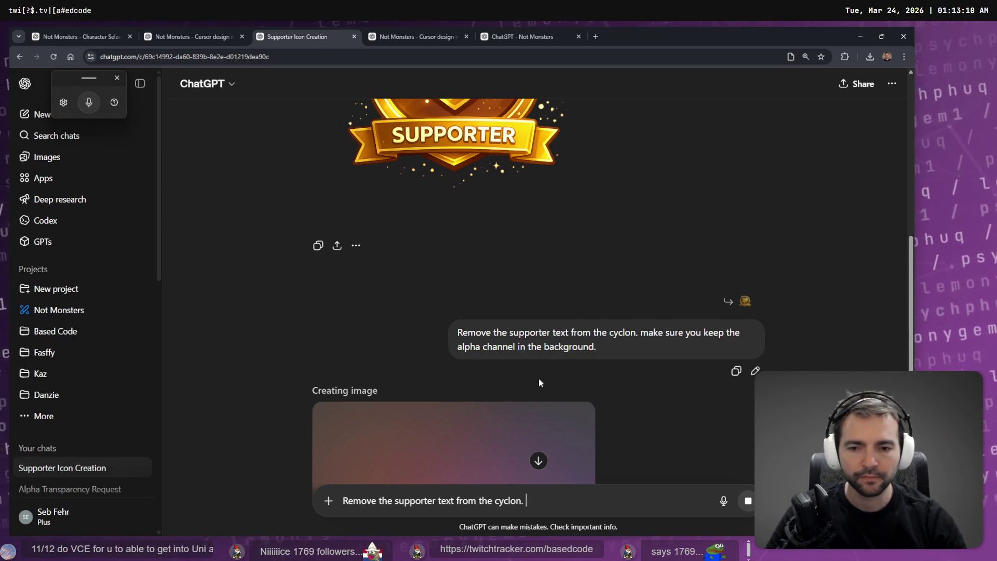
# Step: Check the regenerating image, then cycle through VS Code and the CharactersMenu folder to GIMP
pyautogui.scroll(-5, 632, 318)
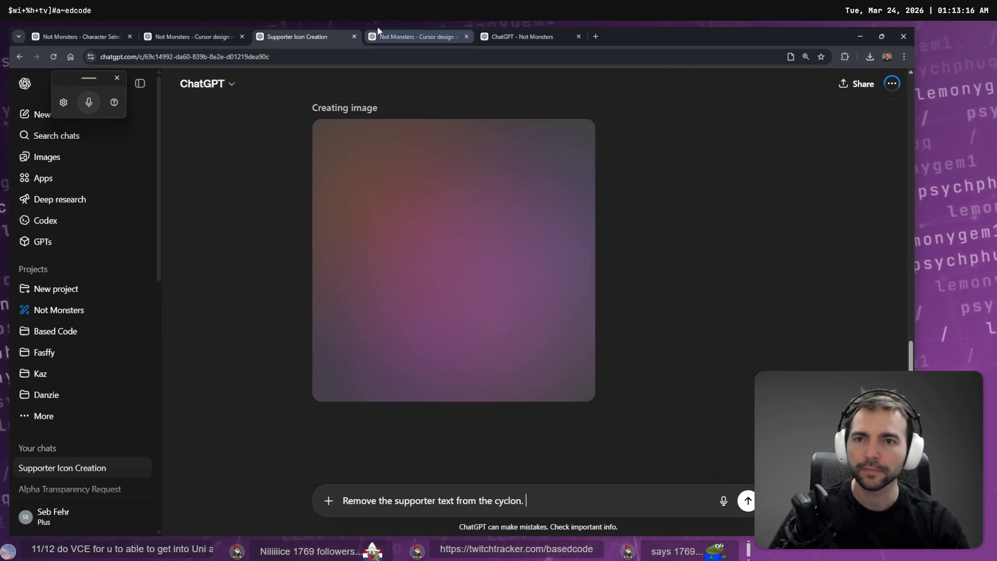
pyautogui.hotkey('alt', 'Tab')
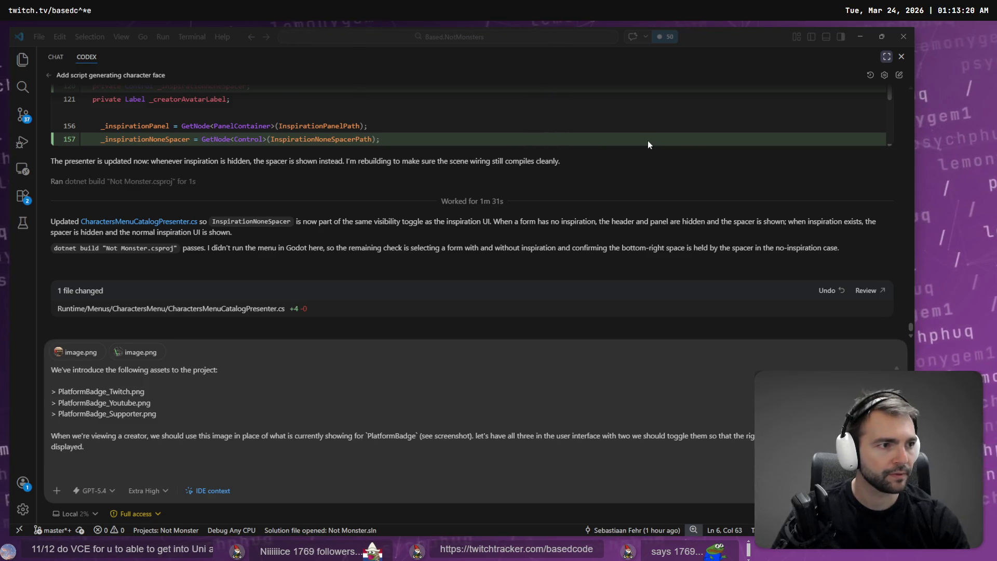
pyautogui.hotkey('alt', 'Tab')
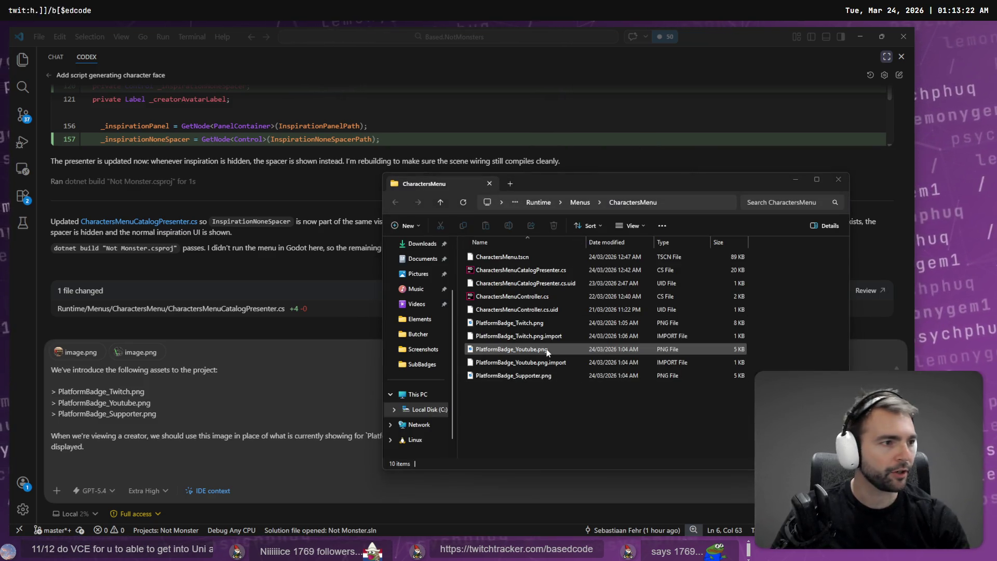
pyautogui.hotkey('alt', 'Tab')
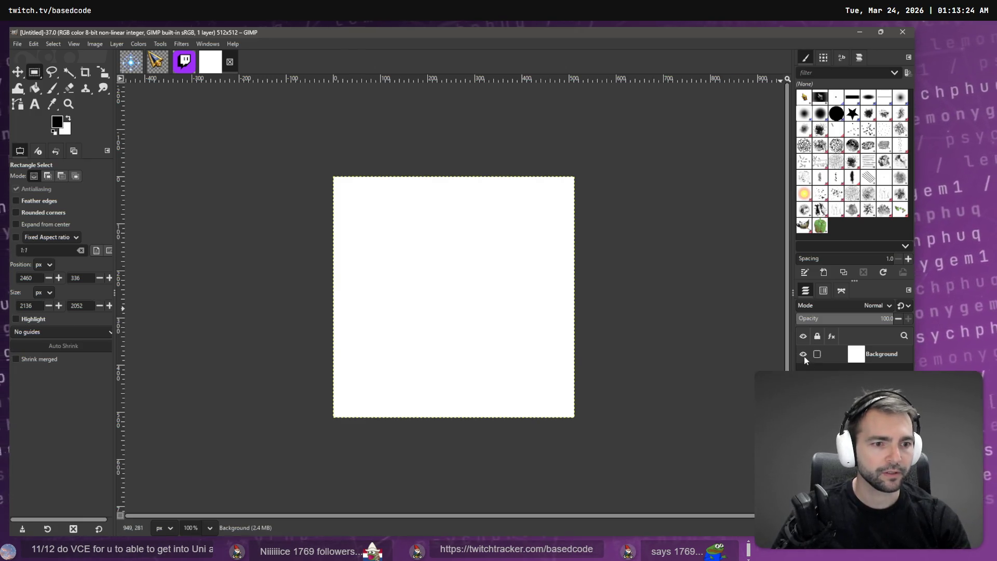
# Step: Hide the white Background layer and paste ChatGPT's Supporter badge in as a new layer
pyautogui.click(804, 354)
pyautogui.hotkey('alt', 'Tab')
pyautogui.scroll(5, 415, 181)
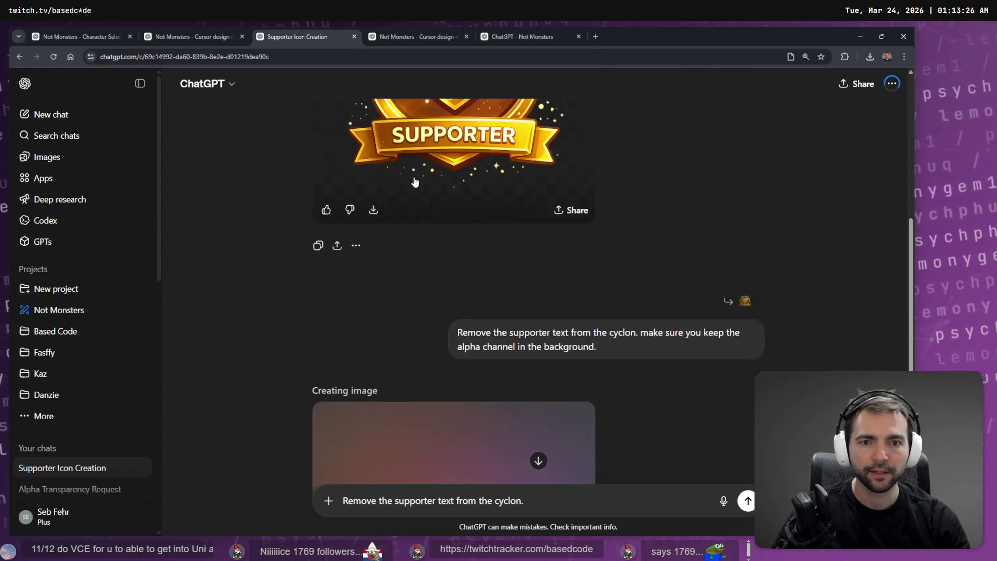
pyautogui.scroll(1, 416, 182)
pyautogui.click(513, 257)
pyautogui.rightClick(478, 264)
pyautogui.click(507, 300)
pyautogui.hotkey('alt', 'Tab')
pyautogui.hotkey('ctrl', 'v')
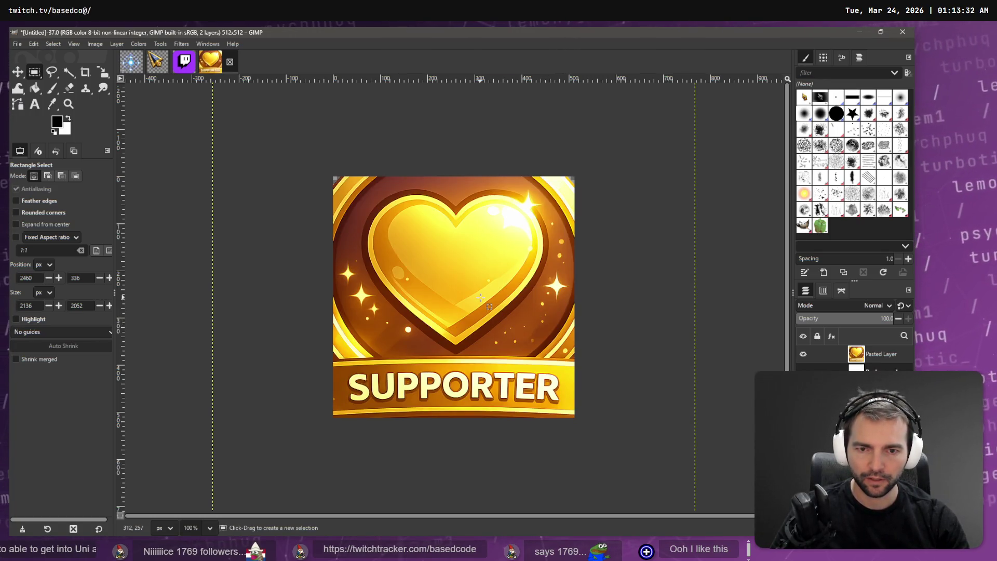
# Step: Resize the badge layer and centre it so it fills the 512×512 canvas
pyautogui.hotkey('shift', 's')
pyautogui.click(513, 284)
pyautogui.moveTo(513, 288)
pyautogui.mouseDown()
pyautogui.moveTo(394, 363)
pyautogui.moveTo(267, 422)
pyautogui.mouseUp()
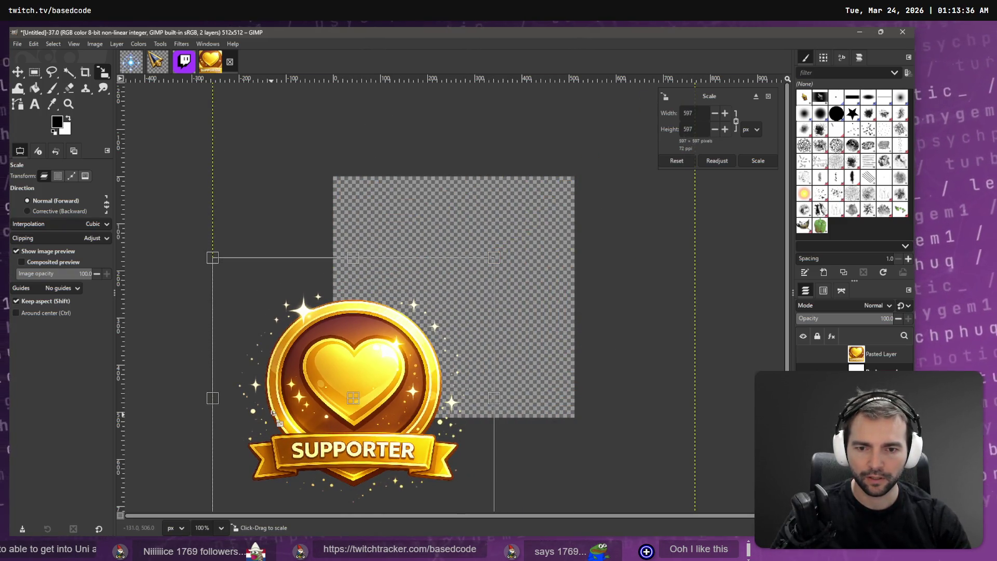
pyautogui.press('Return')
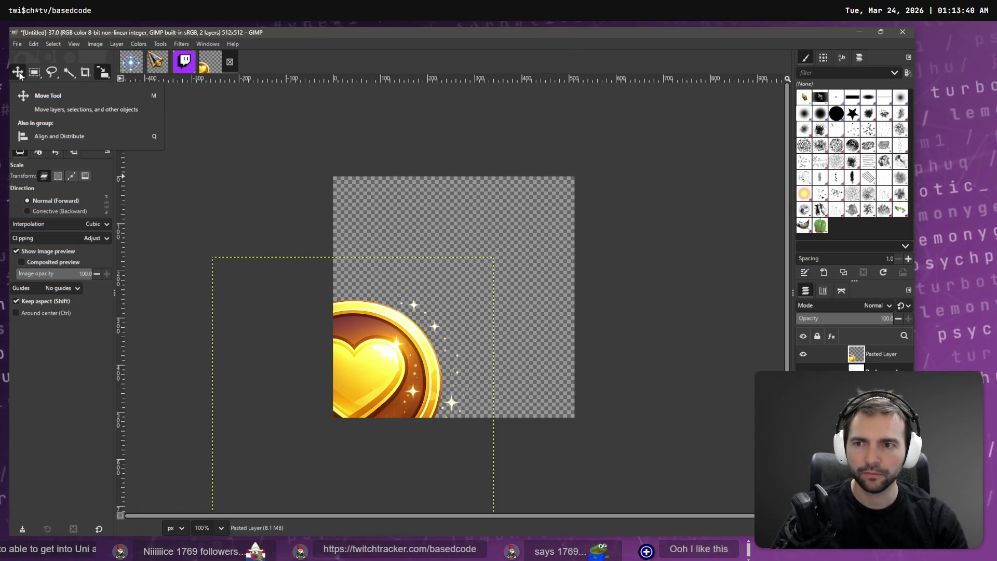
pyautogui.click(18, 73)
pyautogui.moveTo(370, 359)
pyautogui.mouseDown()
pyautogui.moveTo(474, 264)
pyautogui.moveTo(537, 251)
pyautogui.moveTo(507, 239)
pyautogui.moveTo(486, 255)
pyautogui.mouseUp()
pyautogui.hotkey('shift', 's')
pyautogui.click(472, 265)
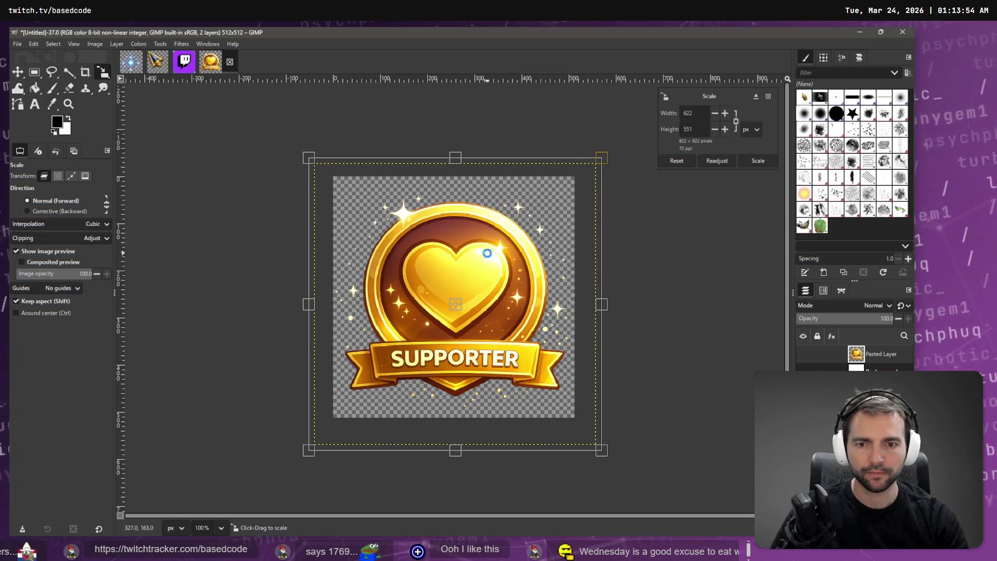
pyautogui.press('Return')
pyautogui.click(18, 44)
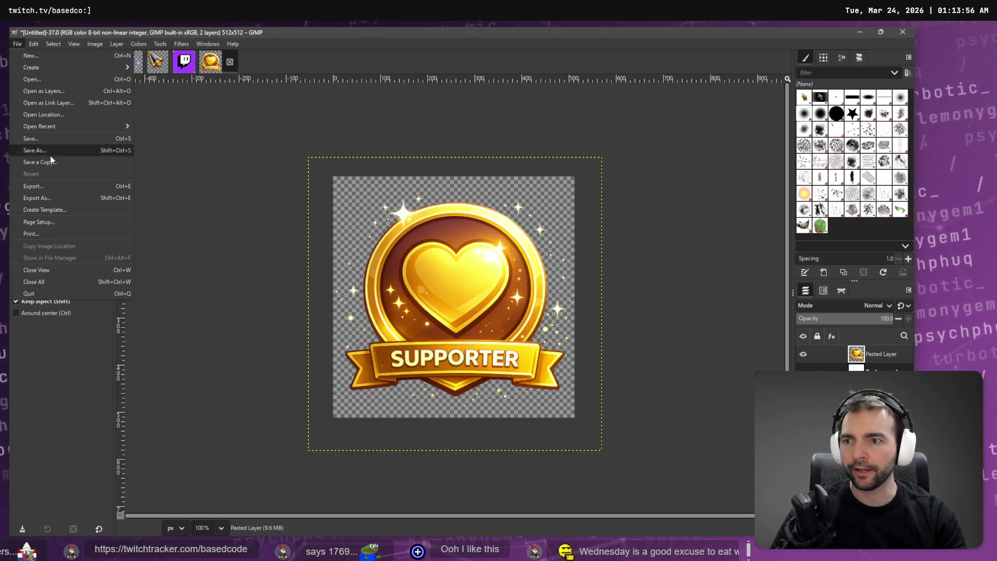
# Step: Open Export Image and browse the Assets folders, peeking into Elements
pyautogui.click(52, 198)
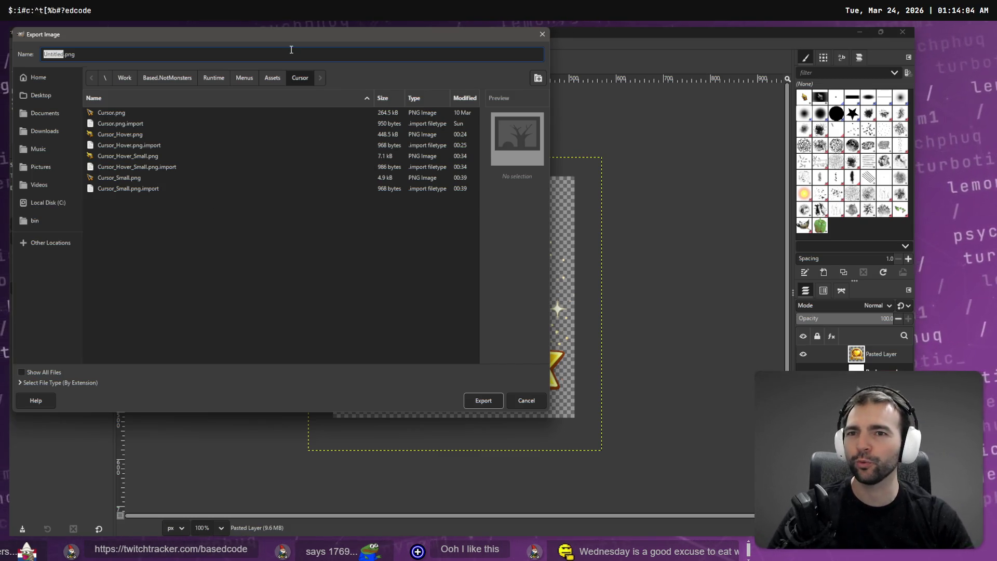
pyautogui.click(272, 77)
pyautogui.click(250, 77)
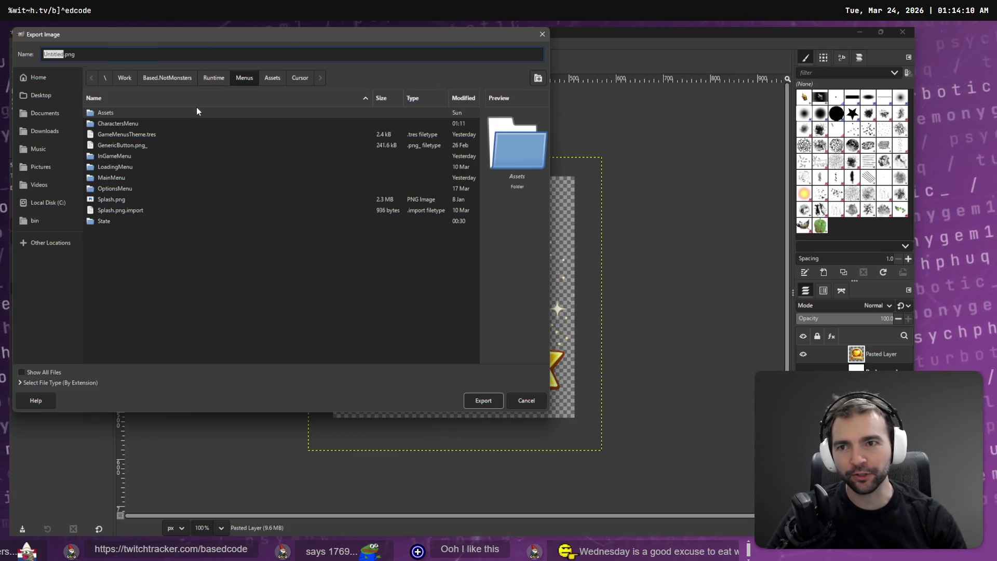
pyautogui.click(266, 78)
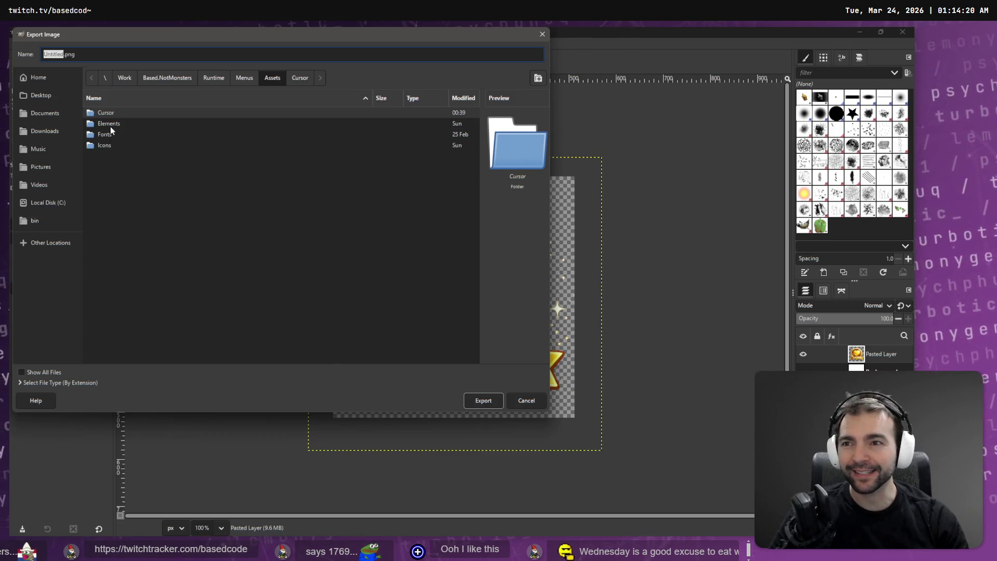
pyautogui.click(114, 127)
pyautogui.doubleClick(113, 127)
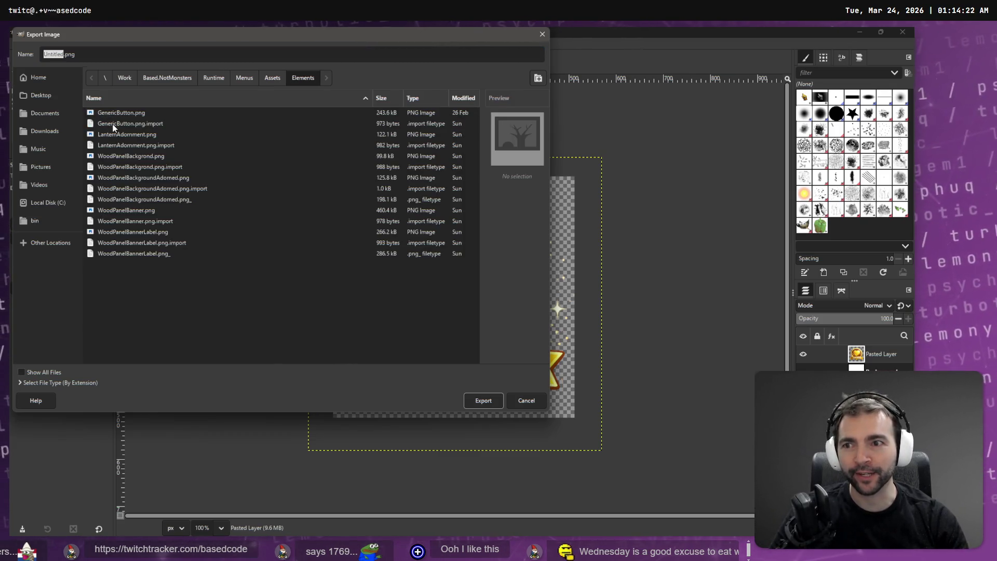
pyautogui.click(151, 116)
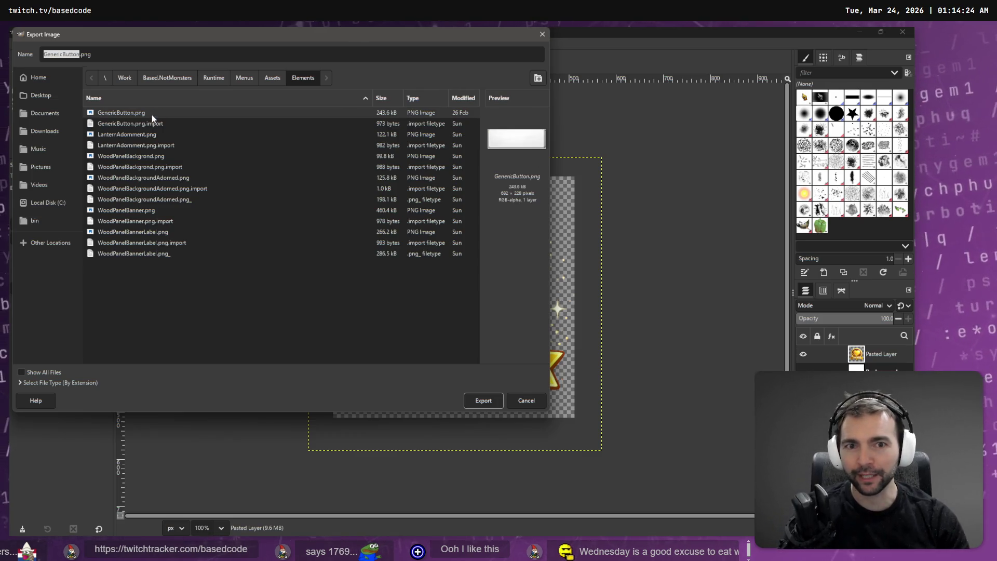
pyautogui.click(267, 79)
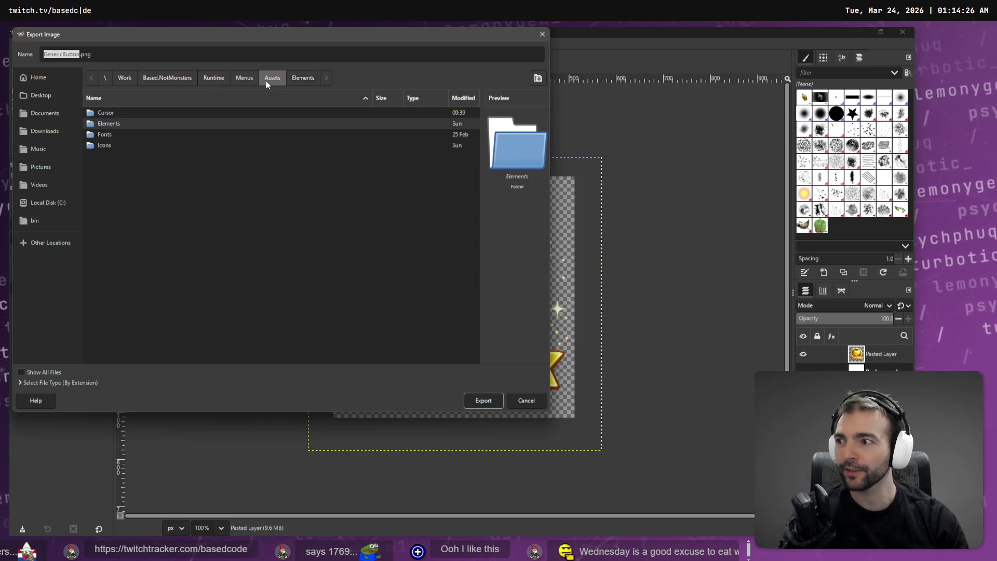
# Step: Check the Icons and Cursor folders, then navigate into Menus/CharactersMenu
pyautogui.click(134, 145)
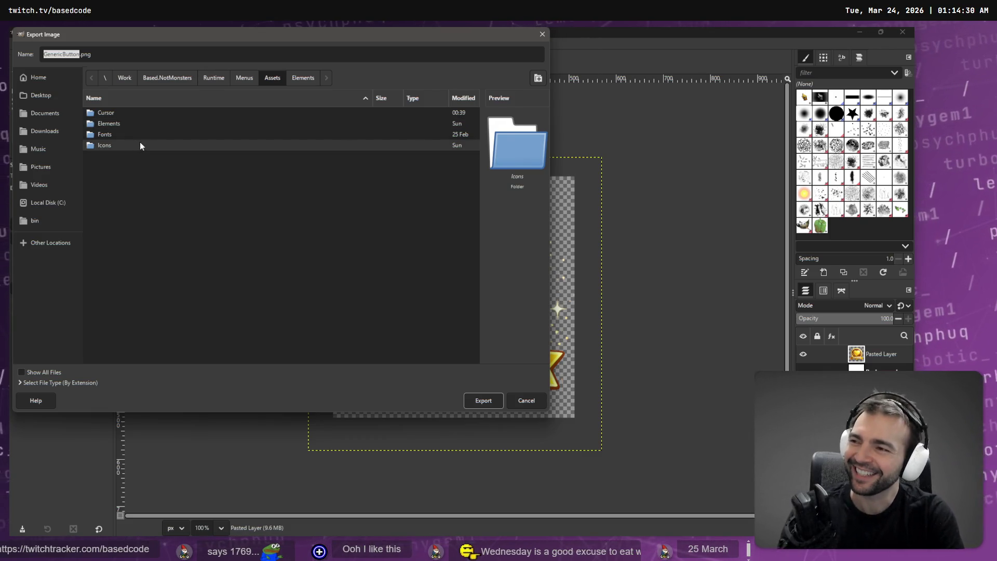
pyautogui.press('Up')
pyautogui.press('Up')
pyautogui.press('Up')
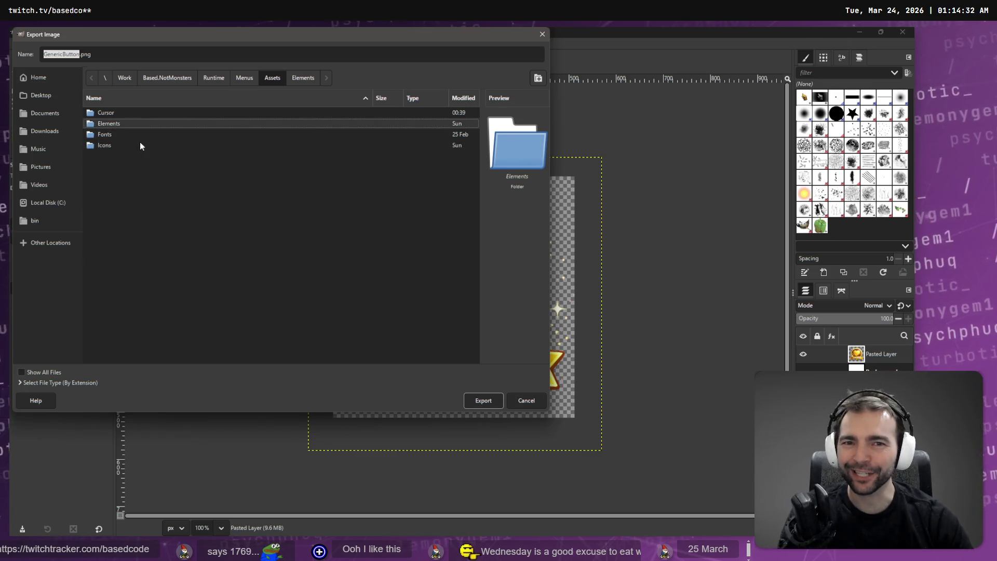
pyautogui.press('Return')
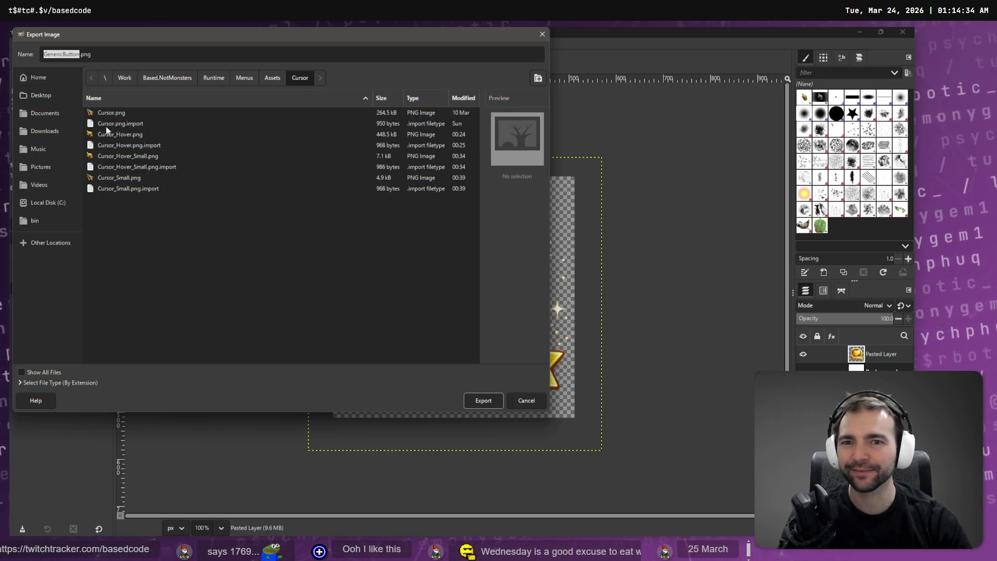
pyautogui.press('BackSpace')
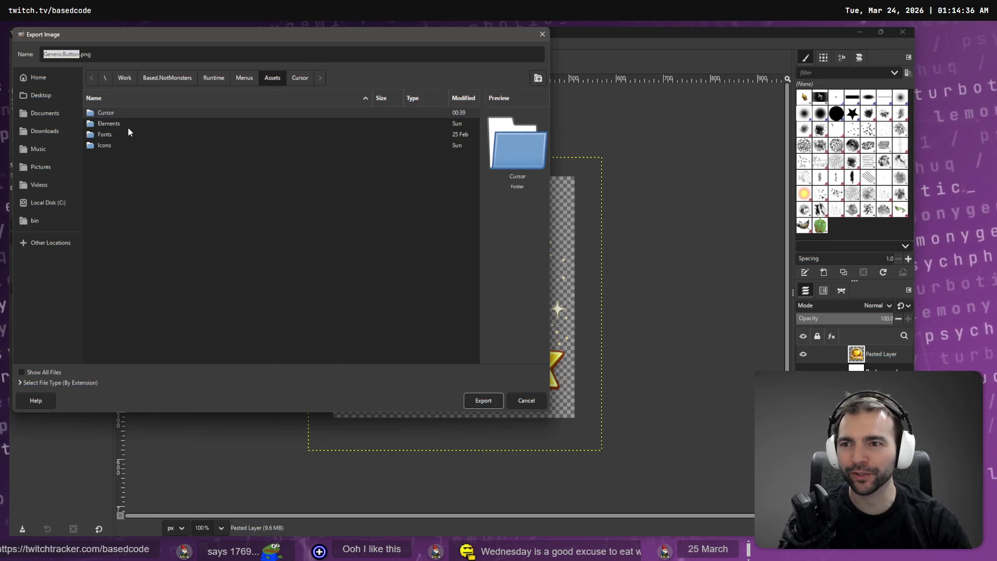
pyautogui.press('Down')
pyautogui.press('Return')
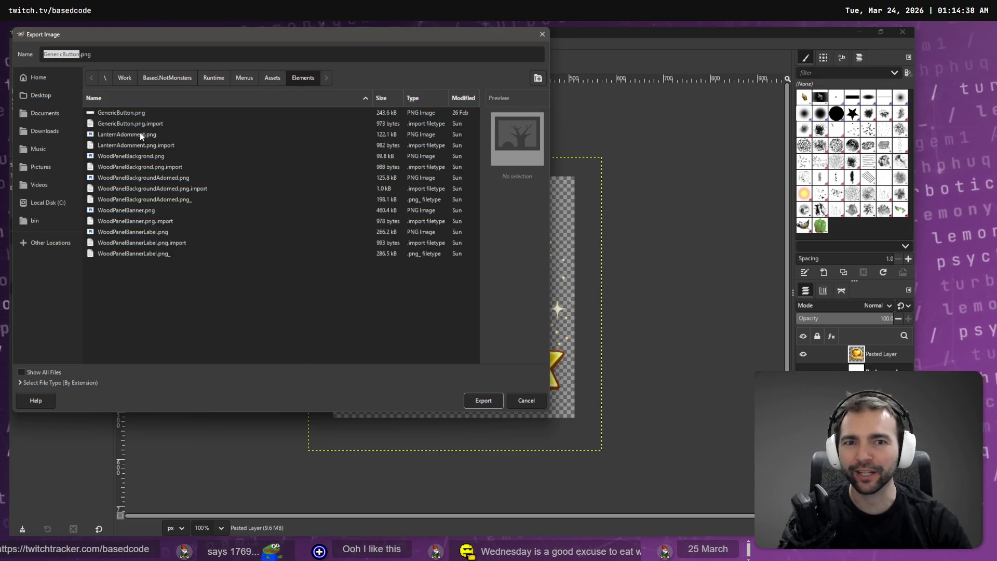
pyautogui.click(267, 78)
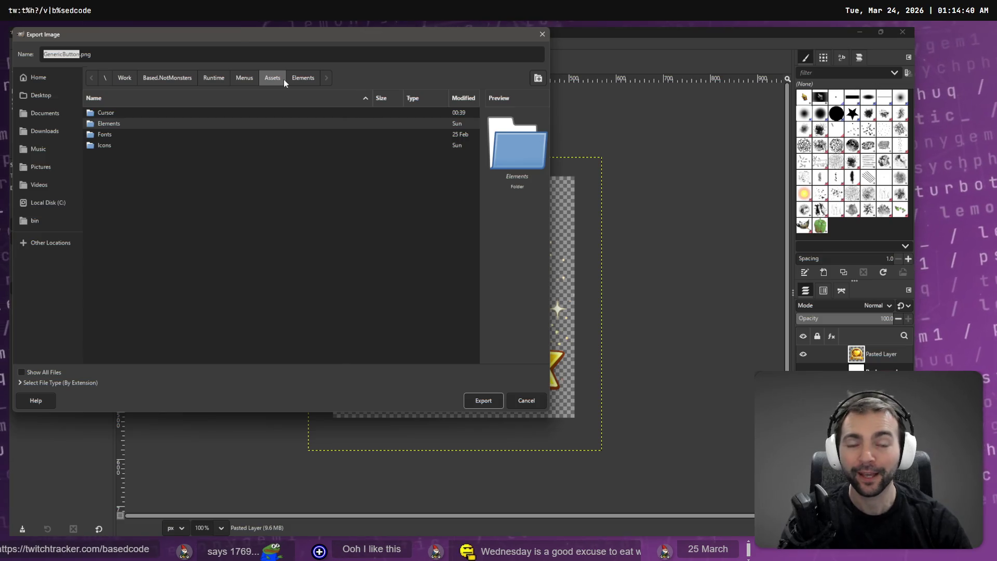
pyautogui.click(252, 81)
pyautogui.doubleClick(136, 124)
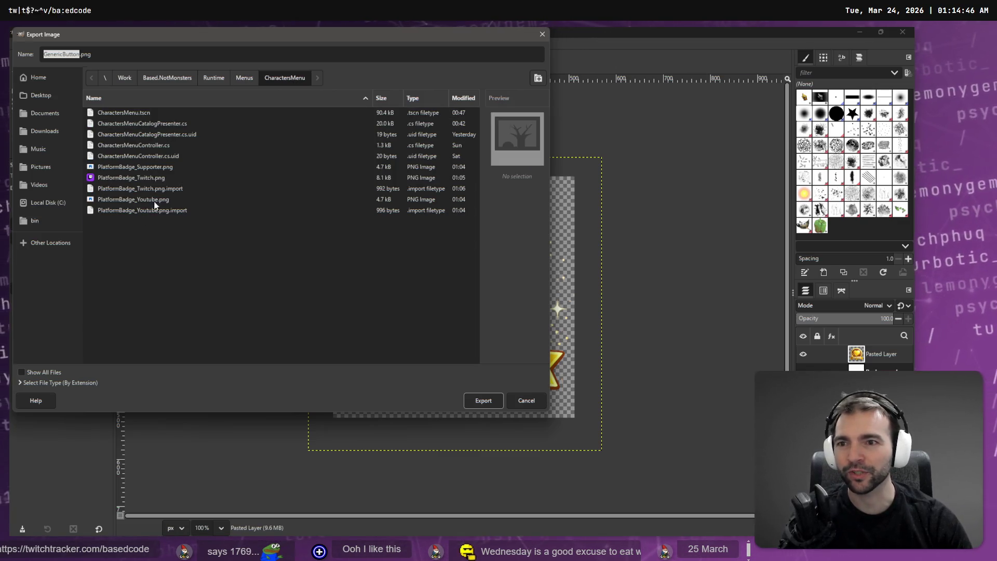
# Step: Export the badge over PlatformBadge_Supporter.png, replacing the existing file
pyautogui.click(140, 199)
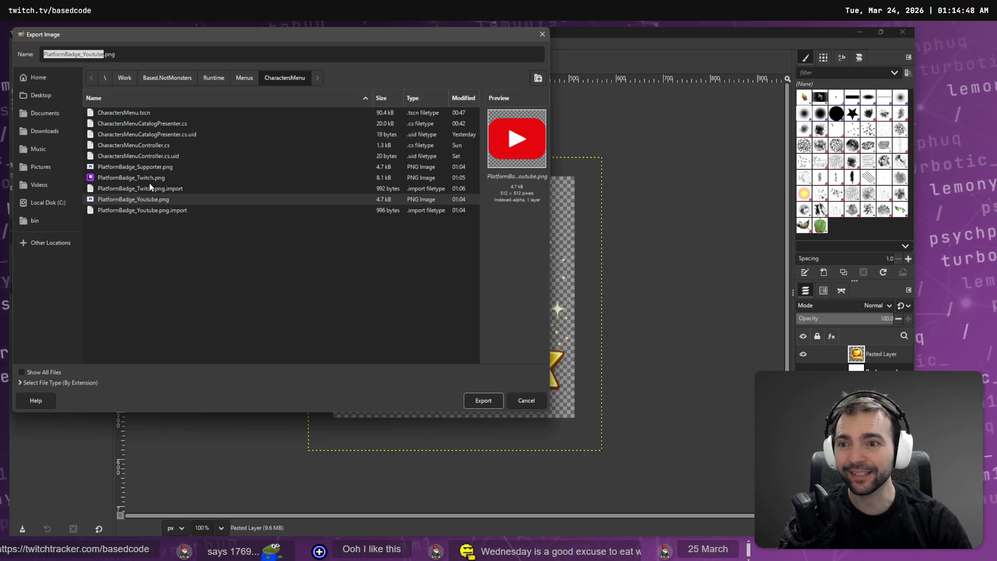
pyautogui.click(155, 170)
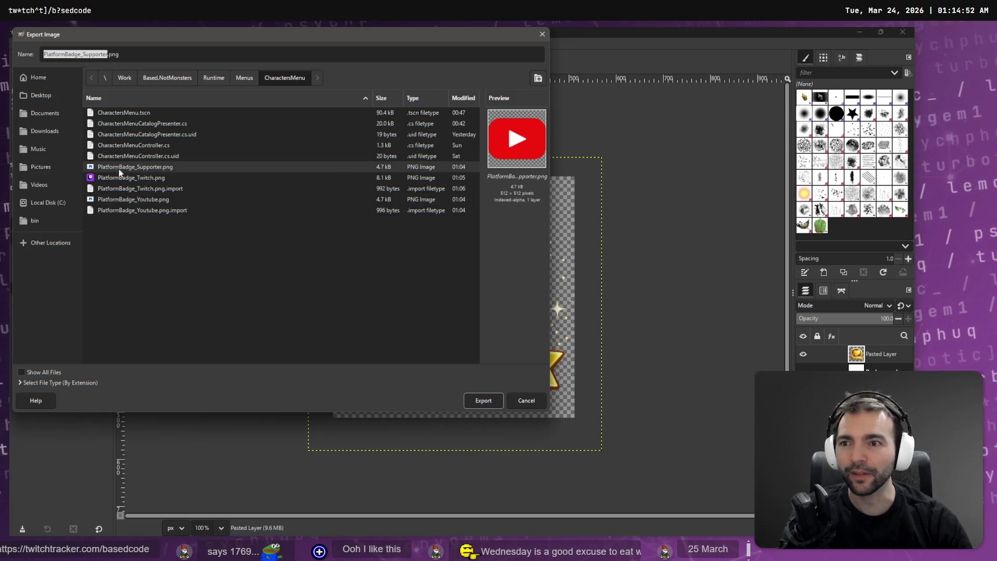
pyautogui.click(488, 401)
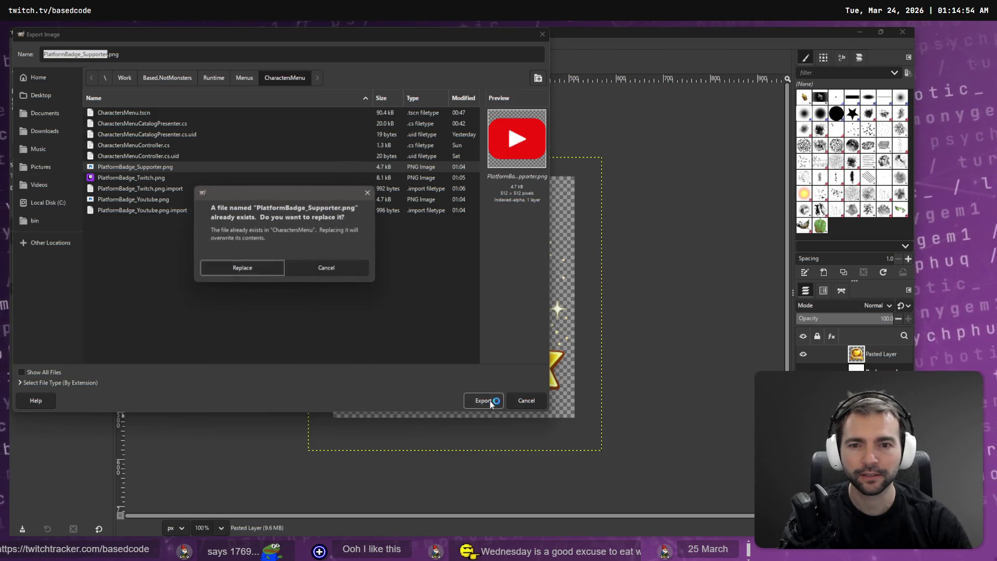
pyautogui.click(254, 269)
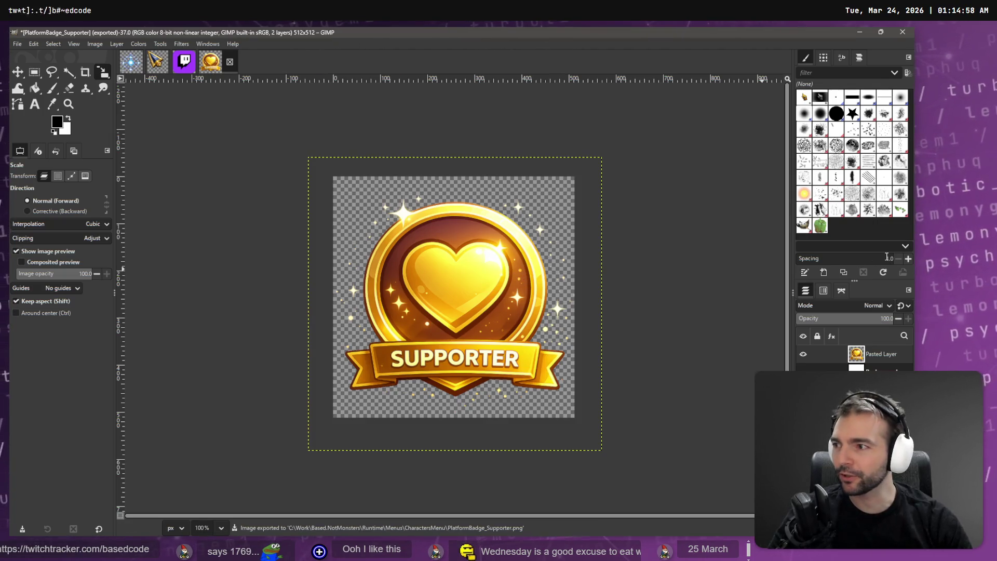
# Step: Check PlatformBadge_Supporter.png in Godot's project files, then view ChatGPT's transparent-background badge
pyautogui.click(857, 33)
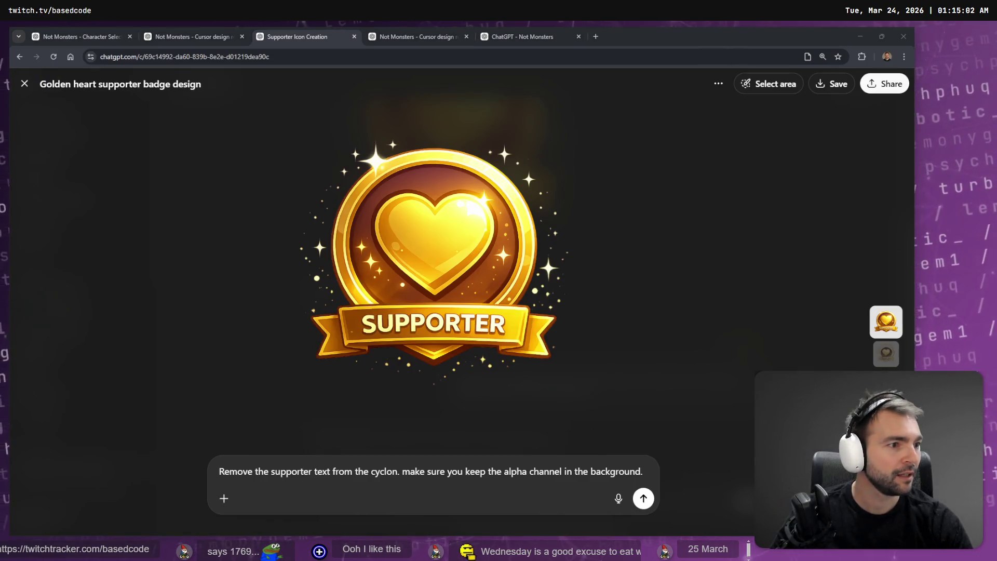
pyautogui.hotkey('alt', 'Tab')
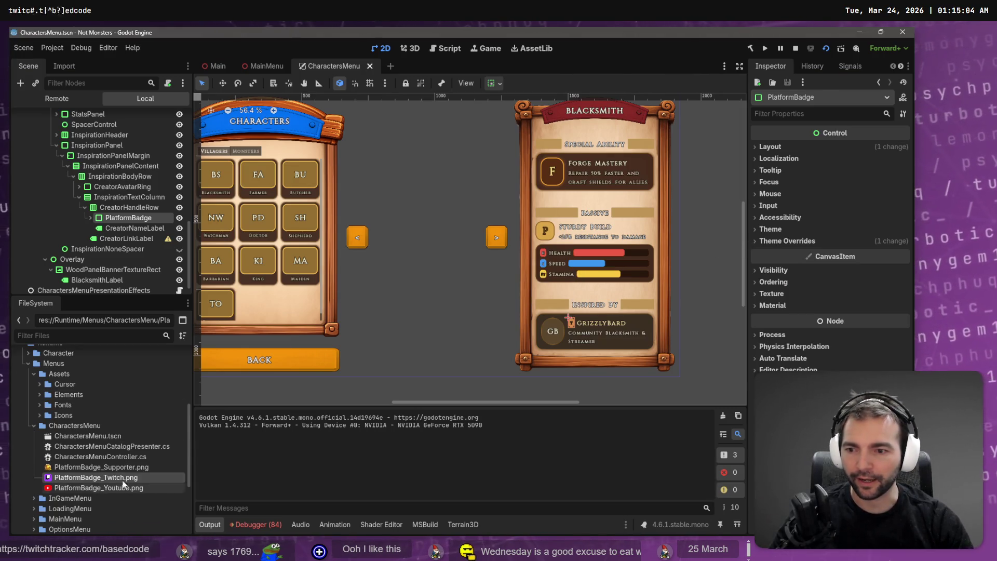
pyautogui.click(121, 467)
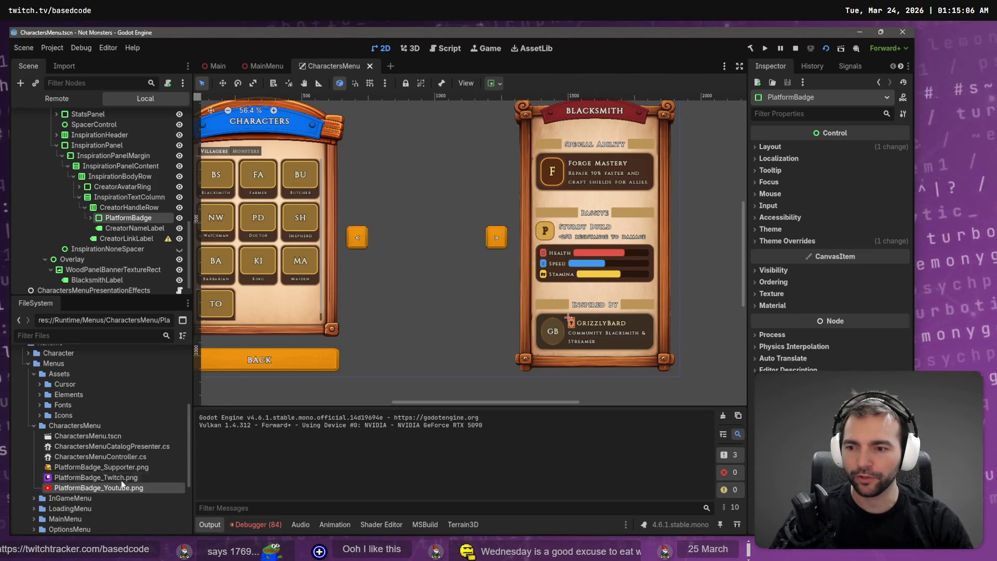
pyautogui.hotkey('alt', 'Tab')
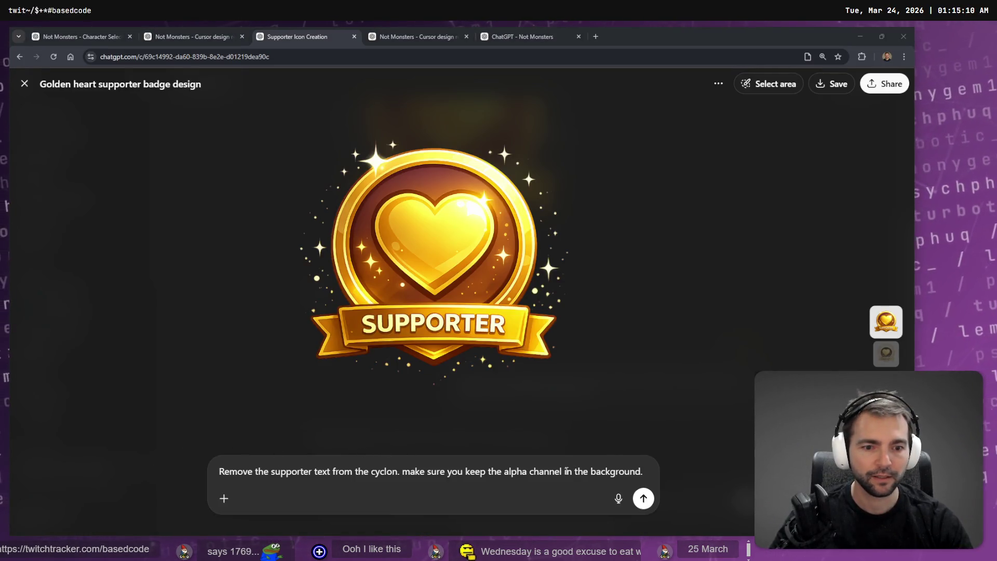
pyautogui.click(884, 355)
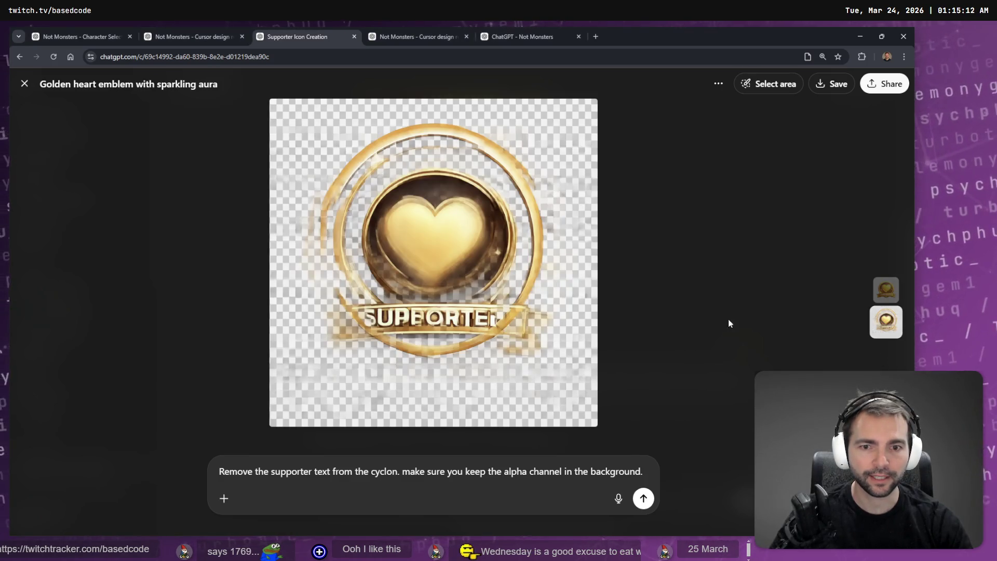
pyautogui.press('Escape')
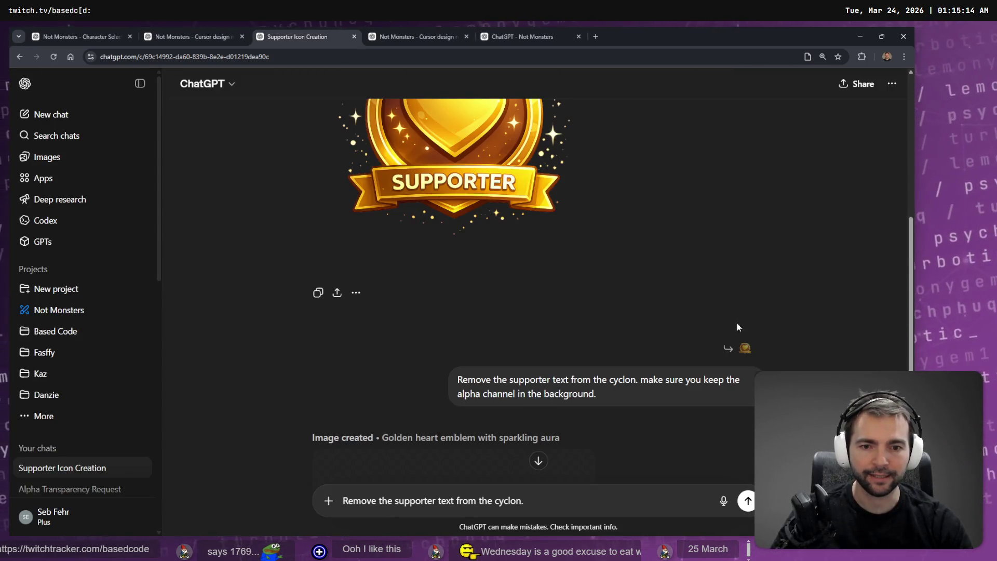
# Step: Copy the new text-free golden heart badge from ChatGPT and paste it into GIMP as a new image
pyautogui.scroll(-5, 675, 323)
pyautogui.click(559, 299)
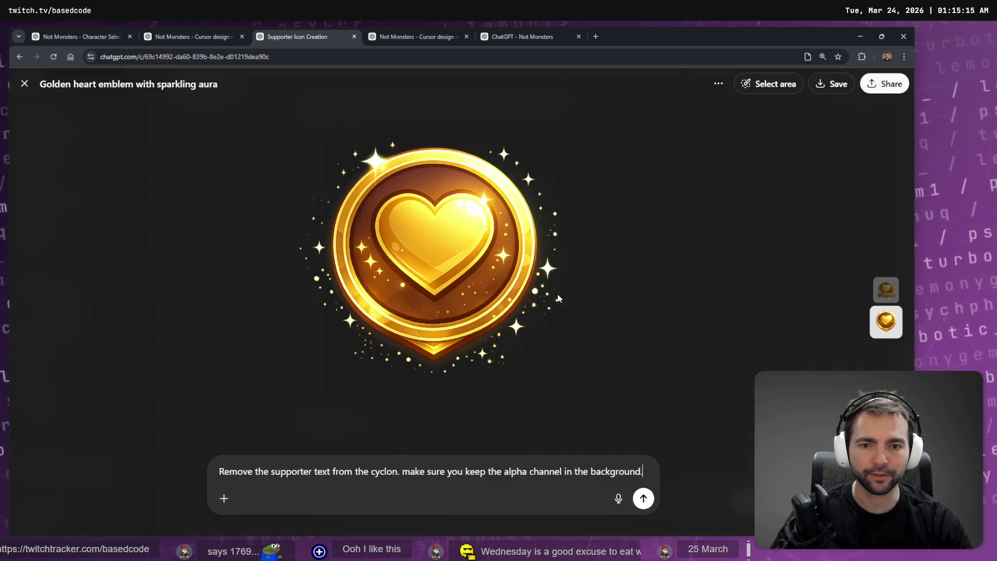
pyautogui.rightClick(488, 263)
pyautogui.click(518, 294)
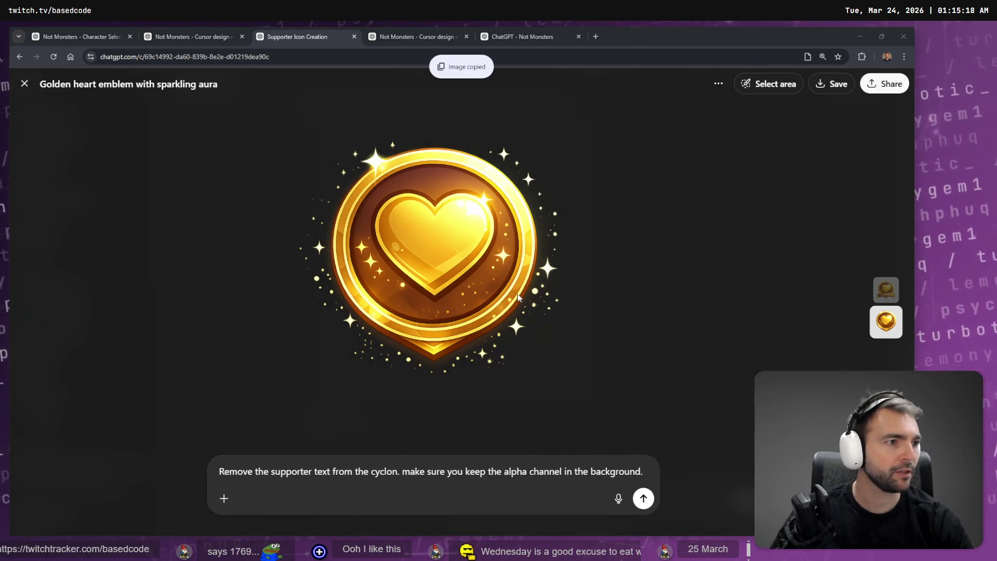
pyautogui.hotkey('alt', 'Tab')
pyautogui.hotkey('ctrl', 'shift', 'v')
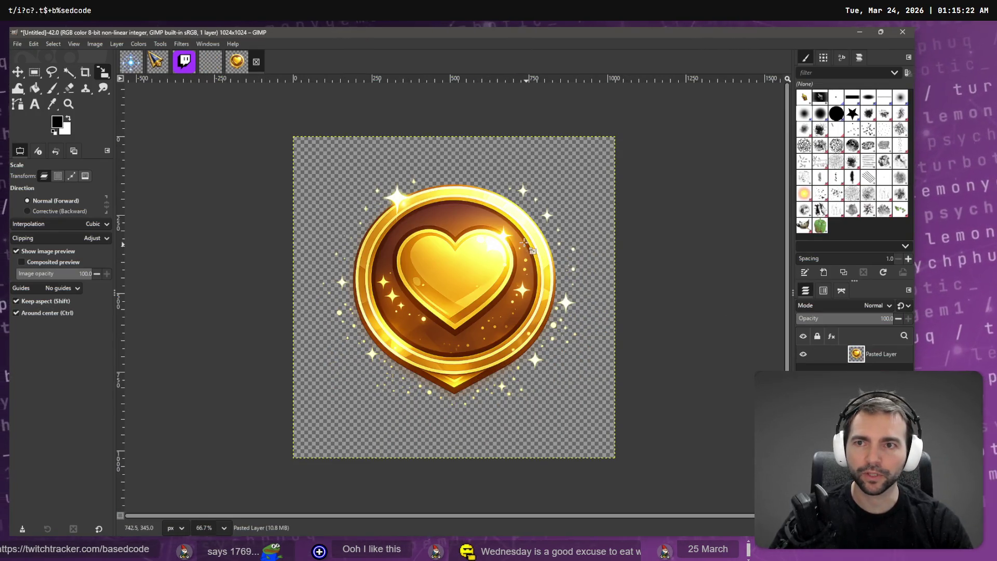
pyautogui.click(256, 62)
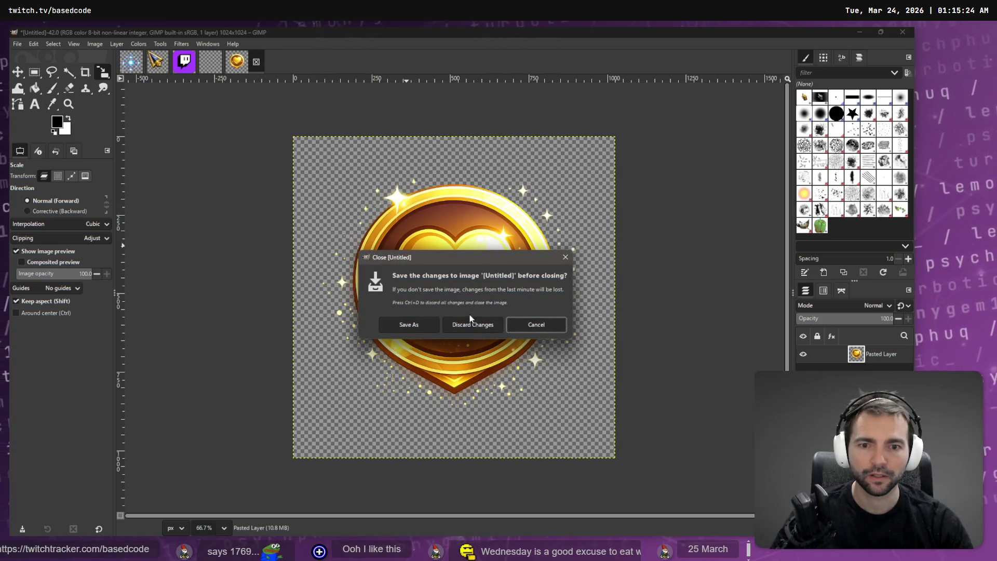
# Step: Discard the Untitled image, paste the heart badge into the Supporter image and scale it to fit
pyautogui.click(472, 324)
pyautogui.hotkey('ctrl', 'v')
pyautogui.click(446, 283)
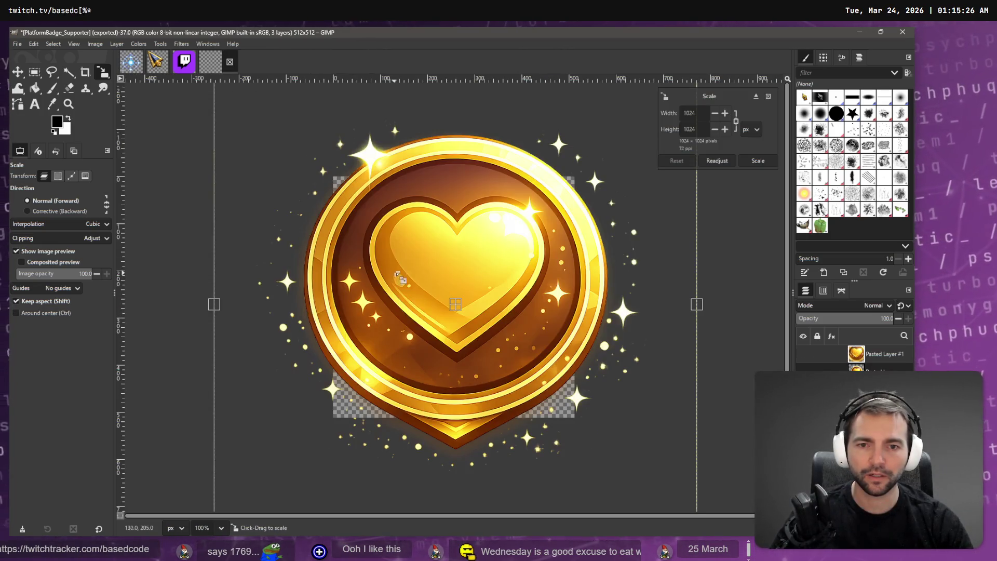
pyautogui.moveTo(450, 281)
pyautogui.mouseDown()
pyautogui.moveTo(657, 345)
pyautogui.moveTo(723, 390)
pyautogui.mouseUp()
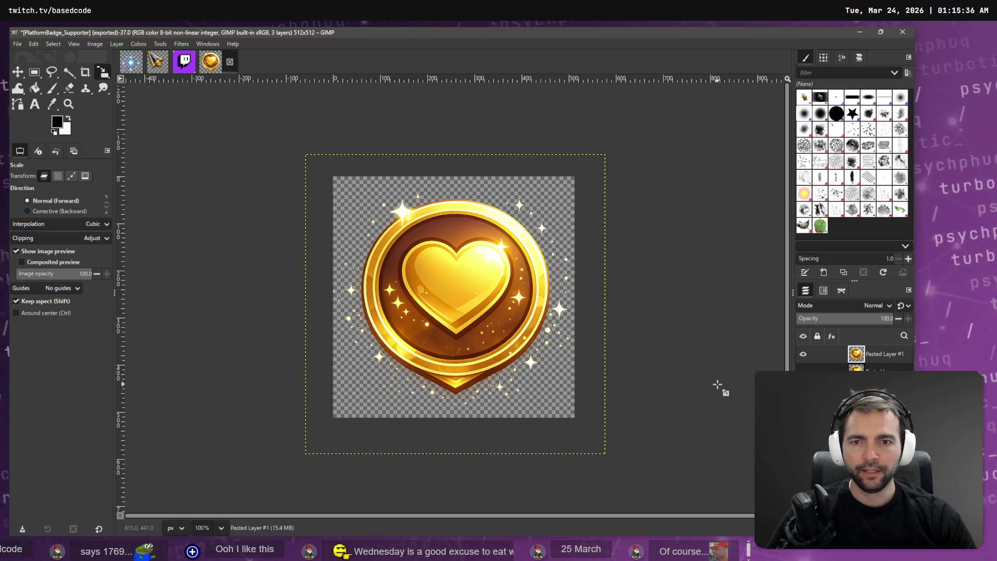
# Step: Export over PlatformBadge_Supporter.png and send the drafted badge message to Codex in VS Code
pyautogui.click(16, 45)
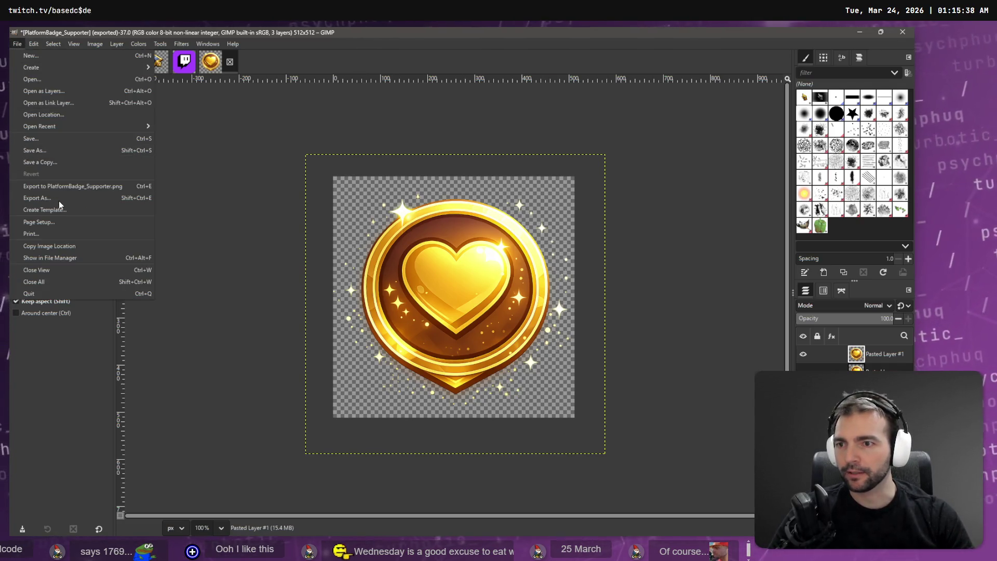
pyautogui.click(98, 194)
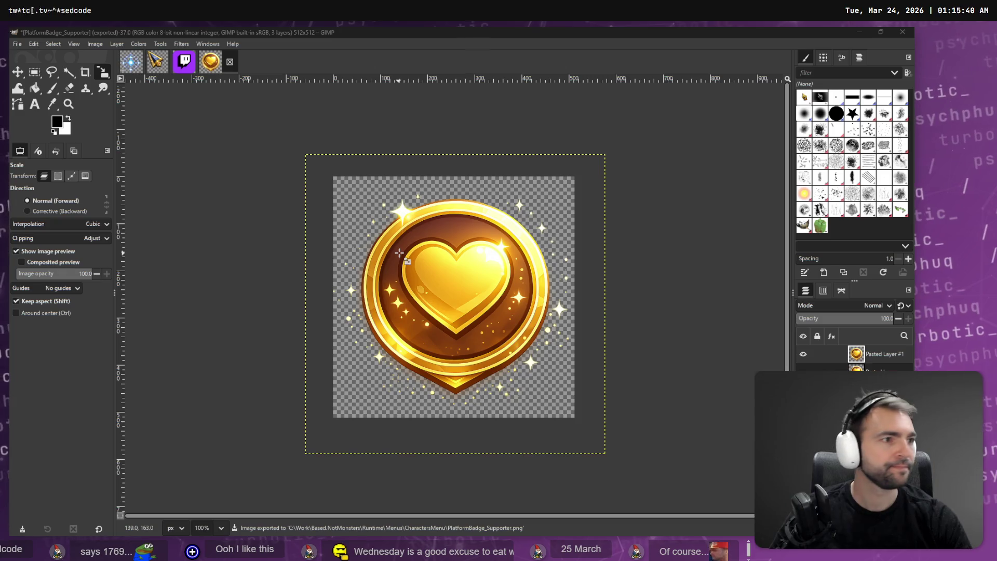
pyautogui.hotkey('alt', 'Tab')
pyautogui.press('Return')
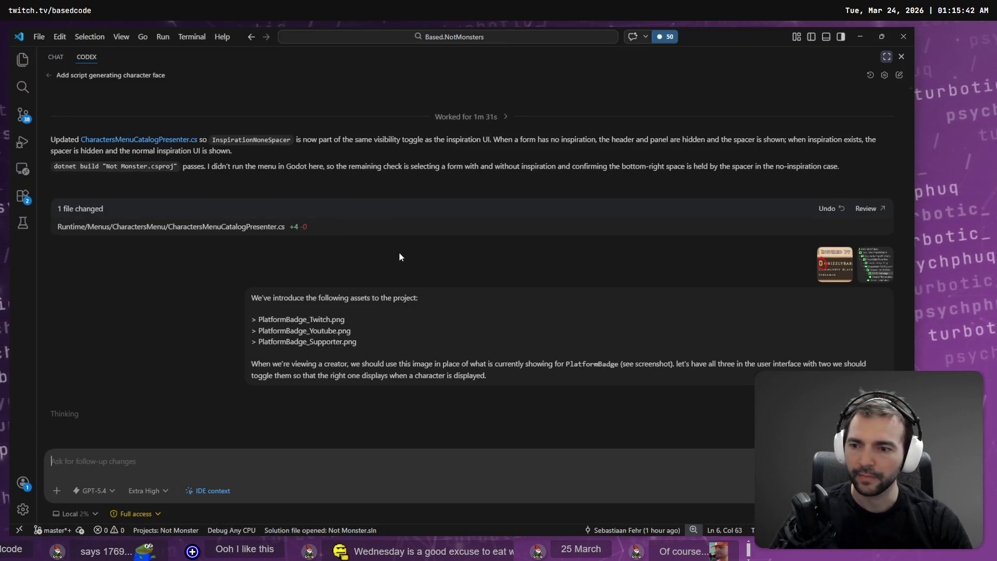
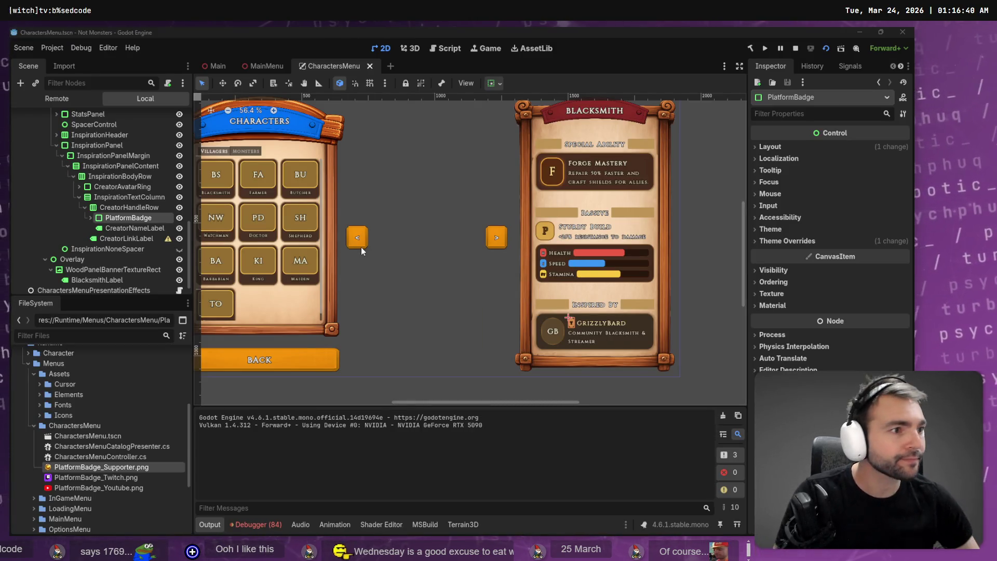
# Step: Switch from the Godot editor back to the Codex chat in VS Code
pyautogui.hotkey('alt', 'Tab')
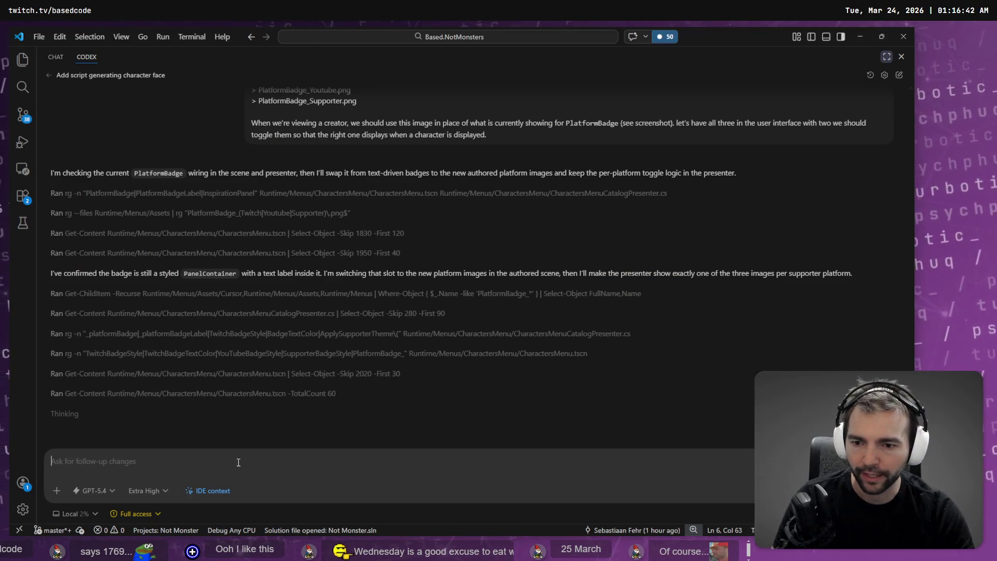
# Step: Dictate a prompt to make the inspiration panel a button opening the character's link, then select it
pyautogui.press('super+h')
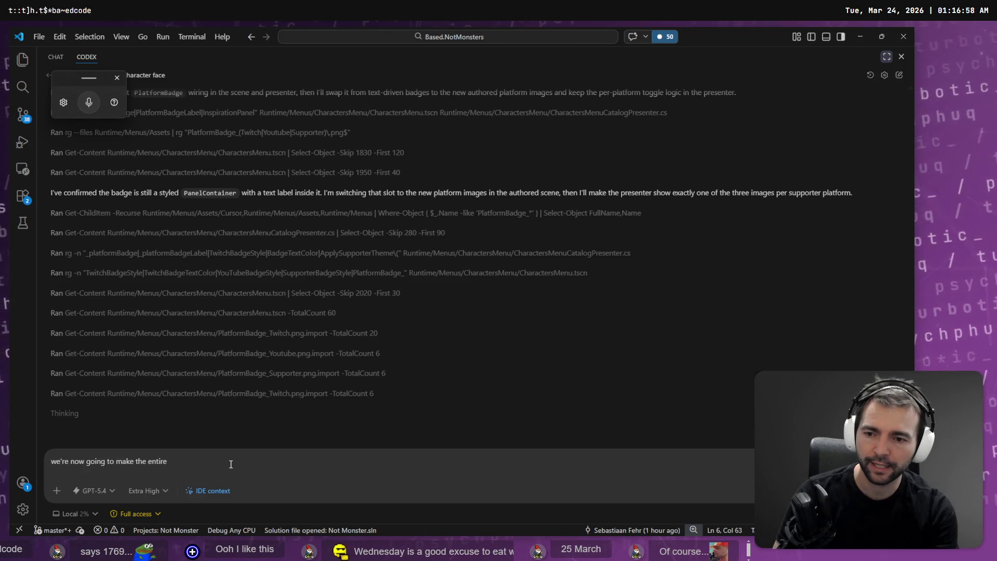
pyautogui.press('super+h')
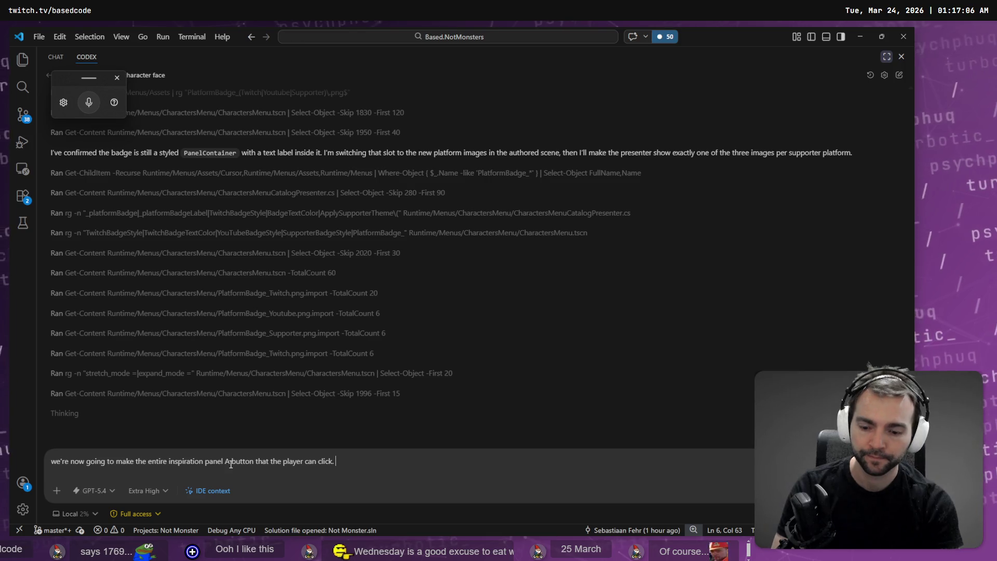
pyautogui.press('super+h')
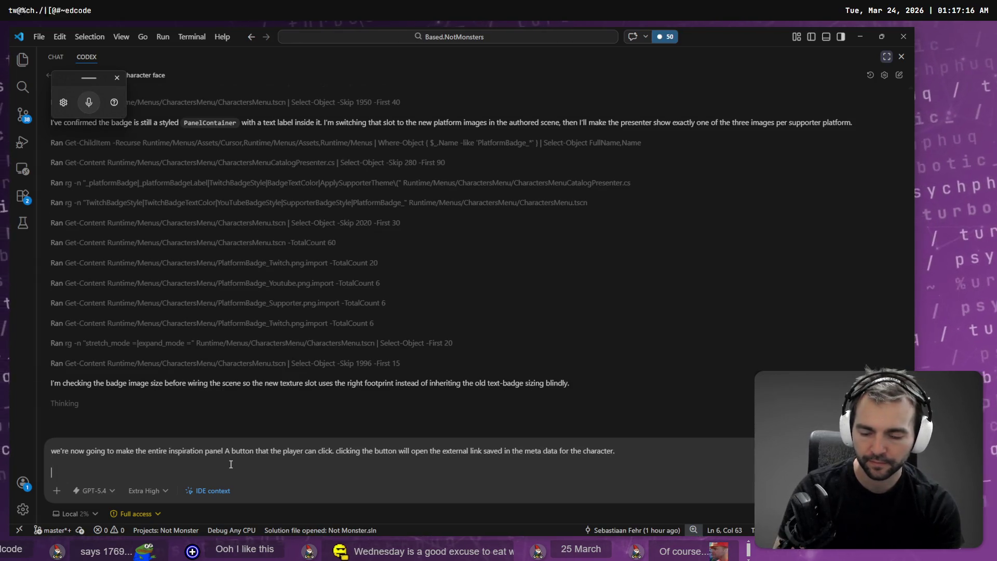
pyautogui.press('super+h')
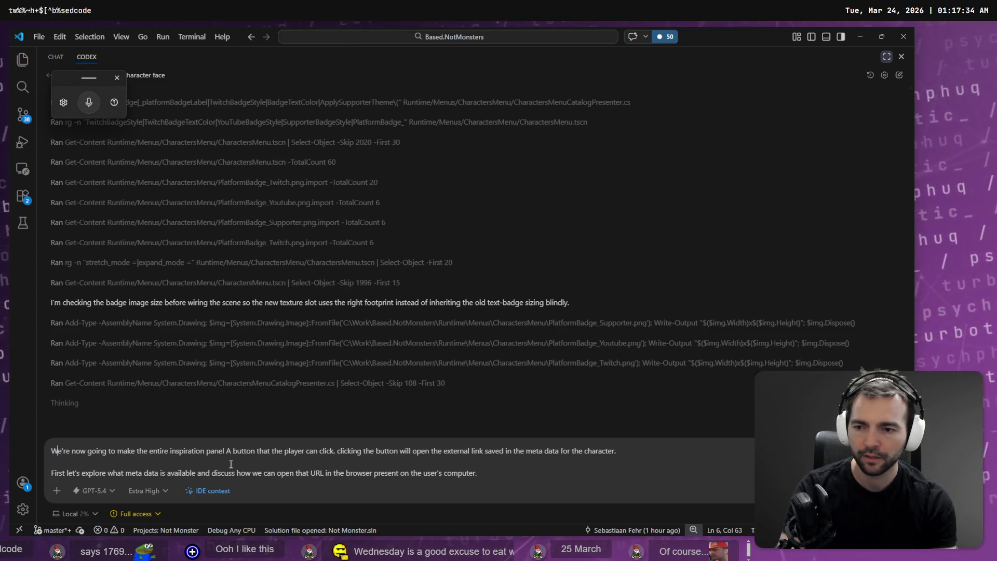
pyautogui.hotkey('ctrl', 'a')
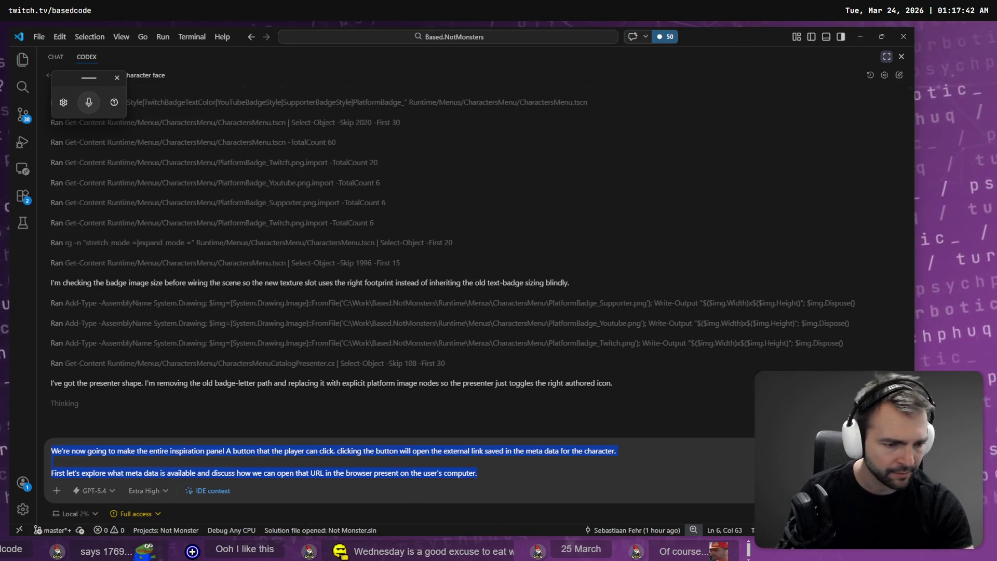
pyautogui.click(280, 462)
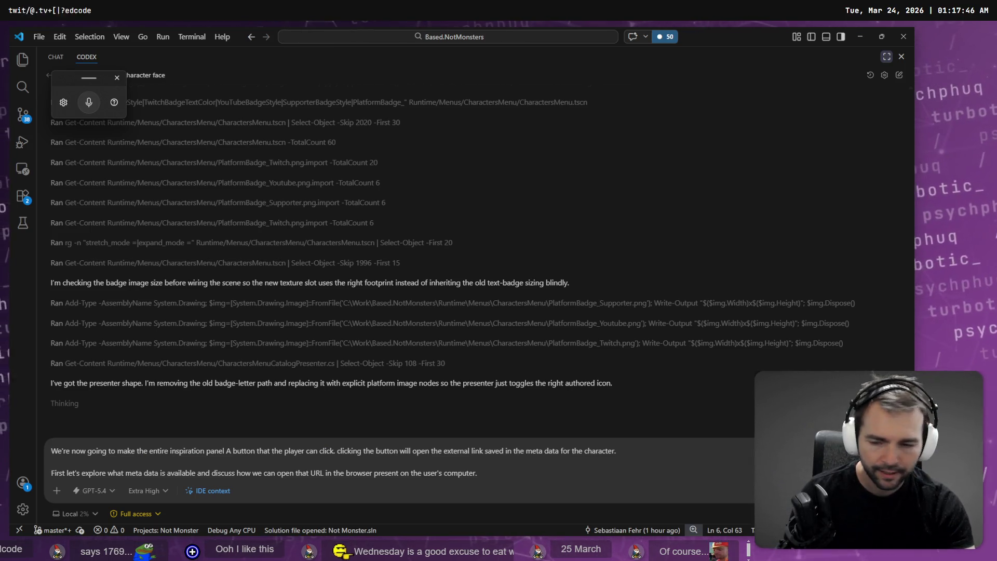
pyautogui.click(95, 515)
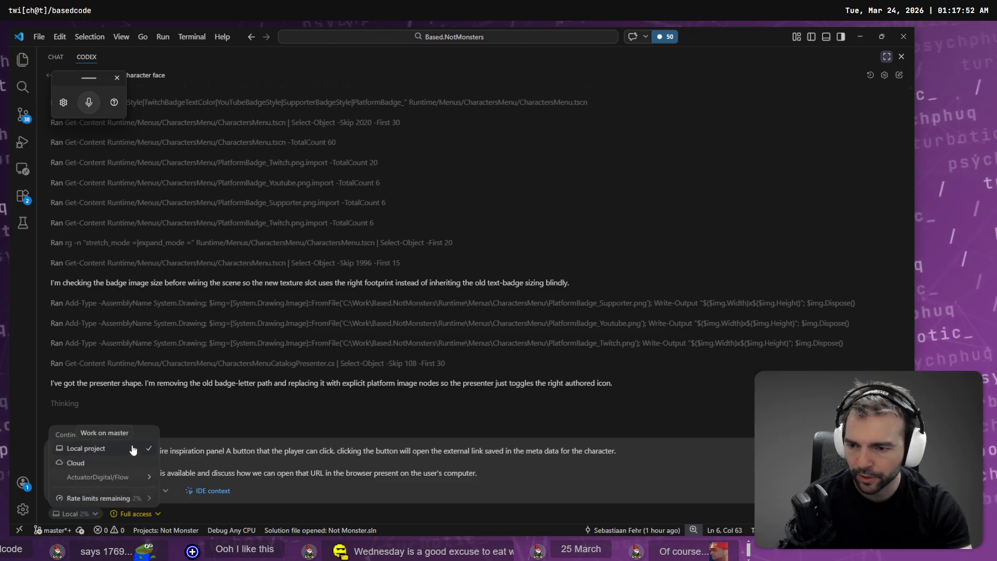
pyautogui.click(223, 512)
pyautogui.click(169, 494)
pyautogui.click(169, 494)
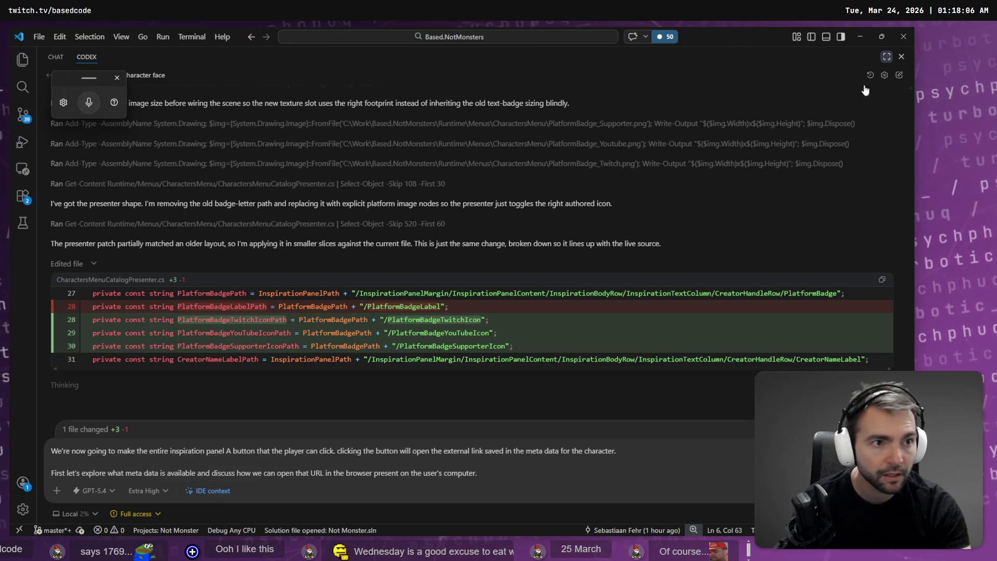
pyautogui.click(887, 57)
# Step: Close the main-menu tabs, including MainMenuPresentationEffects.cs and MainMenuController.cs, then maximize the Codex chat
pyautogui.click(365, 56)
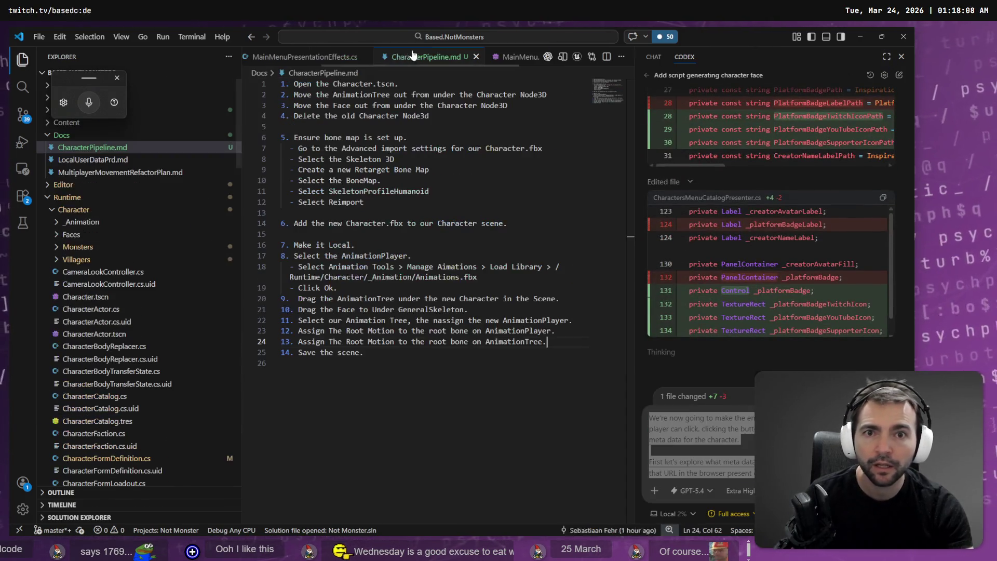
pyautogui.click(365, 57)
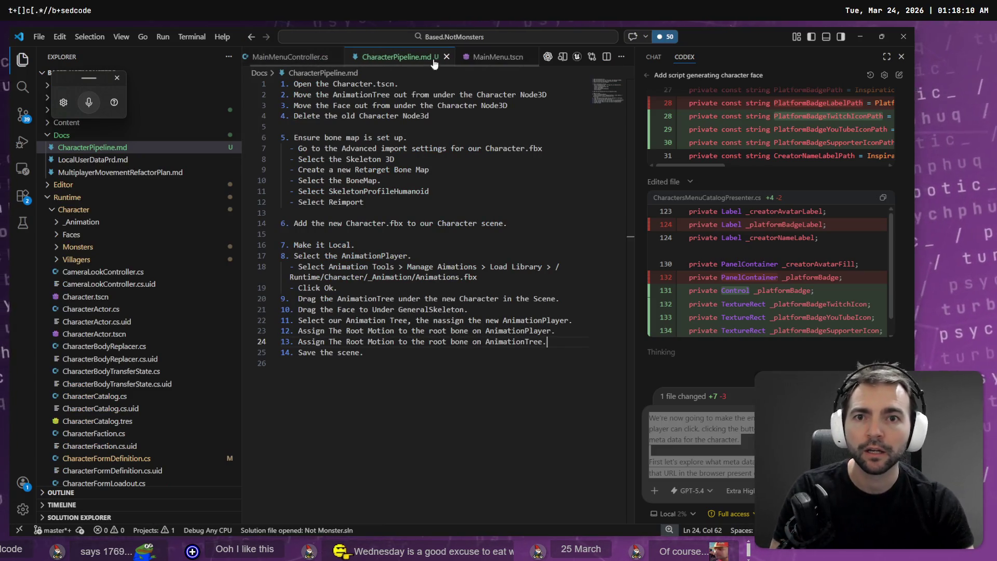
pyautogui.click(343, 57)
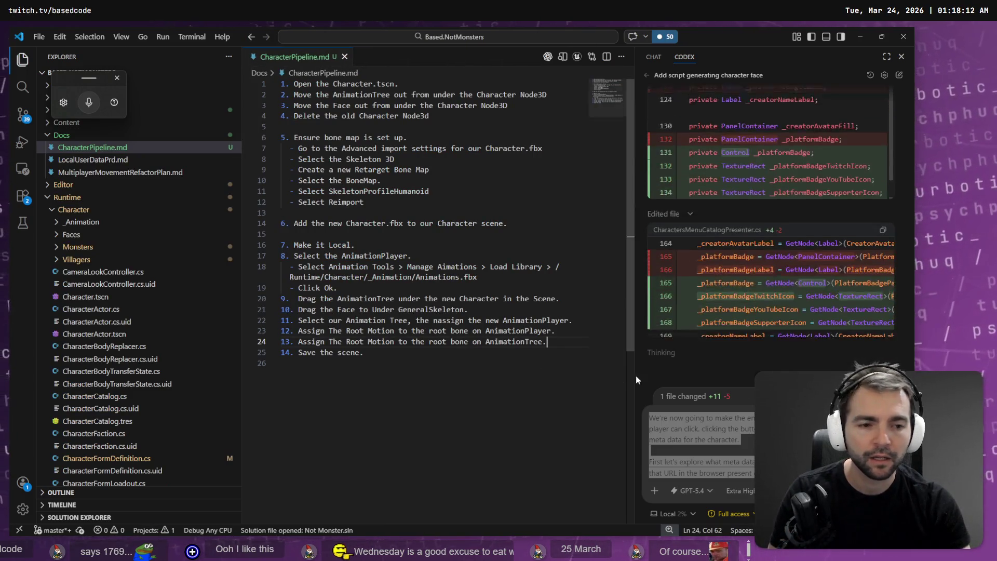
pyautogui.click(886, 57)
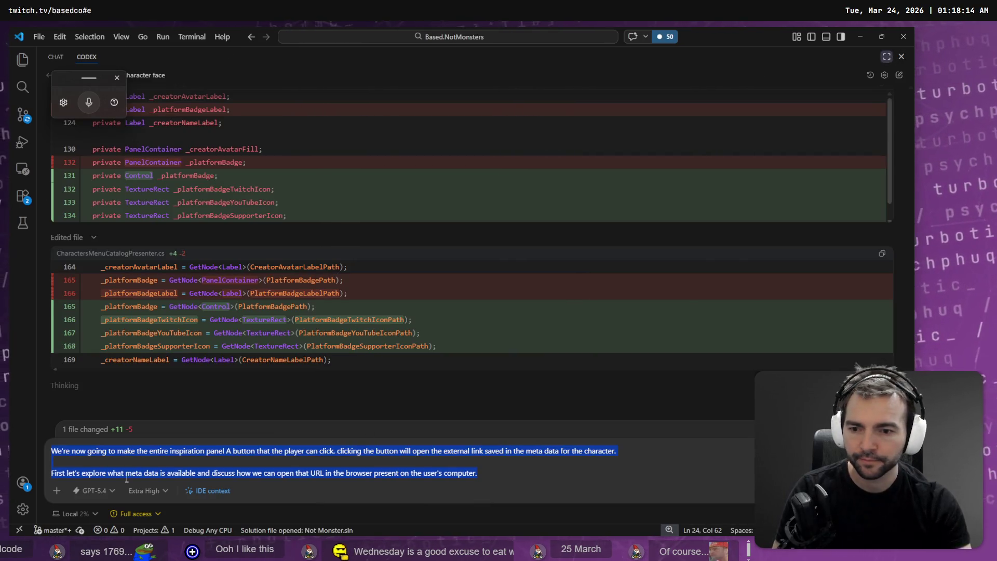